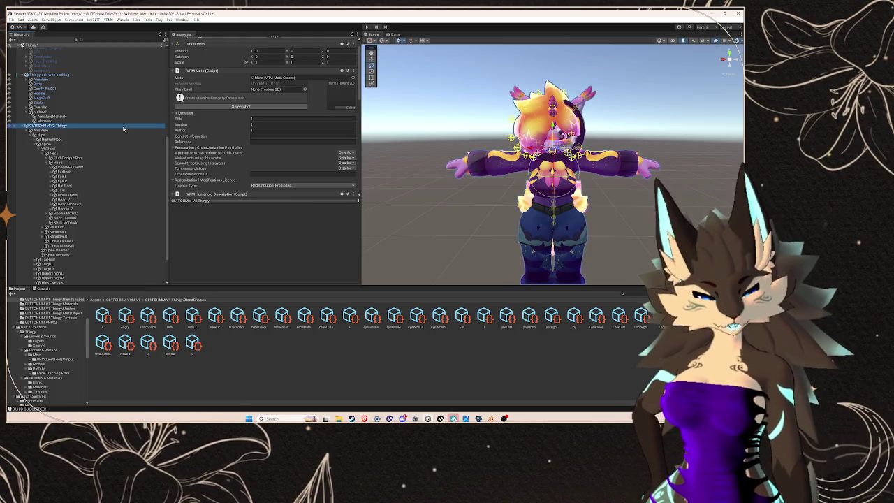
- Assign the BlendShape asset to V2's VRM Blend Shape Proxy and open its clip list
{"action": "scroll", "coordinate": [246, 169], "scroll_direction": "down", "scroll_amount": 3}
{"action": "scroll", "coordinate": [246, 169], "scroll_direction": "down", "scroll_amount": 2}
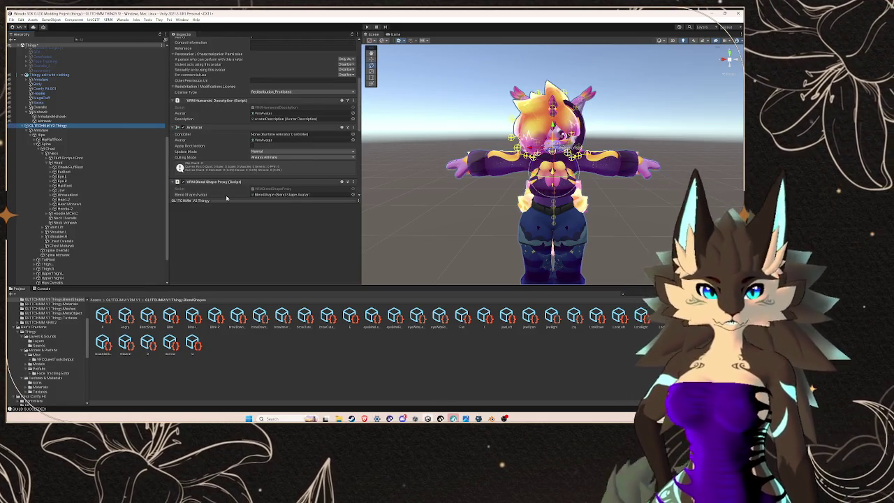
{"action": "scroll", "coordinate": [293, 174], "scroll_direction": "down", "scroll_amount": 2}
{"action": "left_click", "coordinate": [353, 149]}
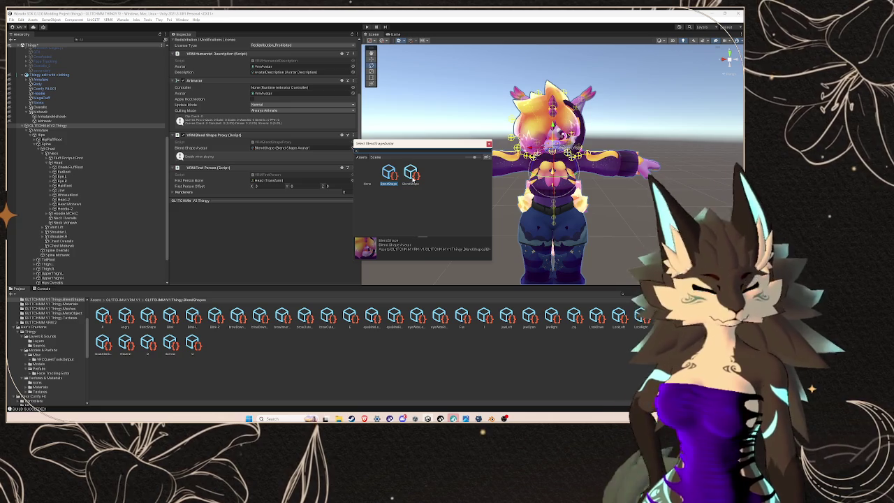
{"action": "double_click", "coordinate": [411, 176]}
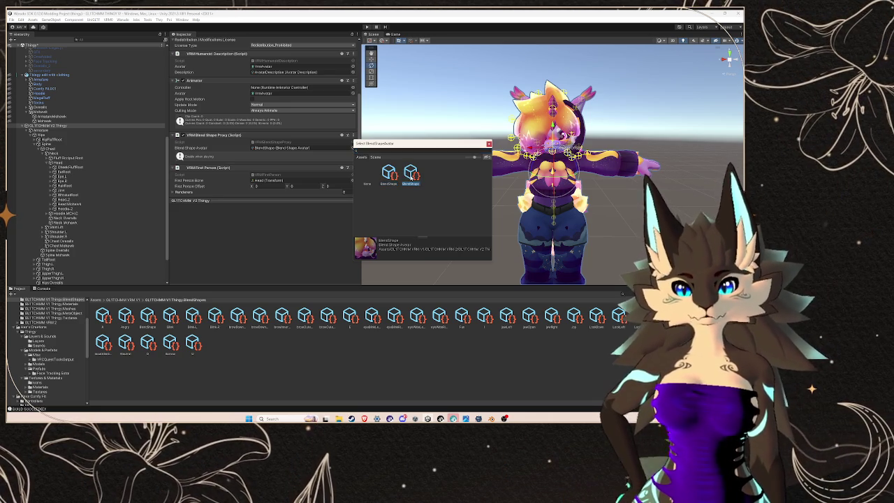
{"action": "double_click", "coordinate": [280, 148]}
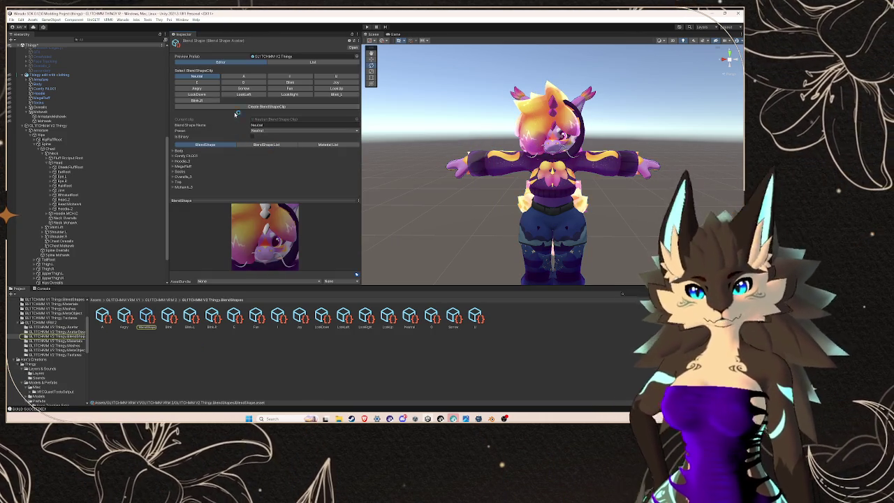
- Begin a new BlendShapeClip save in the V2 BlendShapes folder, then switch to Warudo
{"action": "left_click", "coordinate": [242, 106]}
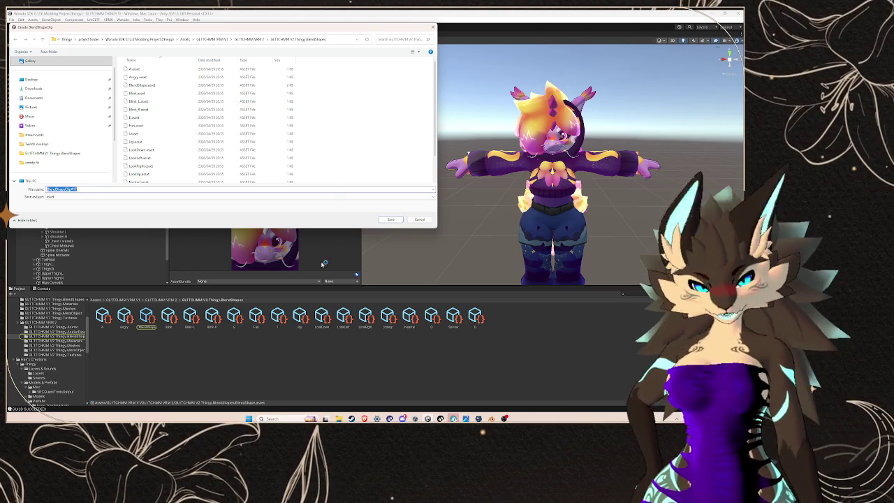
{"action": "mouse_move", "coordinate": [363, 418]}
{"action": "mouse_move", "coordinate": [440, 396]}
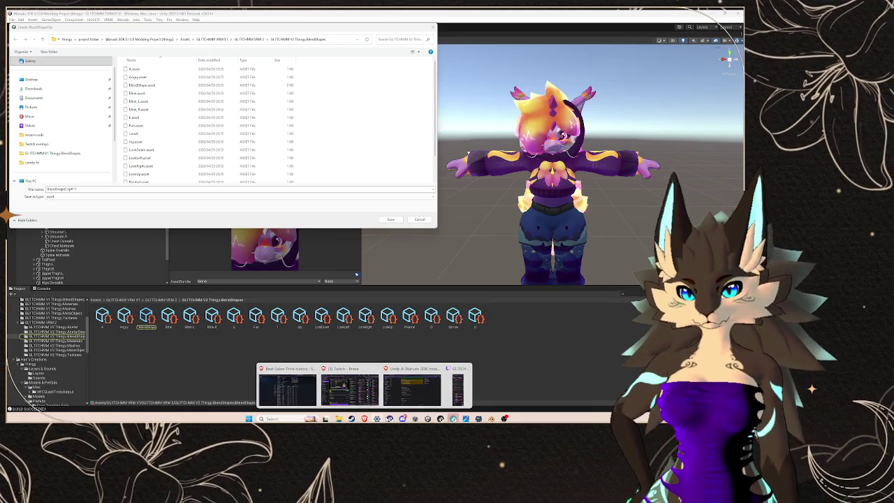
{"action": "left_click", "coordinate": [390, 419]}
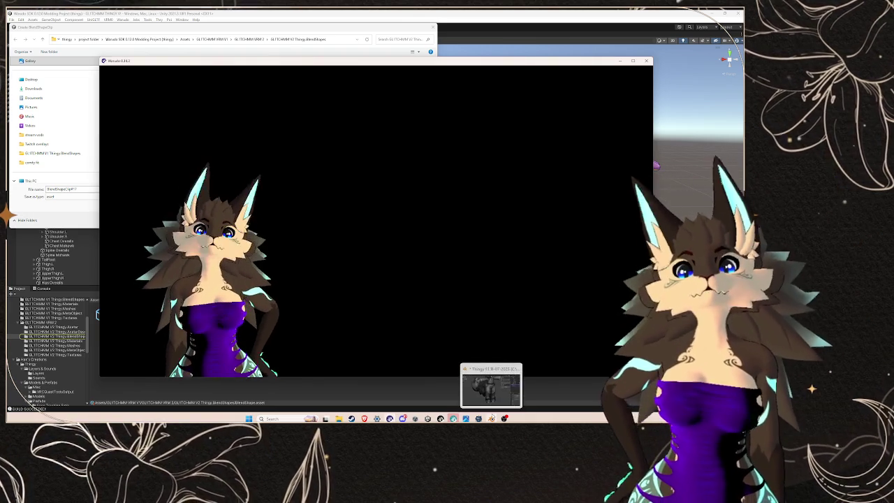
- Move the Warudo Editor window off screen and cancel Unity's Create BlendShapeClip dialog
{"action": "left_click", "coordinate": [491, 417]}
{"action": "left_click_drag", "start_coordinate": [483, 110], "coordinate": [0, 111]}
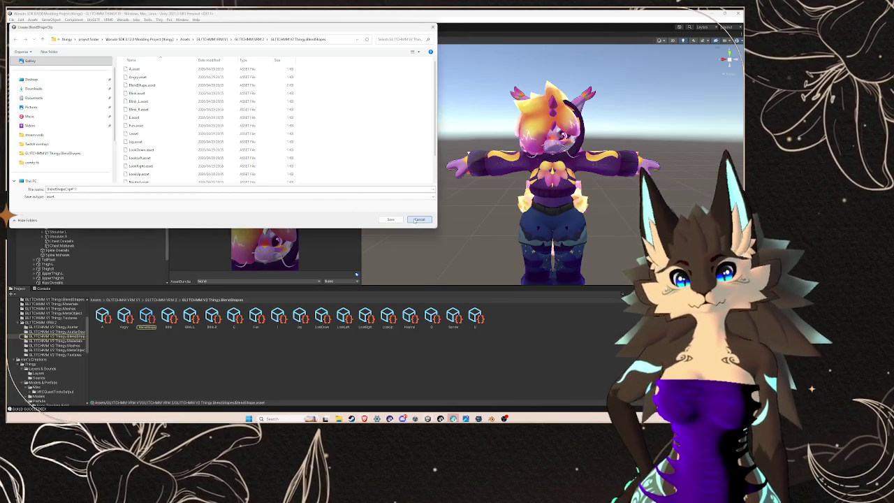
{"action": "left_click", "coordinate": [418, 220]}
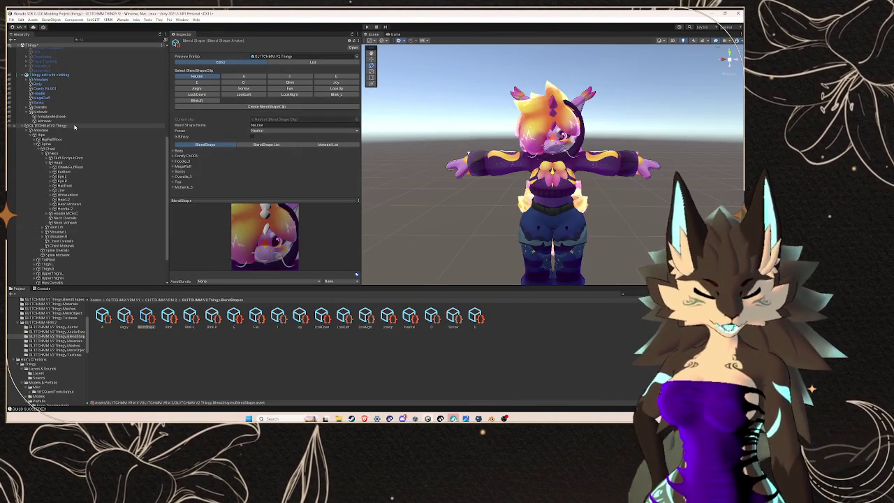
- Select GLITCHMM V2 Thingy and open its Blend Shape Avatar editor
{"action": "left_click", "coordinate": [74, 127]}
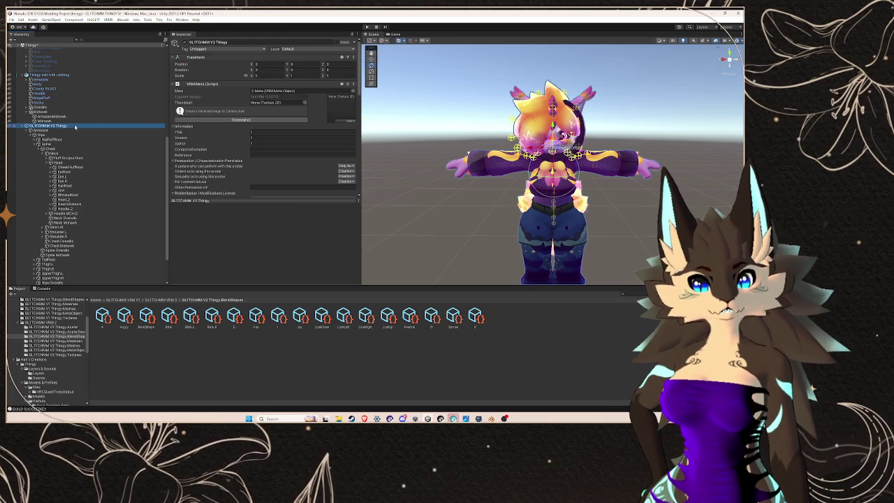
{"action": "scroll", "coordinate": [344, 142], "scroll_direction": "down", "scroll_amount": 5}
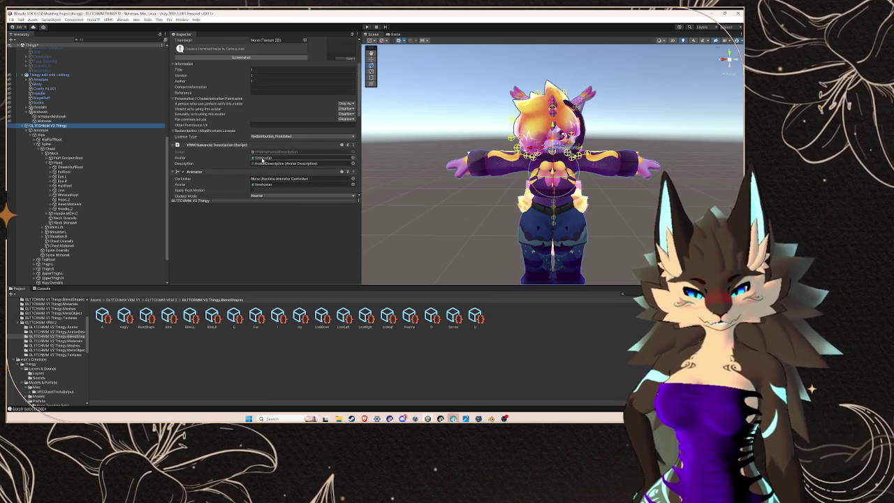
{"action": "scroll", "coordinate": [344, 142], "scroll_direction": "down", "scroll_amount": 1}
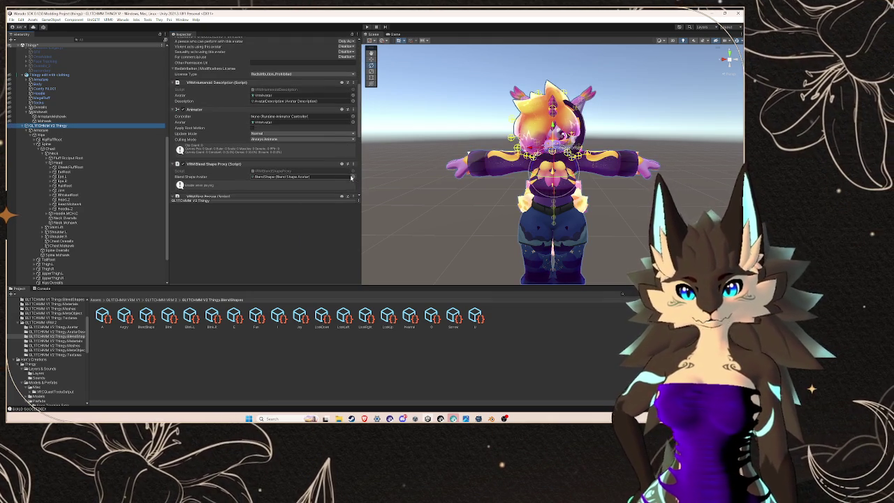
{"action": "left_click", "coordinate": [333, 176]}
{"action": "double_click", "coordinate": [333, 178]}
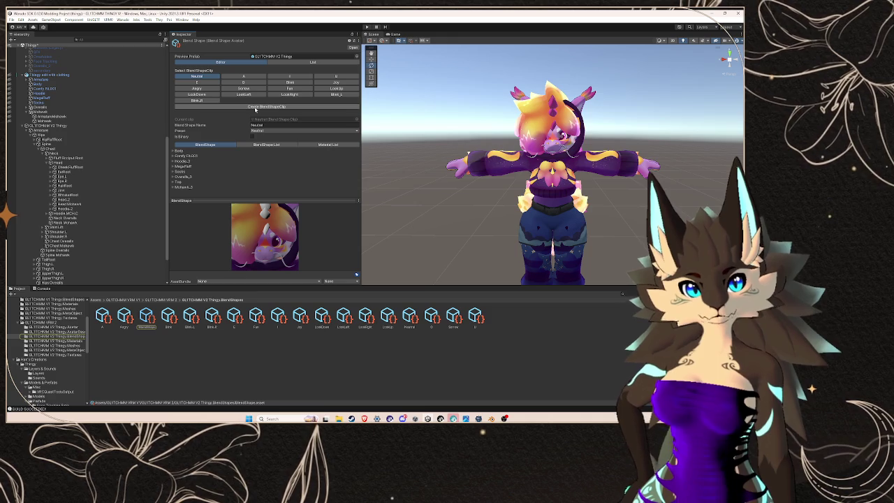
- Open GLITCHMM V1 Thingy's ARKit-named clip list and start a new BlendShapeClip there
{"action": "left_click", "coordinate": [60, 75]}
{"action": "scroll", "coordinate": [78, 120], "scroll_direction": "up", "scroll_amount": 3}
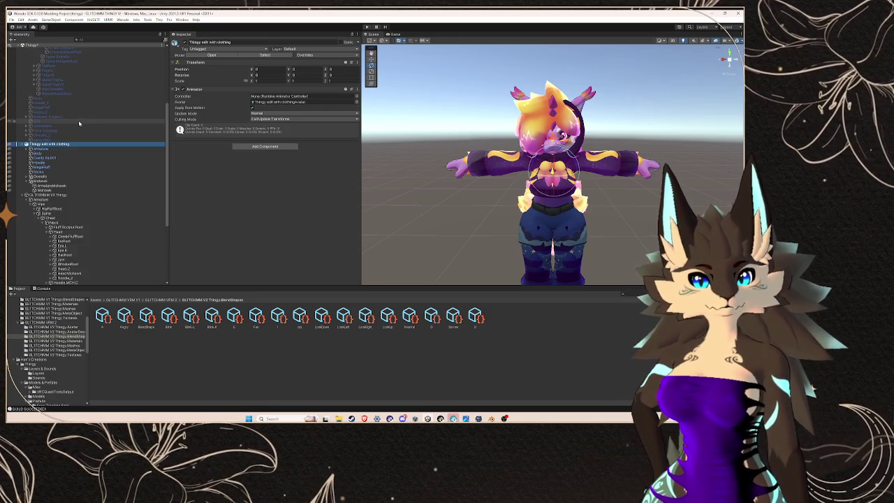
{"action": "scroll", "coordinate": [78, 123], "scroll_direction": "up", "scroll_amount": 1}
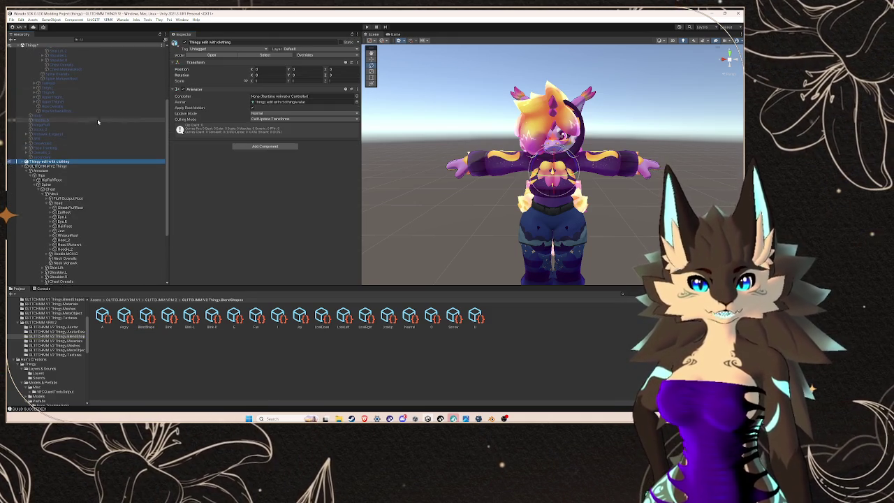
{"action": "scroll", "coordinate": [116, 119], "scroll_direction": "up", "scroll_amount": 5}
{"action": "scroll", "coordinate": [115, 119], "scroll_direction": "up", "scroll_amount": 1}
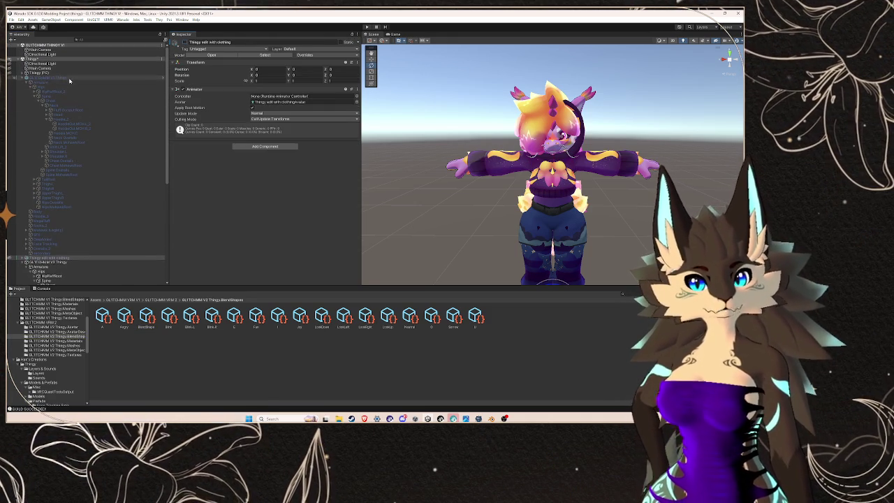
{"action": "left_click", "coordinate": [67, 78]}
{"action": "scroll", "coordinate": [273, 138], "scroll_direction": "down", "scroll_amount": 3}
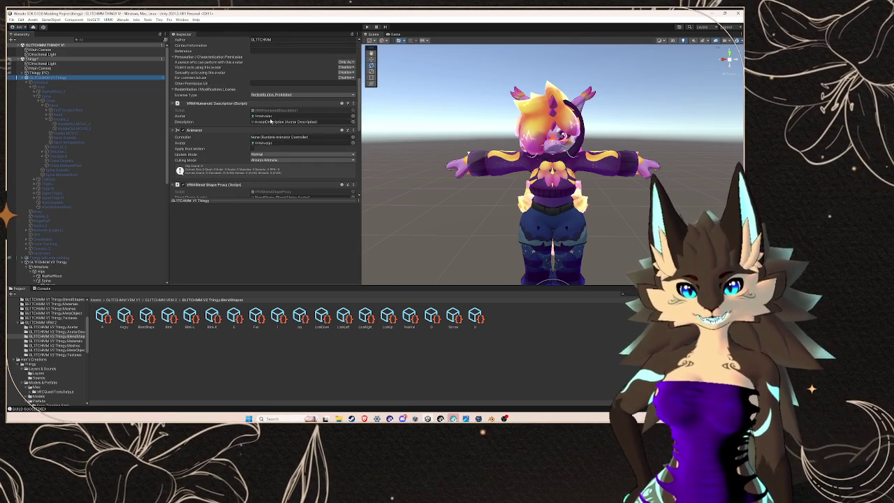
{"action": "scroll", "coordinate": [272, 137], "scroll_direction": "down", "scroll_amount": 3}
{"action": "double_click", "coordinate": [280, 135]}
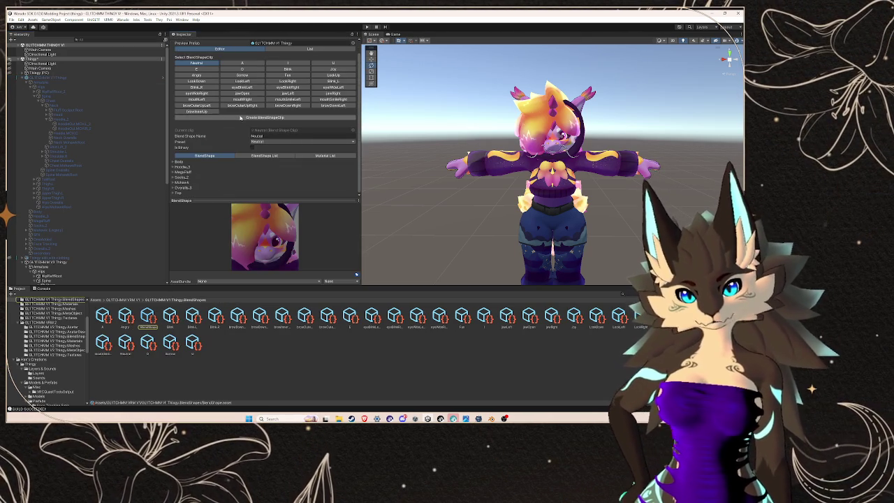
{"action": "left_click", "coordinate": [237, 118]}
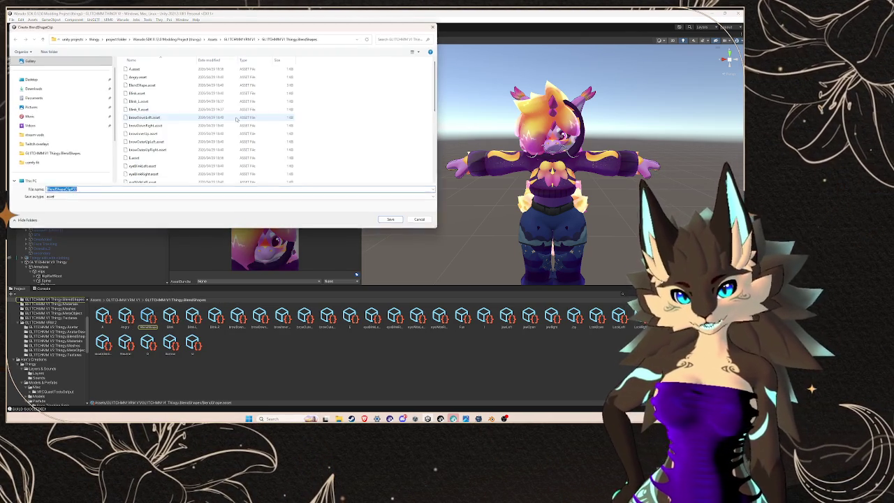
- Cancel the V1 clip save, reopen GLITCHMM V2 Thingy's BlendShape editor, and bring up File Explorer
{"action": "left_click", "coordinate": [339, 39]}
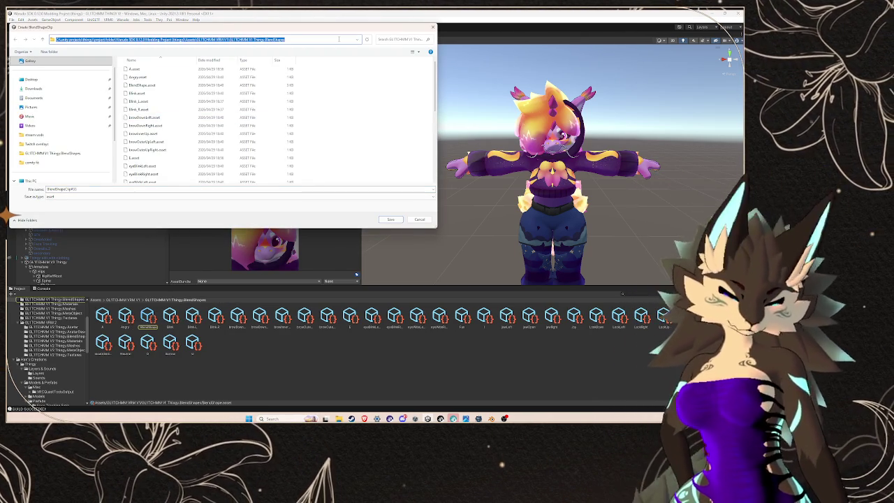
{"action": "left_click", "coordinate": [418, 219]}
{"action": "scroll", "coordinate": [66, 170], "scroll_direction": "down", "scroll_amount": 5}
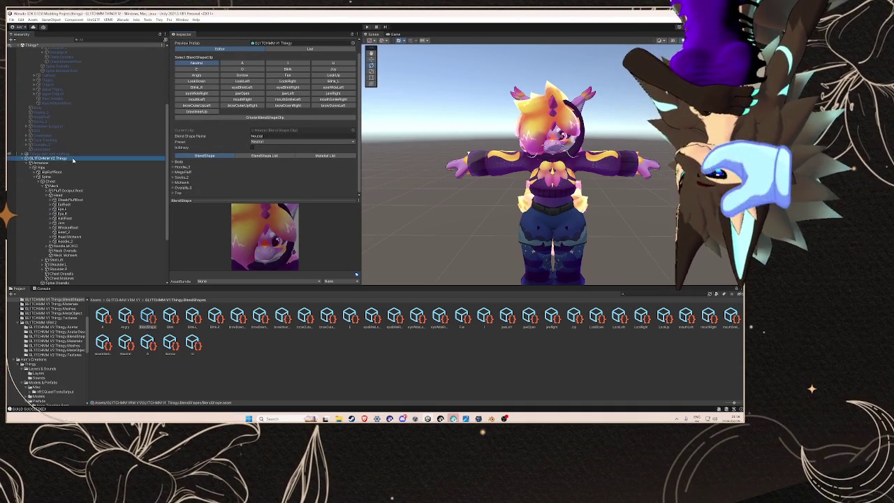
{"action": "left_click", "coordinate": [73, 159]}
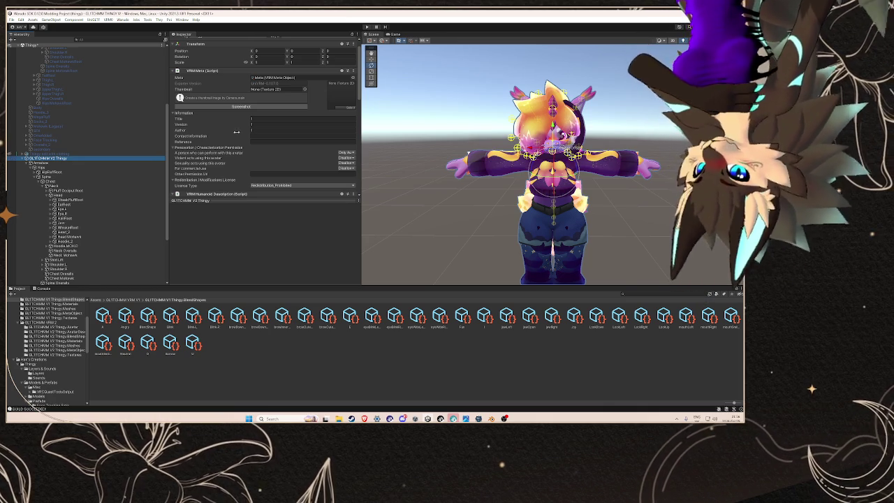
{"action": "scroll", "coordinate": [237, 131], "scroll_direction": "down", "scroll_amount": 5}
{"action": "left_click", "coordinate": [283, 148]}
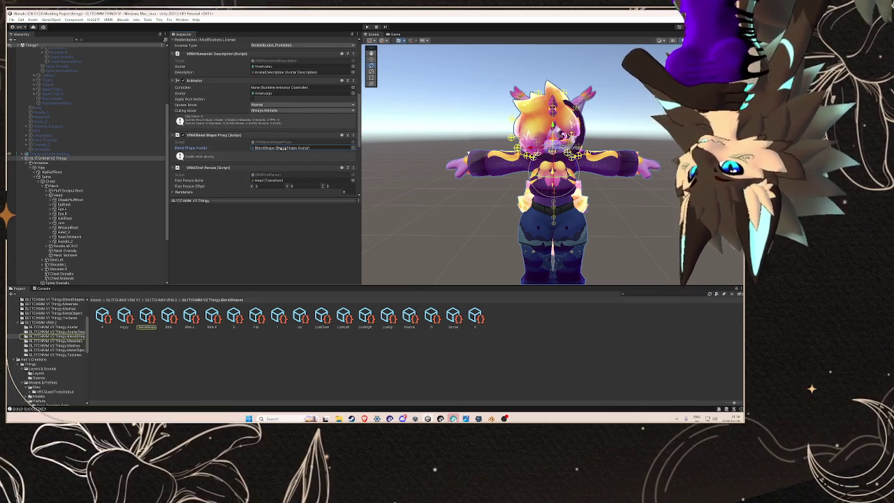
{"action": "double_click", "coordinate": [282, 148]}
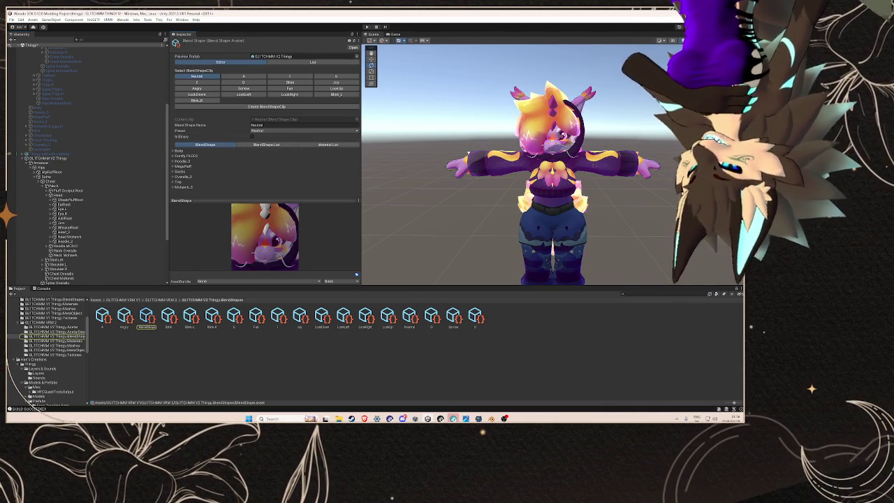
{"action": "mouse_move", "coordinate": [338, 419]}
{"action": "left_click", "coordinate": [430, 384]}
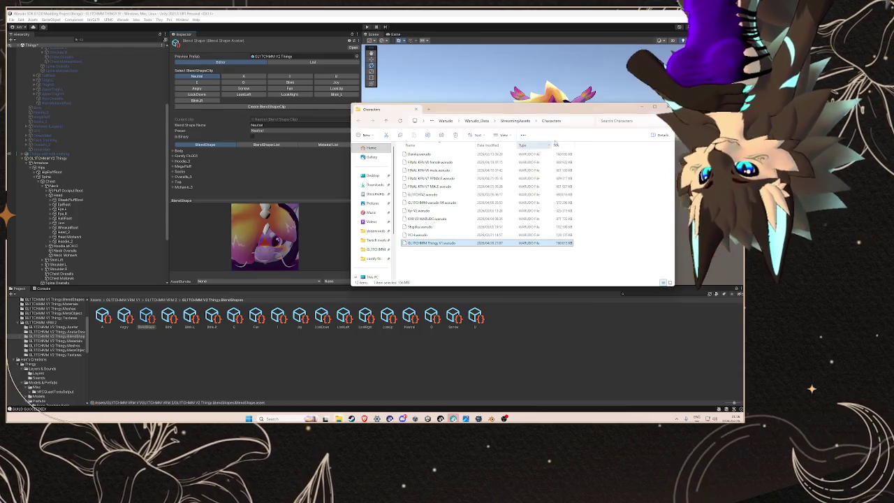
- Go to the V1 Thingy BlendShapes folder in File Explorer, sorted by date modified
{"action": "left_click", "coordinate": [503, 120]}
{"action": "key", "text": "ctrl+v"}
{"action": "key", "text": "Return"}
{"action": "scroll", "coordinate": [454, 183], "scroll_direction": "down", "scroll_amount": 10}
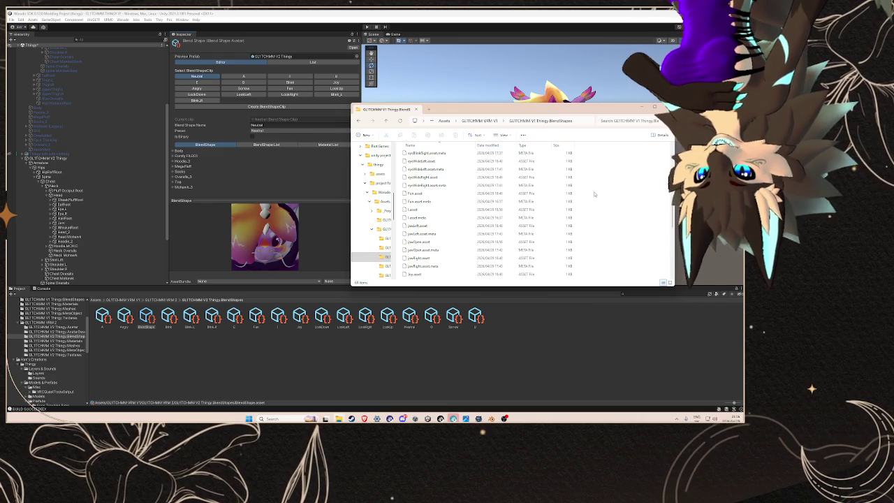
{"action": "scroll", "coordinate": [583, 192], "scroll_direction": "up", "scroll_amount": 2}
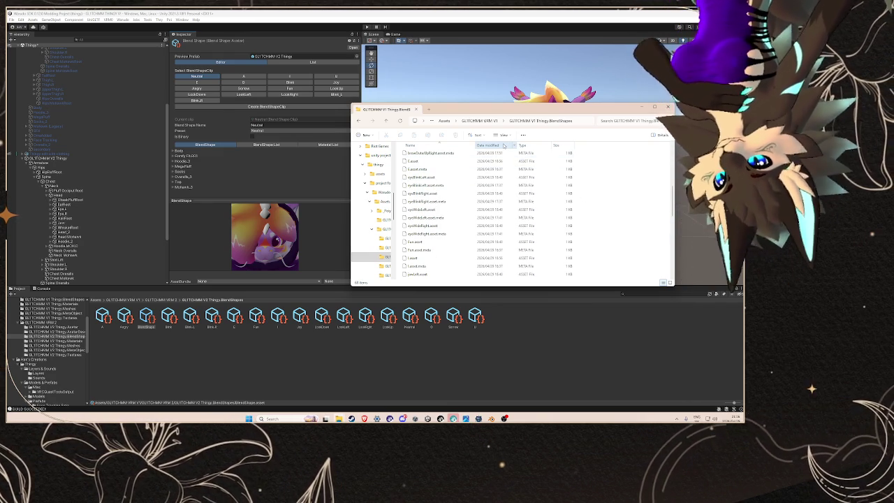
{"action": "left_click", "coordinate": [504, 145]}
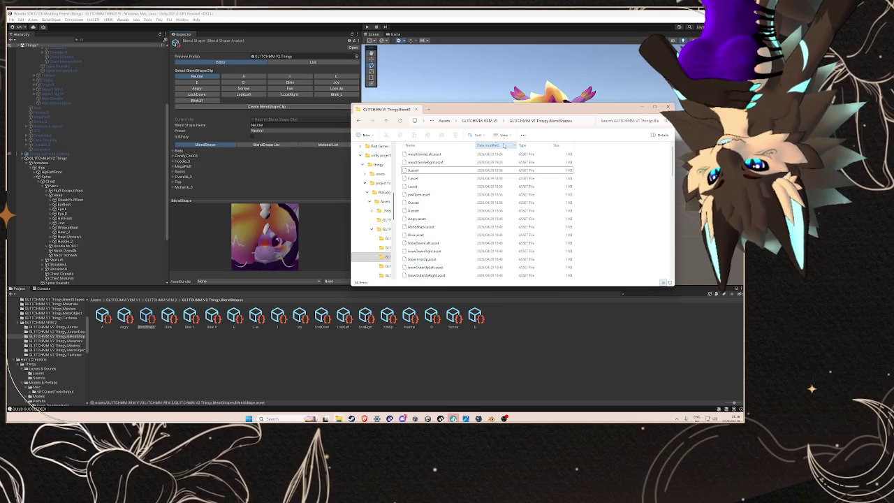
{"action": "scroll", "coordinate": [508, 198], "scroll_direction": "down", "scroll_amount": 10}
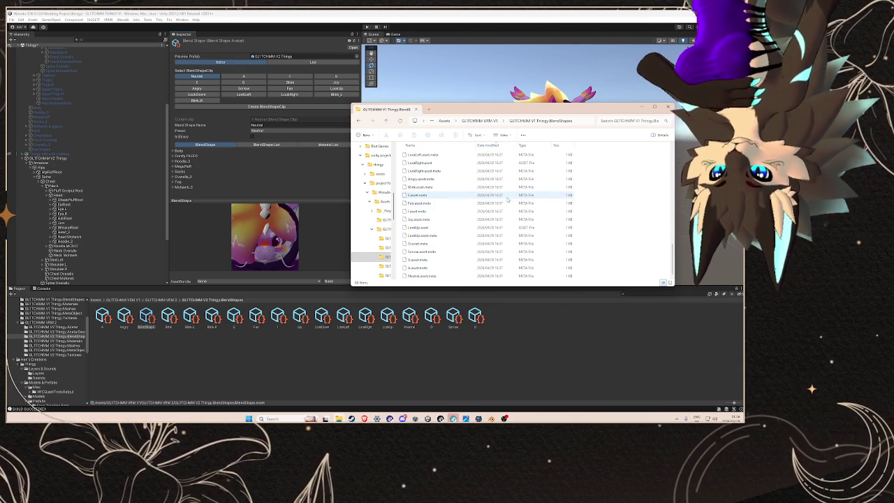
- Select and copy all the V1 blend shape clip files
{"action": "mouse_move", "coordinate": [583, 279]}
{"action": "left_mouse_down"}
{"action": "mouse_move", "coordinate": [489, 213]}
{"action": "mouse_move", "coordinate": [454, 148]}
{"action": "mouse_move", "coordinate": [439, 161]}
{"action": "left_mouse_up"}
{"action": "right_click", "coordinate": [439, 161]}
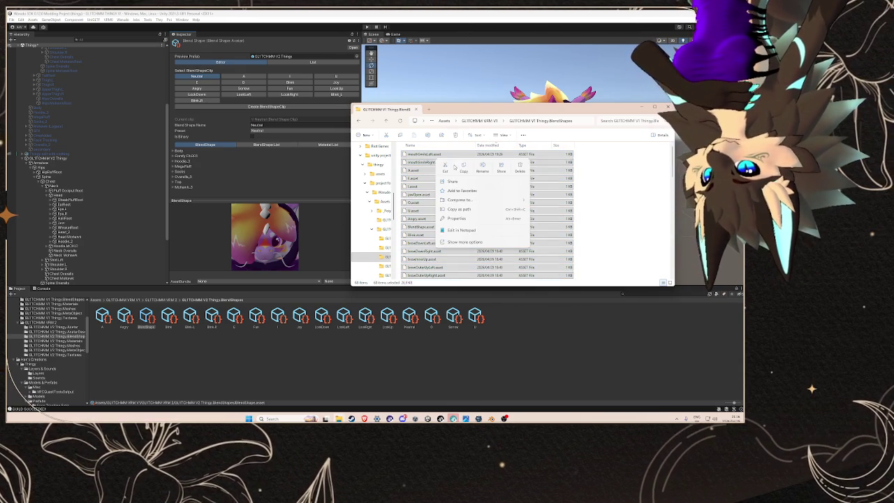
{"action": "left_click", "coordinate": [463, 172]}
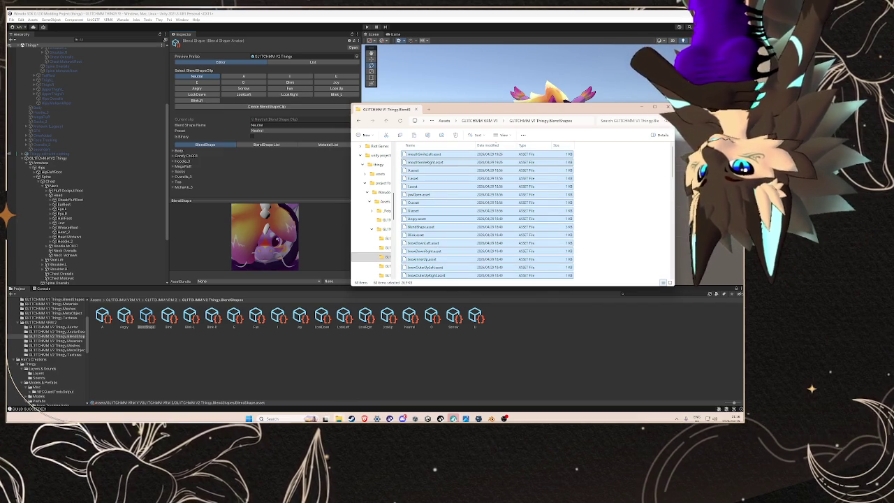
{"action": "mouse_move", "coordinate": [326, 418]}
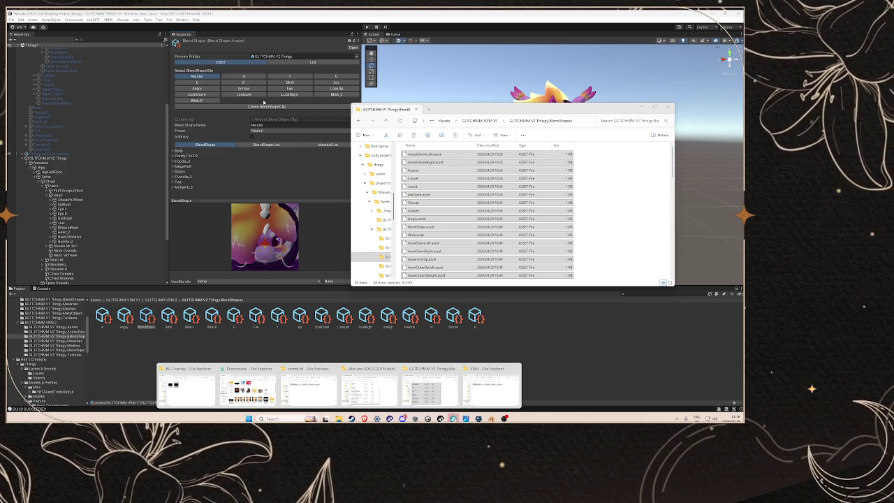
{"action": "left_click", "coordinate": [237, 107]}
- Start a new BlendShapeClip and copy the name 'browInnerUp' from the ARKit reference page
{"action": "left_click", "coordinate": [237, 107]}
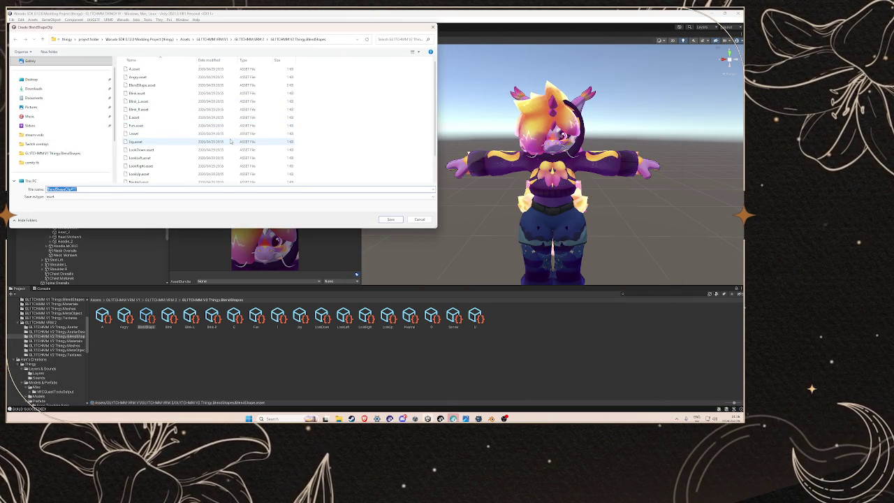
{"action": "scroll", "coordinate": [230, 141], "scroll_direction": "down", "scroll_amount": 1}
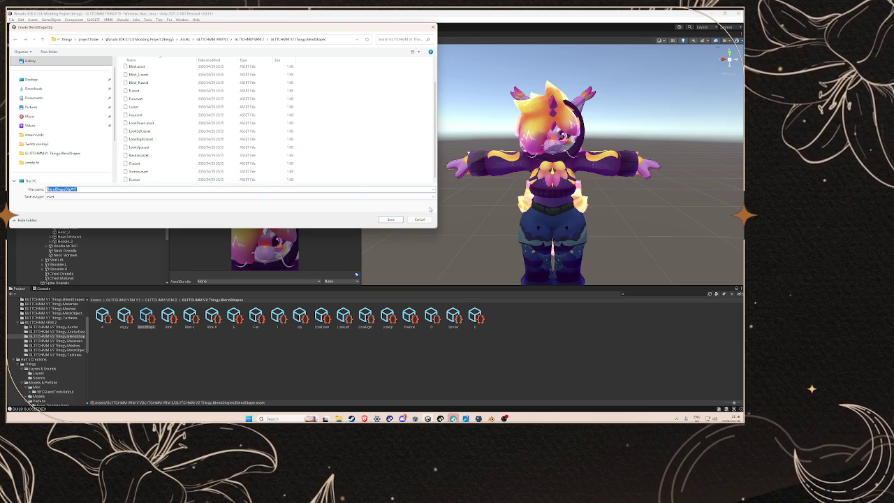
{"action": "mouse_move", "coordinate": [364, 418]}
{"action": "left_click", "coordinate": [431, 381]}
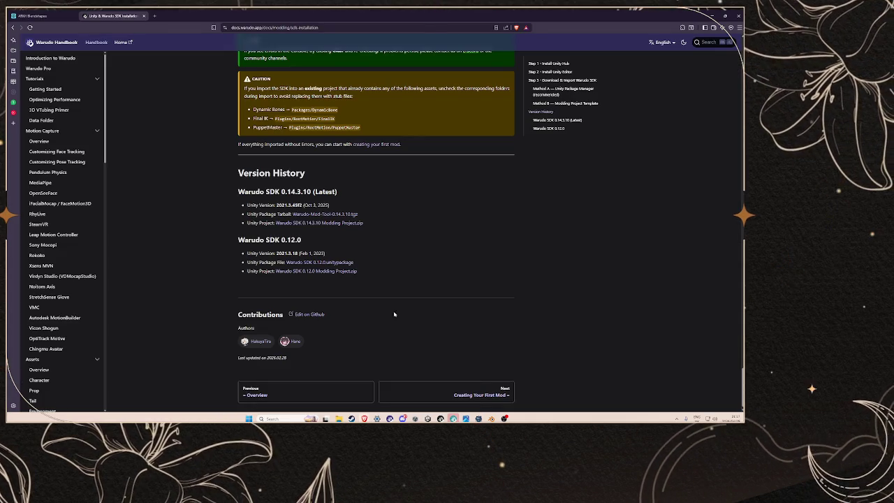
{"action": "left_click", "coordinate": [35, 12]}
{"action": "right_click", "coordinate": [126, 246]}
{"action": "left_click", "coordinate": [144, 251]}
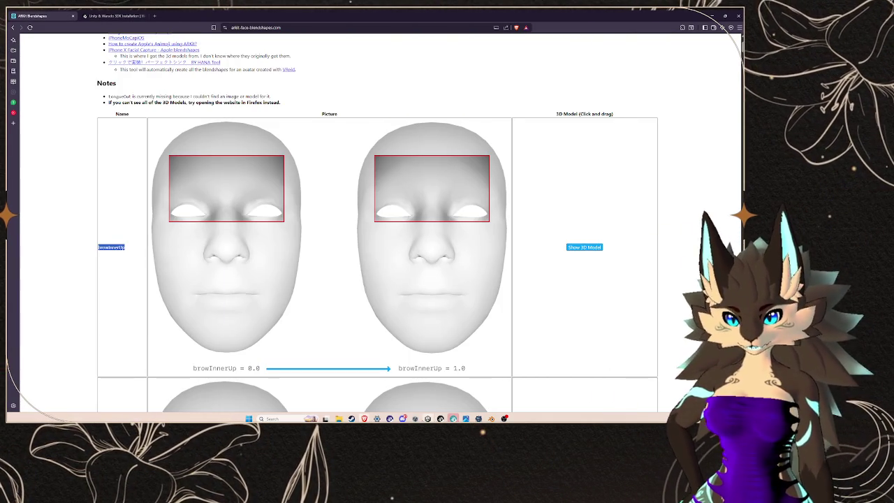
- Save the new clip as browInnerUp
{"action": "mouse_move", "coordinate": [428, 418]}
{"action": "left_click", "coordinate": [429, 388]}
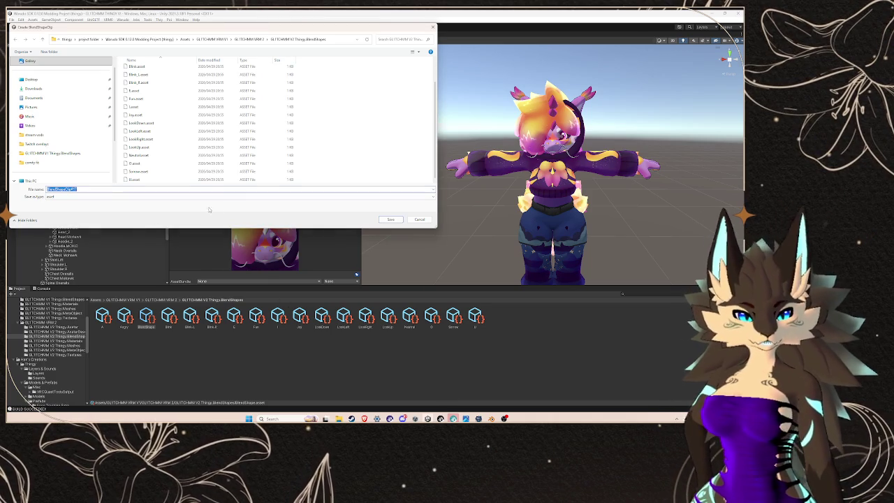
{"action": "left_click", "coordinate": [382, 219]}
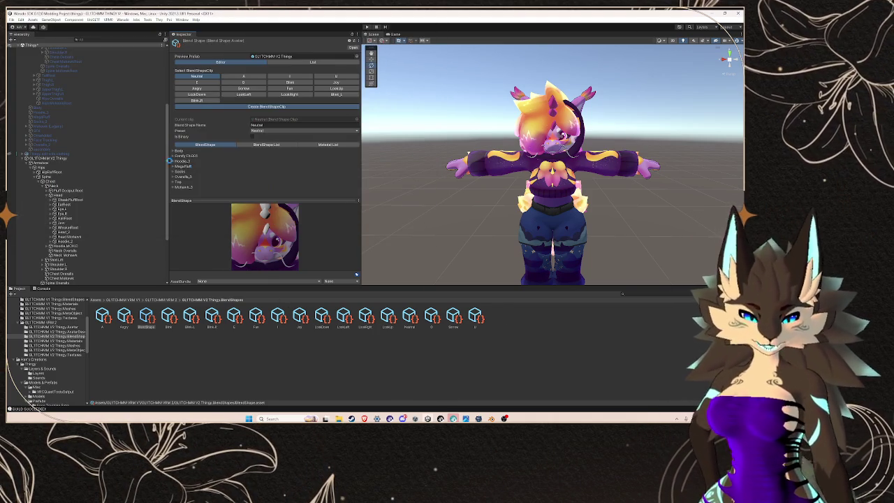
- In the browInnerUp clip, expand the Body sliders and set BrowInnerUp to 100
{"action": "left_click", "coordinate": [178, 152]}
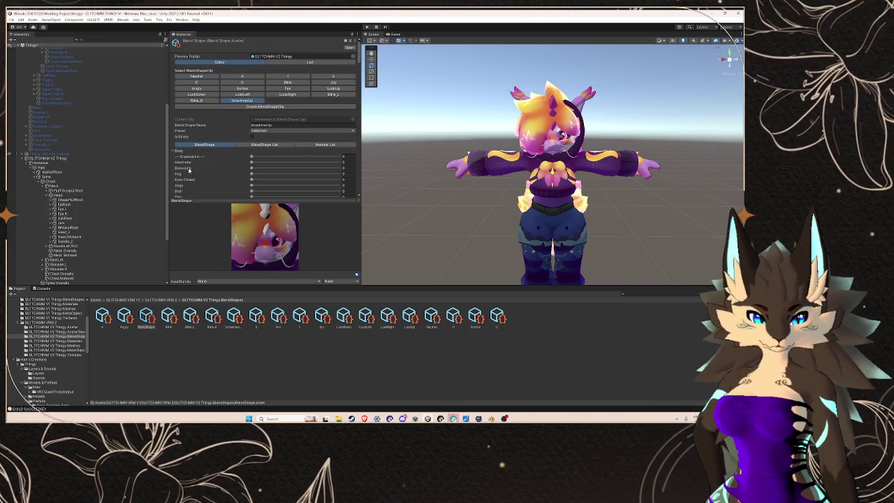
{"action": "scroll", "coordinate": [221, 150], "scroll_direction": "down", "scroll_amount": 10}
{"action": "scroll", "coordinate": [221, 150], "scroll_direction": "down", "scroll_amount": 5}
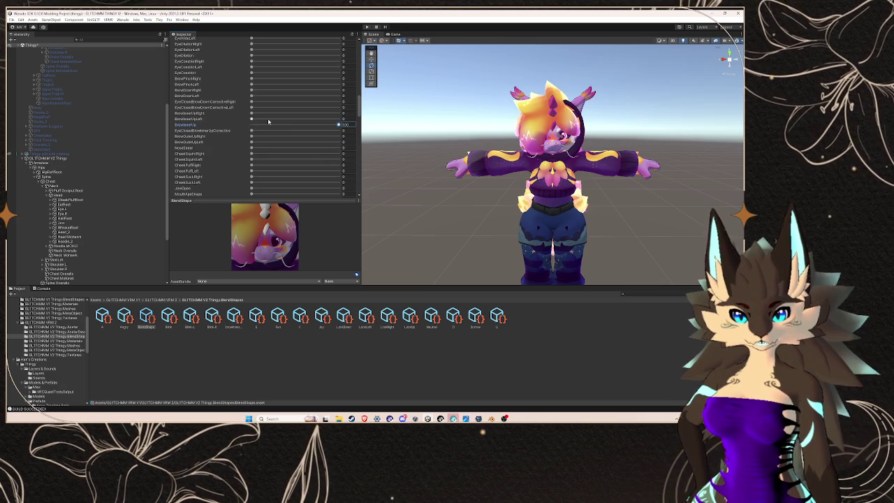
{"action": "scroll", "coordinate": [253, 126], "scroll_direction": "up", "scroll_amount": 20}
{"action": "left_click", "coordinate": [243, 108]}
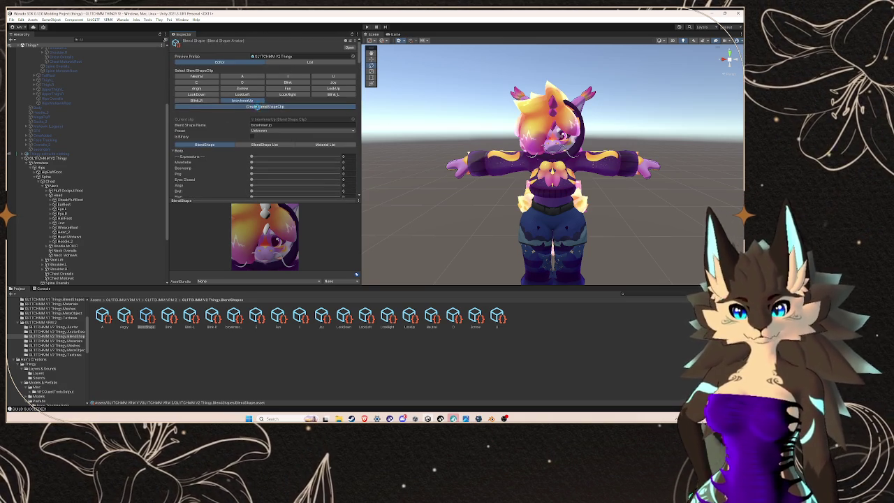
- Copy 'browDownLeft' from the ARKit reference and save the new clip under that name
{"action": "mouse_move", "coordinate": [364, 418]}
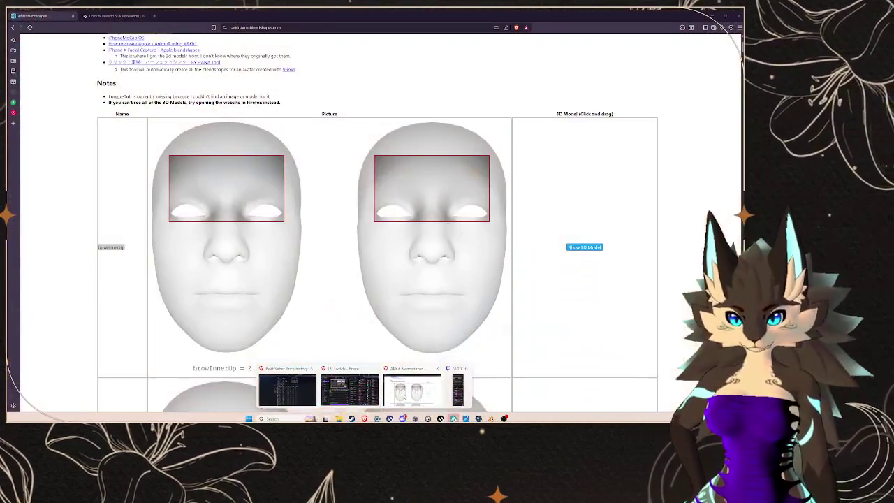
{"action": "left_click", "coordinate": [412, 388]}
{"action": "scroll", "coordinate": [205, 230], "scroll_direction": "down", "scroll_amount": 2}
{"action": "scroll", "coordinate": [205, 230], "scroll_direction": "down", "scroll_amount": 1}
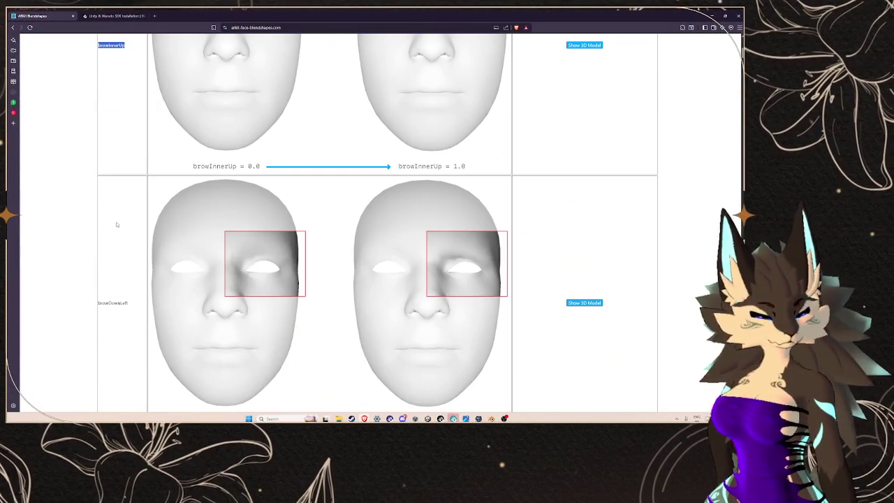
{"action": "scroll", "coordinate": [179, 212], "scroll_direction": "down", "scroll_amount": 2}
{"action": "left_click_drag", "start_coordinate": [133, 189], "coordinate": [99, 187]}
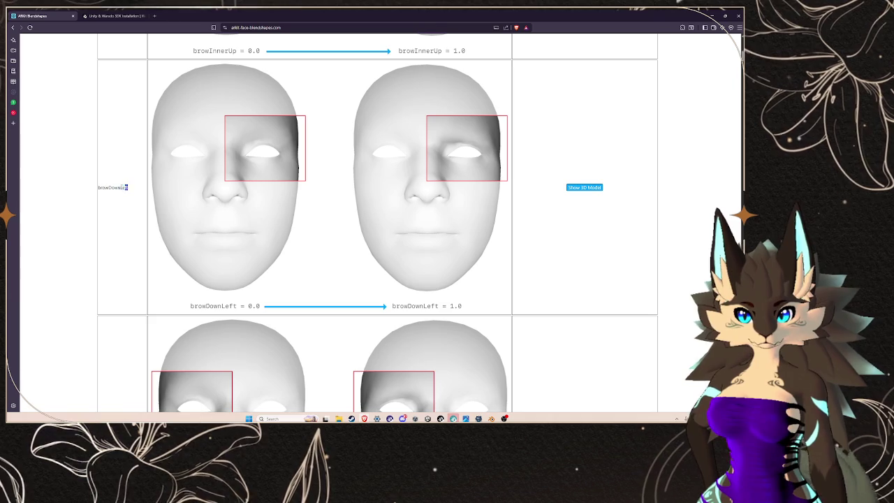
{"action": "right_click", "coordinate": [102, 187]}
{"action": "left_click", "coordinate": [122, 195]}
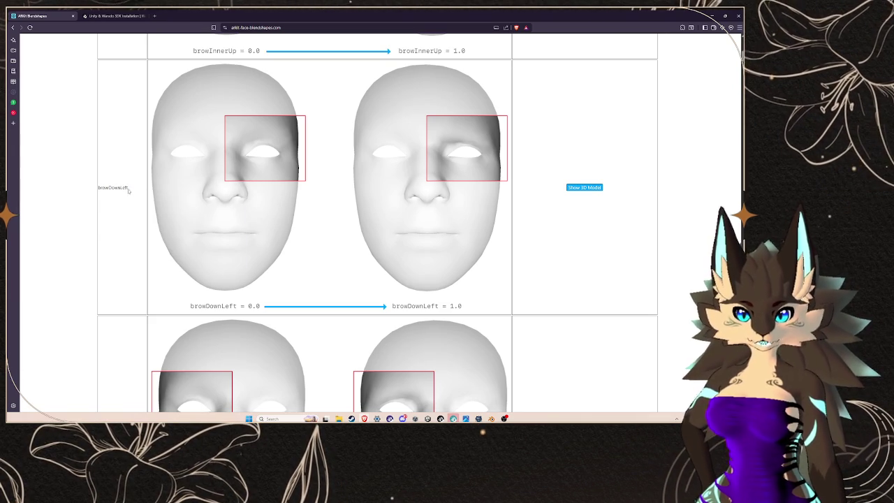
{"action": "right_click", "coordinate": [102, 187]}
{"action": "left_click", "coordinate": [122, 196]}
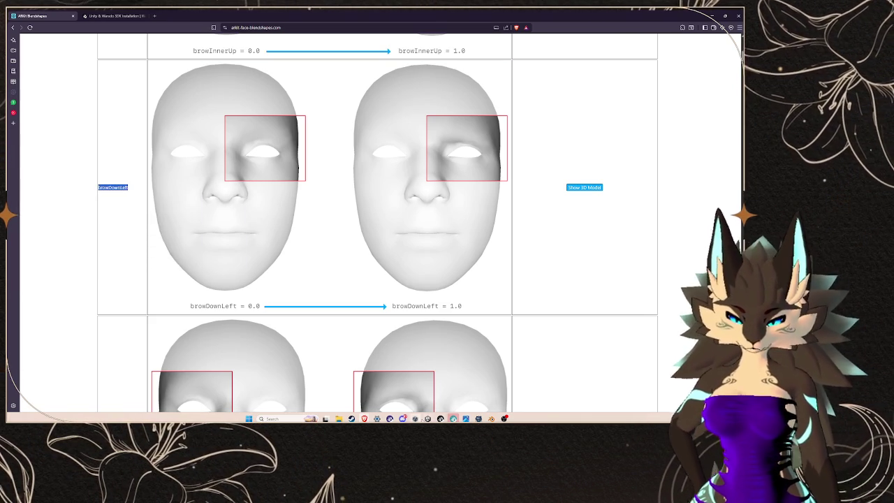
{"action": "key", "text": "alt+Tab"}
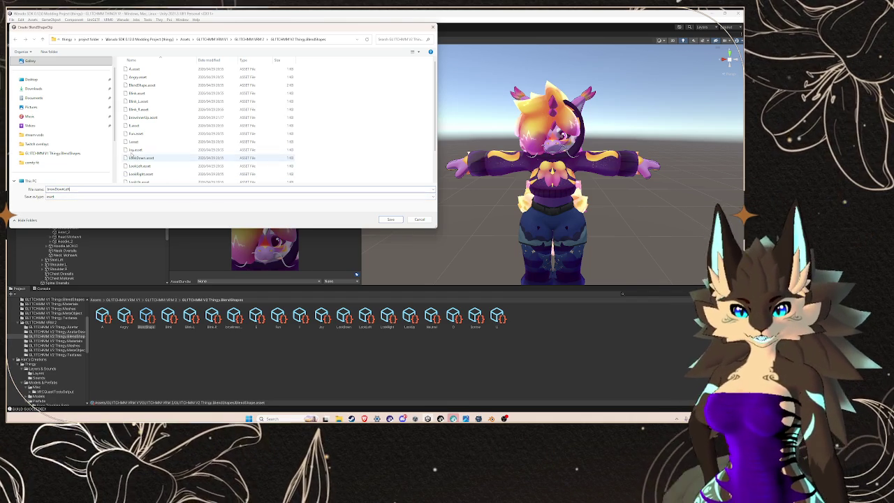
{"action": "left_click", "coordinate": [397, 220]}
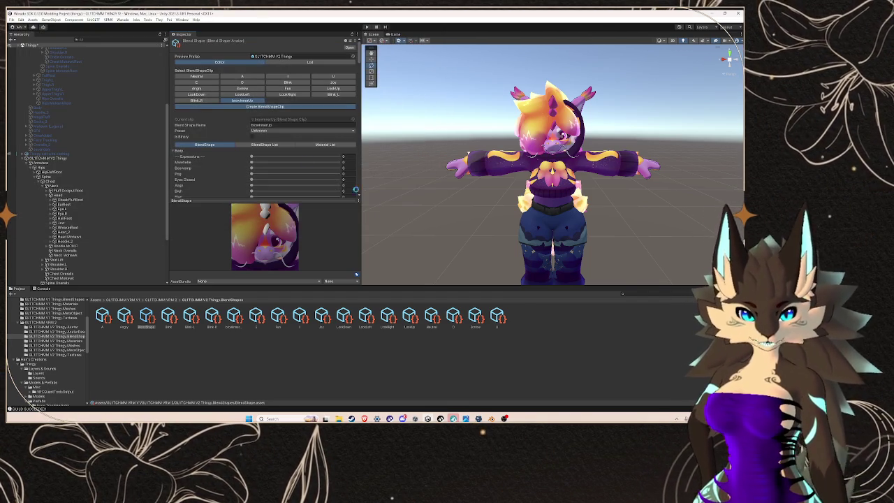
- Expand the browDownLeft clip's Body sliders and scroll through them
{"action": "left_click", "coordinate": [173, 150]}
{"action": "scroll", "coordinate": [225, 162], "scroll_direction": "down", "scroll_amount": 10}
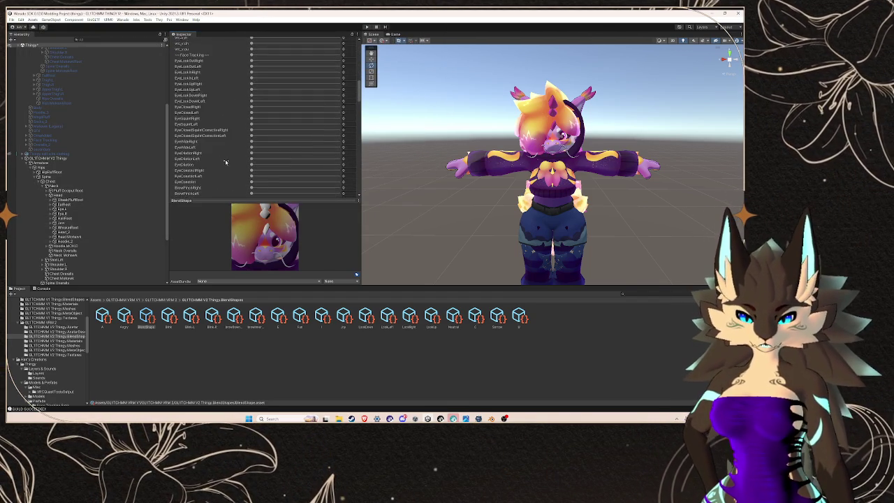
{"action": "scroll", "coordinate": [229, 153], "scroll_direction": "down", "scroll_amount": 4}
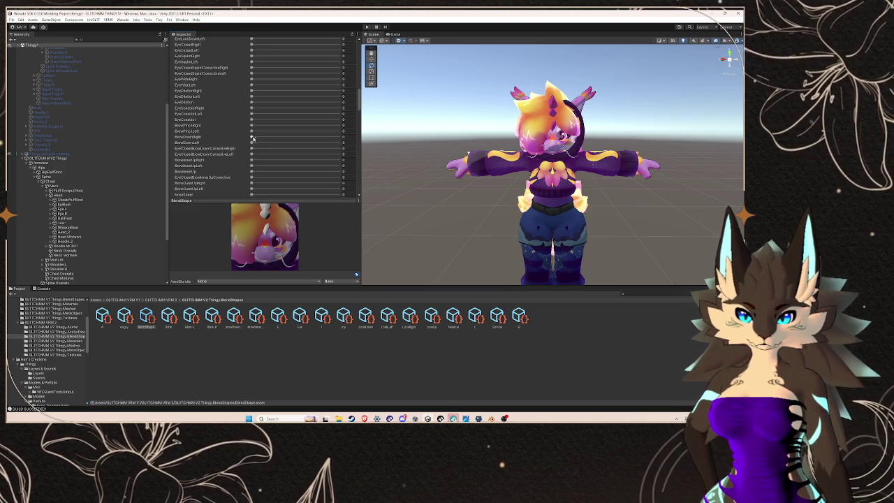
{"action": "scroll", "coordinate": [221, 127], "scroll_direction": "up", "scroll_amount": 15}
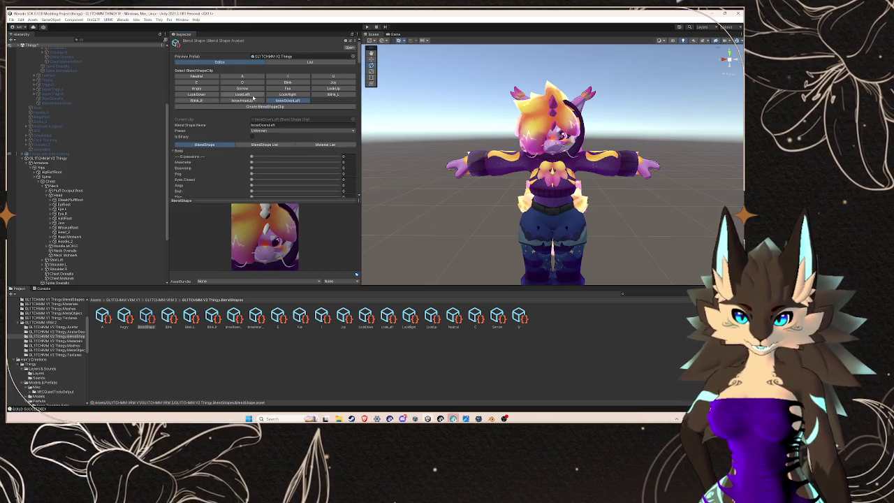
- Copy 'browDownRight' from the ARKit reference and save a new clip with that name
{"action": "mouse_move", "coordinate": [363, 418]}
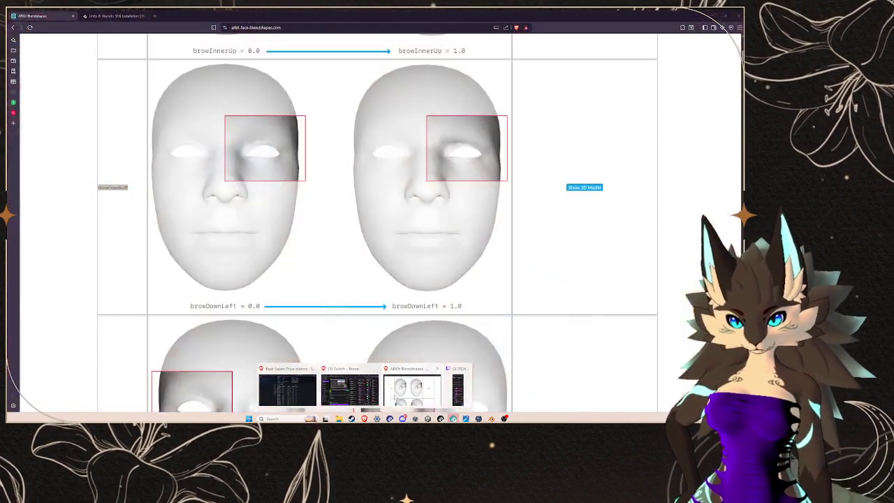
{"action": "left_click", "coordinate": [422, 386]}
{"action": "scroll", "coordinate": [145, 248], "scroll_direction": "down", "scroll_amount": 3}
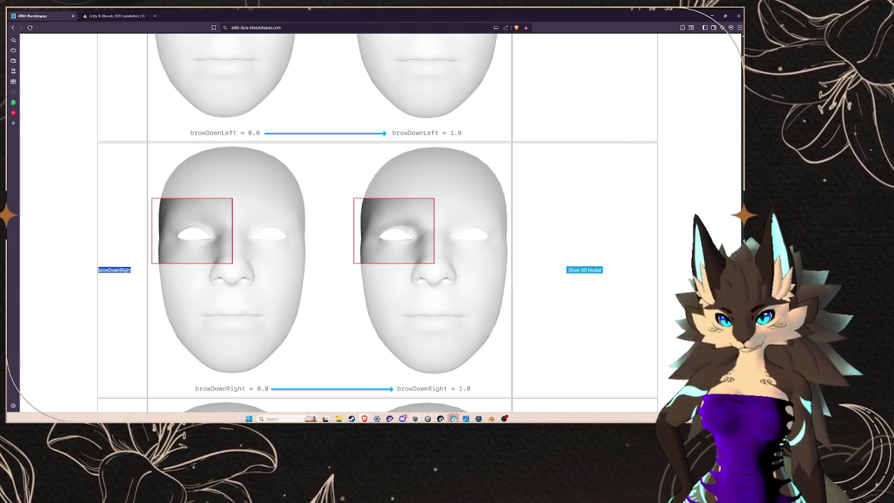
{"action": "key", "text": "alt+Tab"}
{"action": "key", "text": "ctrl+v"}
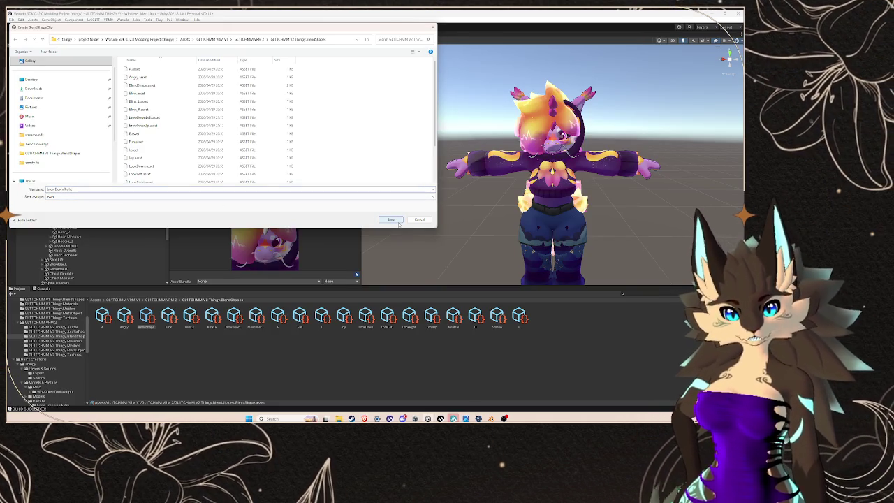
{"action": "left_click", "coordinate": [399, 222]}
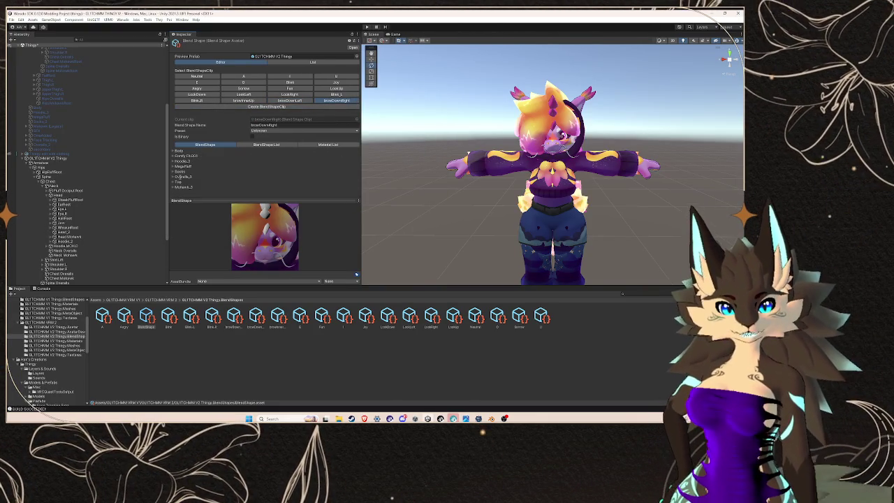
- Expand the Body sliders and set BrowDownRight to 100 in the browDownRight clip
{"action": "left_click", "coordinate": [173, 150]}
{"action": "scroll", "coordinate": [210, 162], "scroll_direction": "down", "scroll_amount": 1}
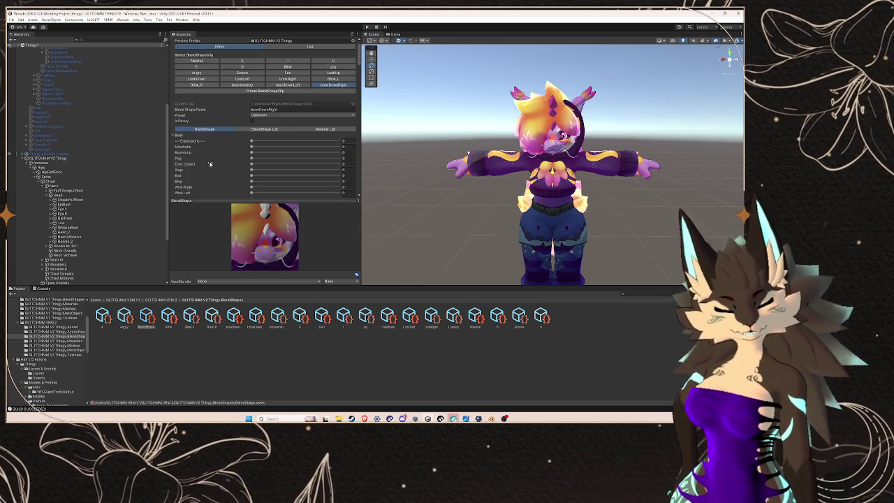
{"action": "scroll", "coordinate": [229, 162], "scroll_direction": "down", "scroll_amount": 10}
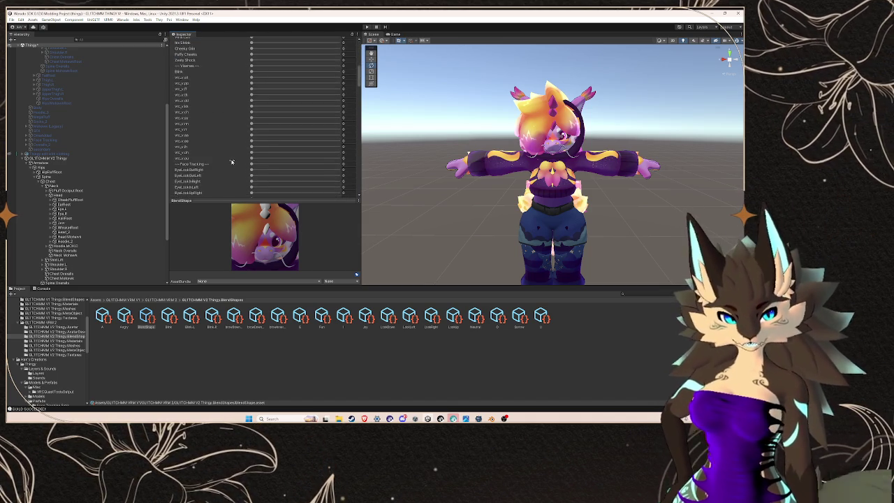
{"action": "scroll", "coordinate": [245, 144], "scroll_direction": "down", "scroll_amount": 3}
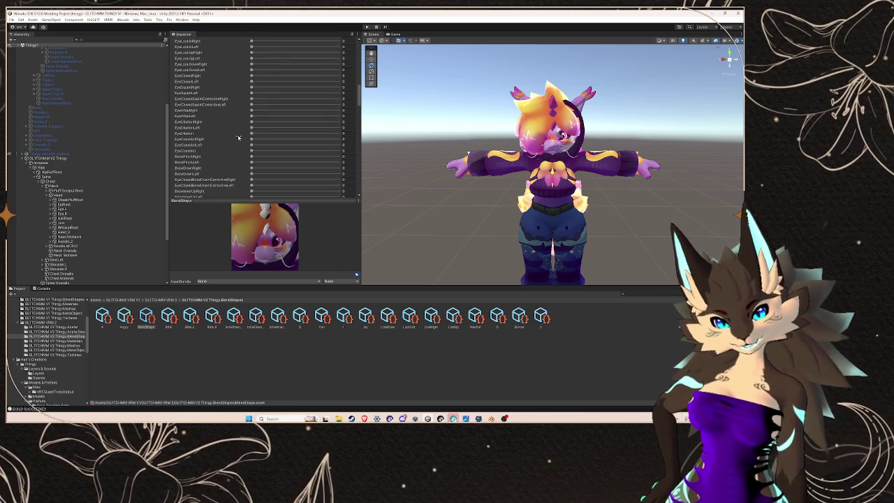
{"action": "scroll", "coordinate": [237, 137], "scroll_direction": "down", "scroll_amount": 1}
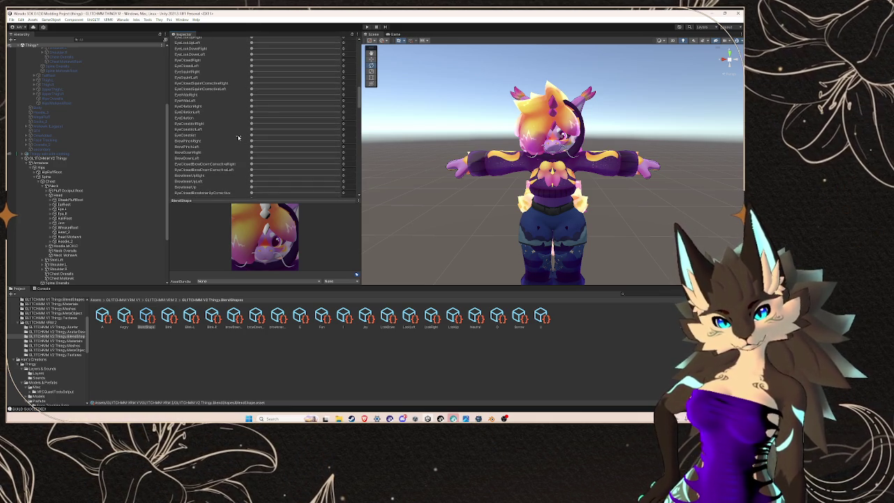
{"action": "scroll", "coordinate": [237, 138], "scroll_direction": "down", "scroll_amount": 4}
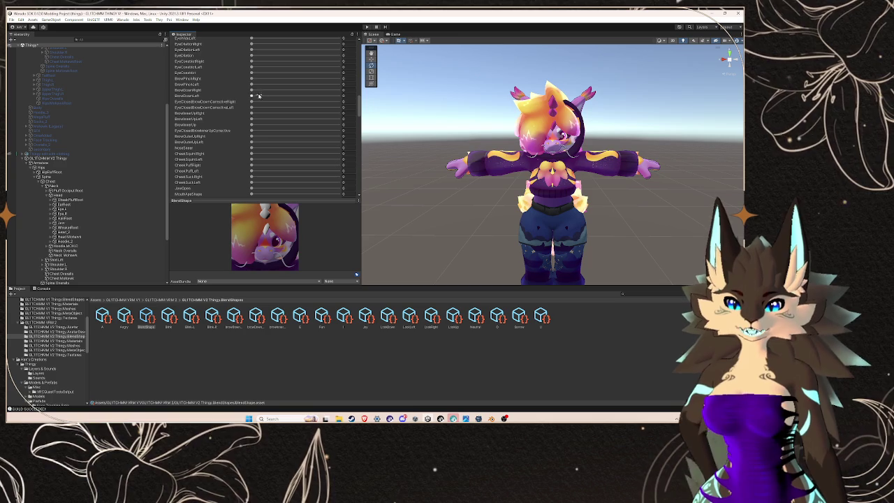
{"action": "left_click_drag", "start_coordinate": [252, 91], "coordinate": [338, 91]}
{"action": "scroll", "coordinate": [271, 117], "scroll_direction": "up", "scroll_amount": 10}
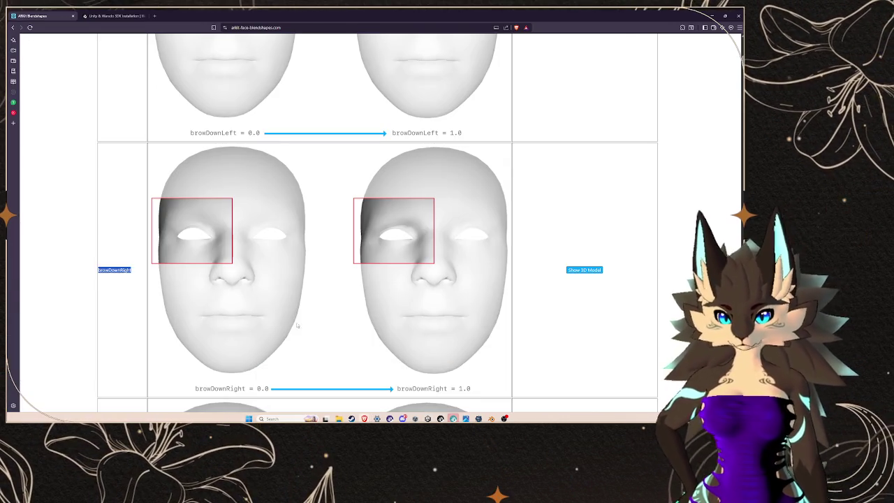
- Copy browOuterUpLeft from the ARKit reference page and save the new clip under that name
{"action": "left_click", "coordinate": [427, 378]}
{"action": "left_click_drag", "start_coordinate": [139, 298], "coordinate": [99, 294]}
{"action": "right_click", "coordinate": [99, 292]}
{"action": "left_click", "coordinate": [141, 299]}
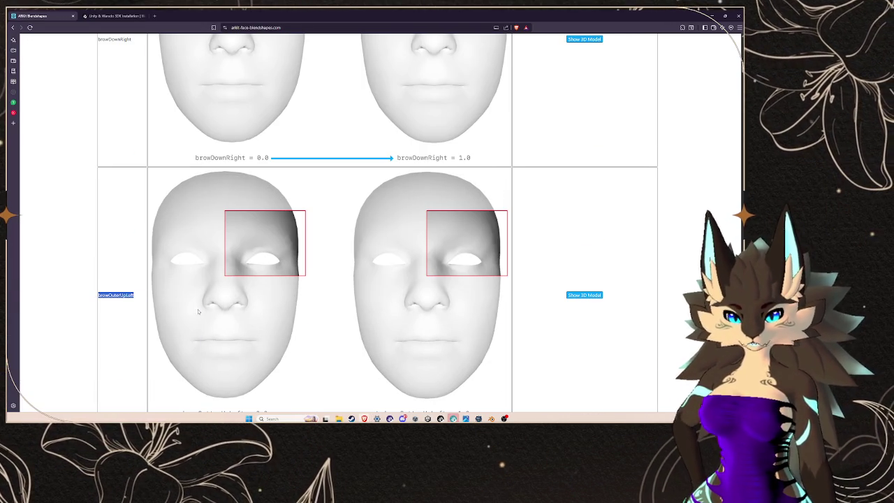
{"action": "left_click", "coordinate": [454, 387]}
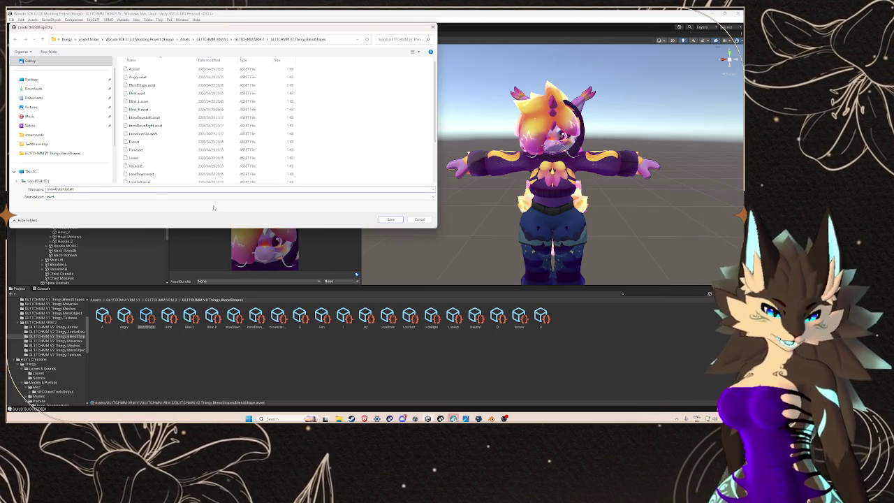
{"action": "left_click", "coordinate": [391, 219]}
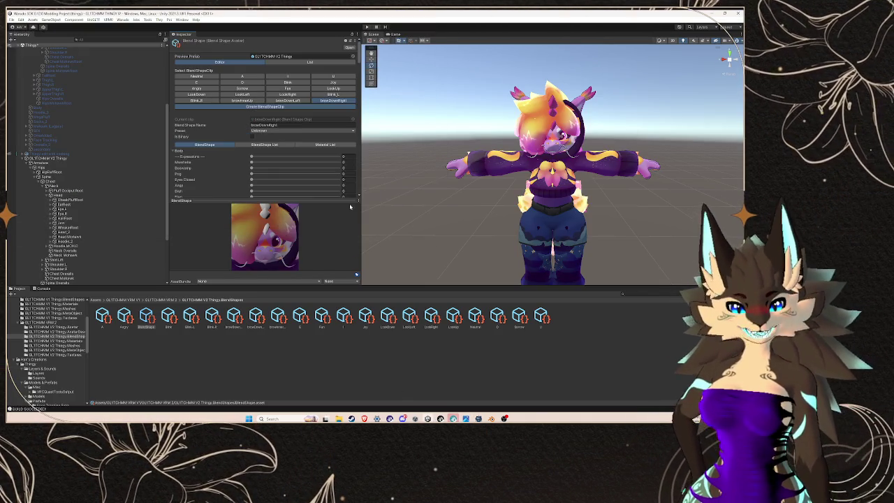
- Open the browOuterUpLeft clip and look through its Body blendshape sliders
{"action": "left_click", "coordinate": [209, 106]}
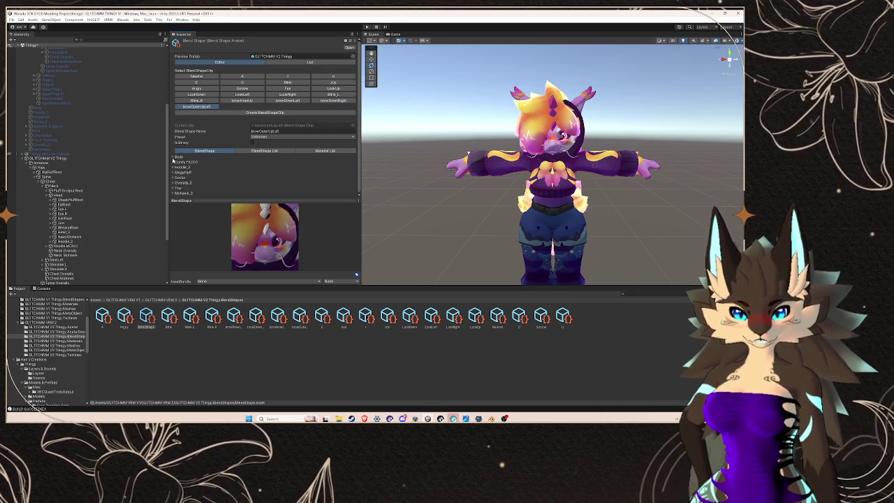
{"action": "left_click", "coordinate": [172, 158]}
{"action": "scroll", "coordinate": [184, 159], "scroll_direction": "down", "scroll_amount": 5}
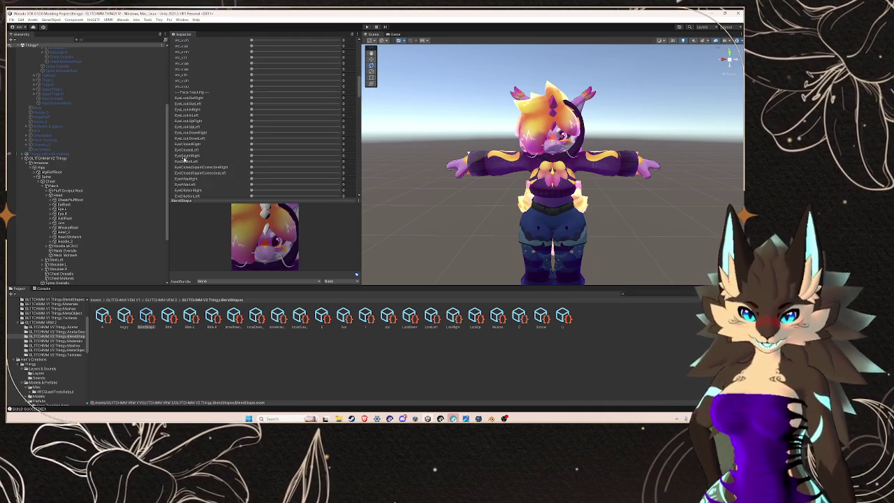
{"action": "scroll", "coordinate": [224, 140], "scroll_direction": "up", "scroll_amount": 10}
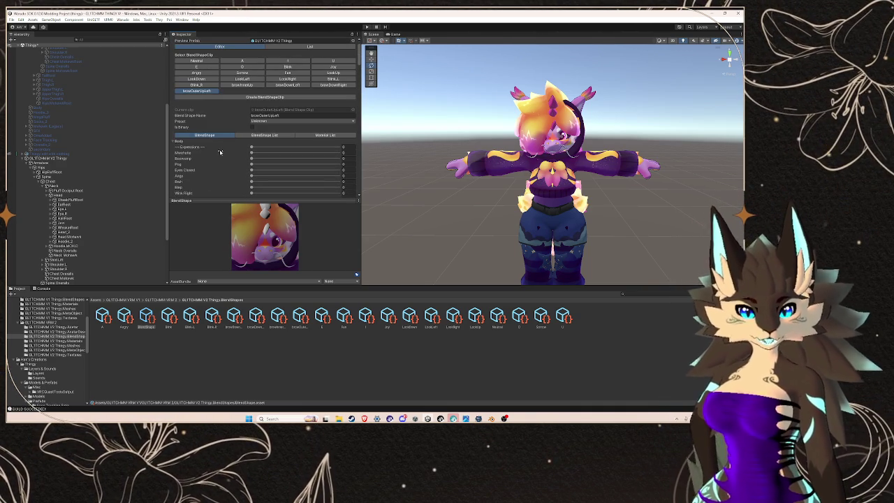
{"action": "scroll", "coordinate": [219, 147], "scroll_direction": "down", "scroll_amount": 5}
{"action": "scroll", "coordinate": [219, 148], "scroll_direction": "up", "scroll_amount": 4}
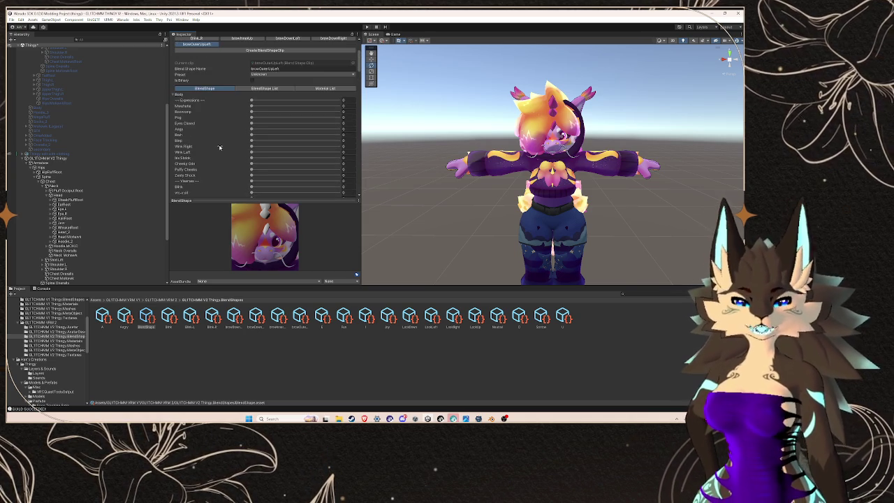
{"action": "scroll", "coordinate": [220, 147], "scroll_direction": "down", "scroll_amount": 10}
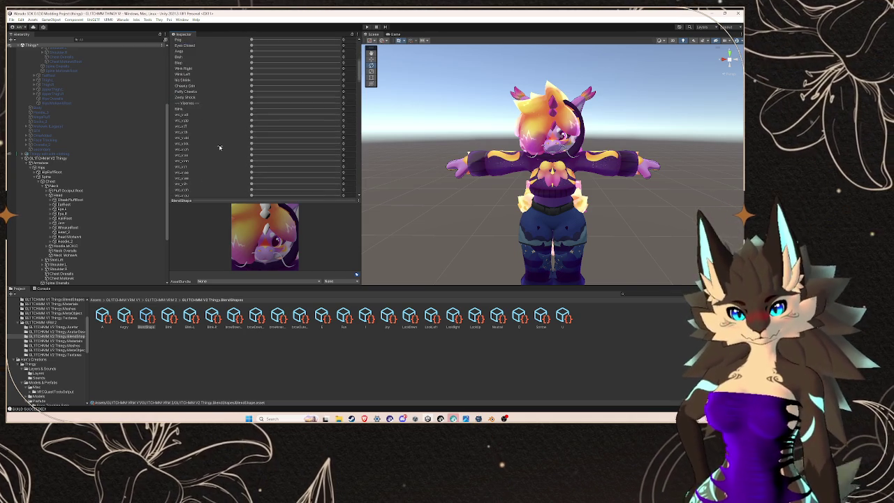
{"action": "scroll", "coordinate": [246, 142], "scroll_direction": "down", "scroll_amount": 3}
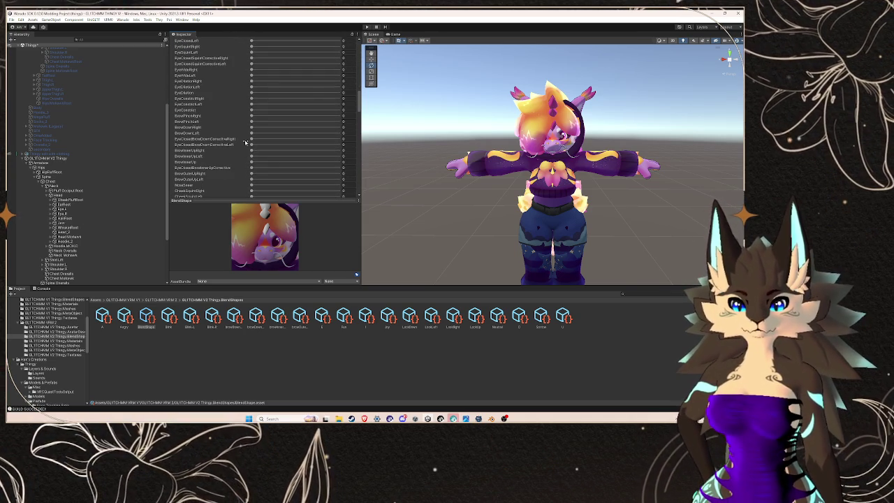
{"action": "scroll", "coordinate": [233, 146], "scroll_direction": "up", "scroll_amount": 12}
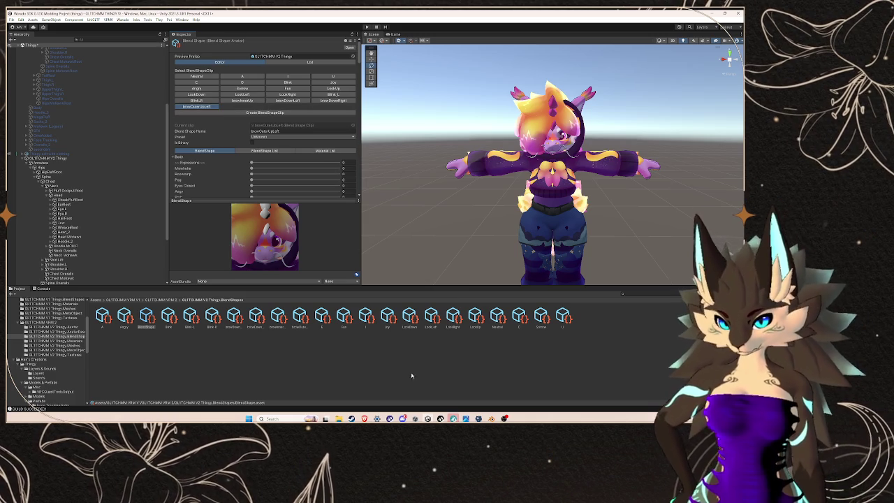
- Create a new BlendShapeClip named browOuterUpRight, pasted from the ARKit reference page
{"action": "mouse_move", "coordinate": [364, 418]}
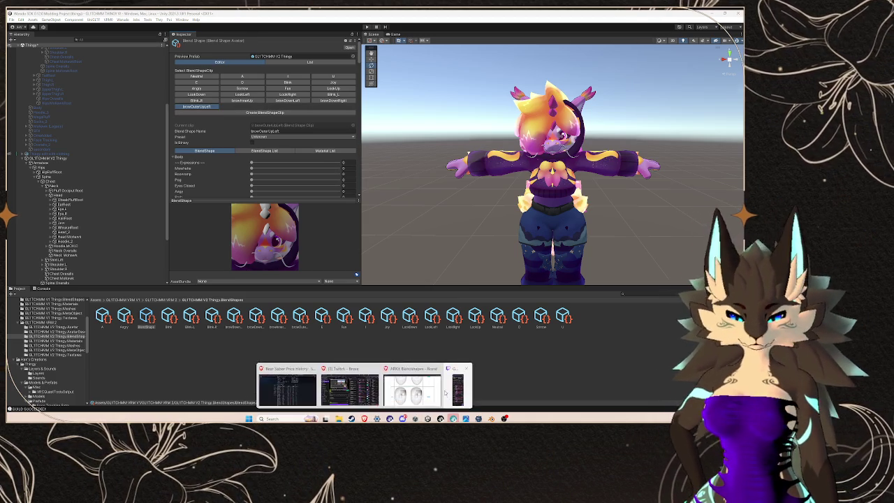
{"action": "left_click", "coordinate": [423, 379]}
{"action": "scroll", "coordinate": [141, 207], "scroll_direction": "down", "scroll_amount": 5}
{"action": "scroll", "coordinate": [141, 207], "scroll_direction": "down", "scroll_amount": 1}
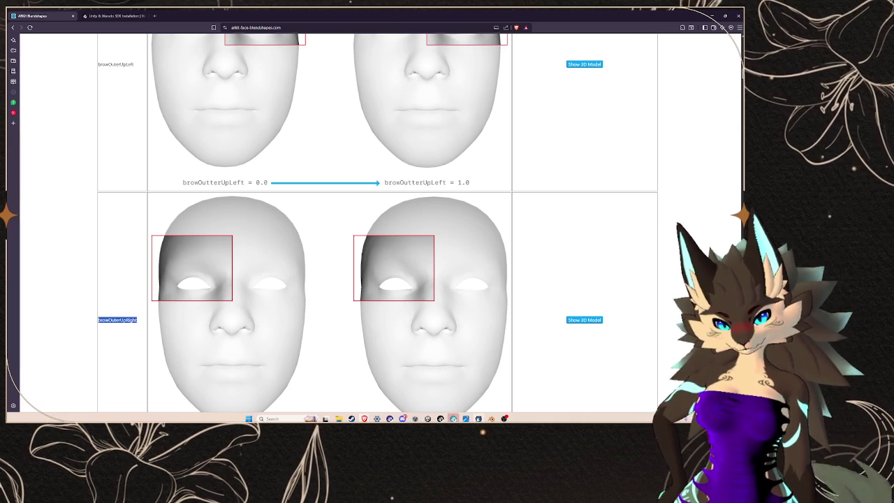
{"action": "left_click", "coordinate": [427, 418]}
{"action": "left_click", "coordinate": [234, 113]}
{"action": "key", "text": "ctrl+v"}
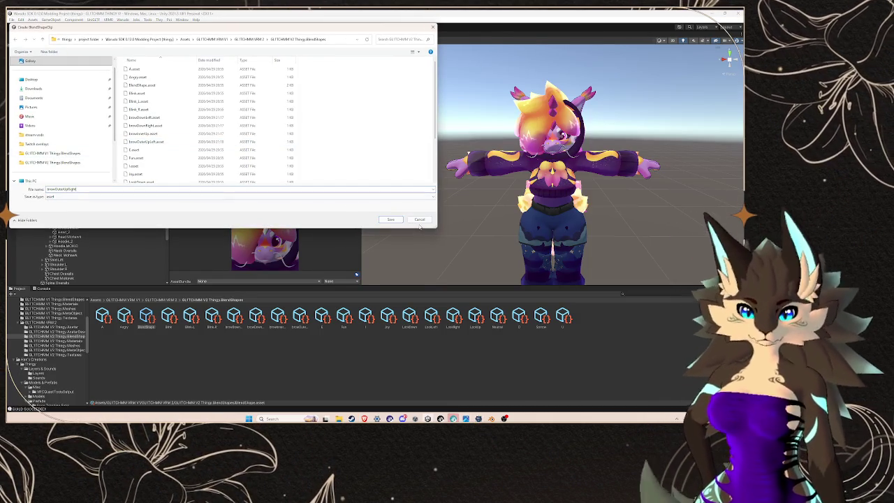
{"action": "key", "text": "Return"}
- Open the browOuterUpRight clip and look through its expanded blendshape sliders
{"action": "scroll", "coordinate": [233, 176], "scroll_direction": "up", "scroll_amount": 5}
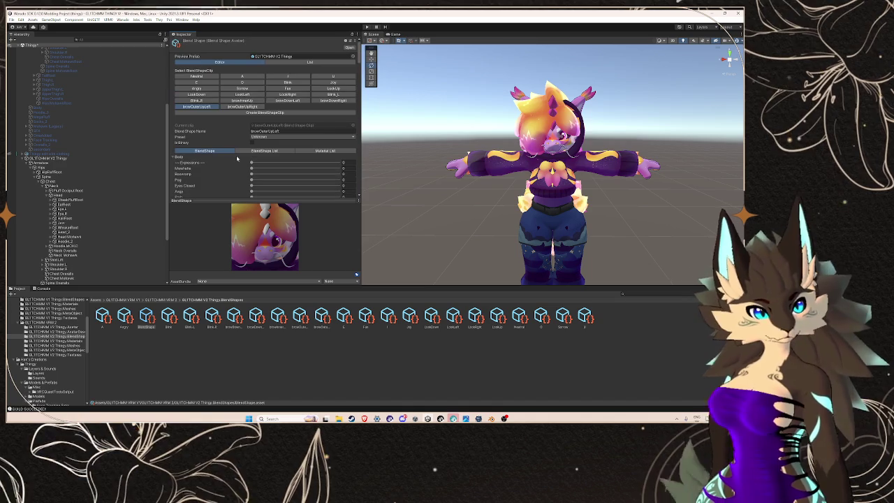
{"action": "left_click", "coordinate": [240, 106]}
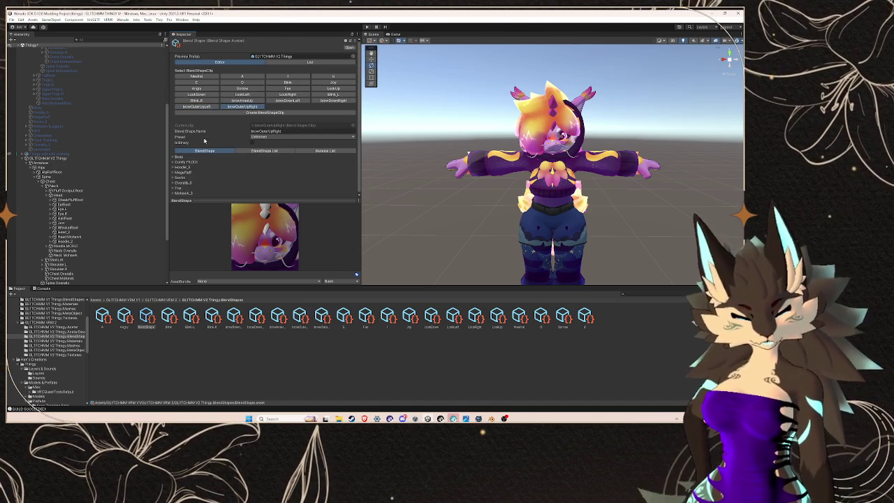
{"action": "left_click", "coordinate": [173, 161]}
{"action": "scroll", "coordinate": [206, 177], "scroll_direction": "down", "scroll_amount": 10}
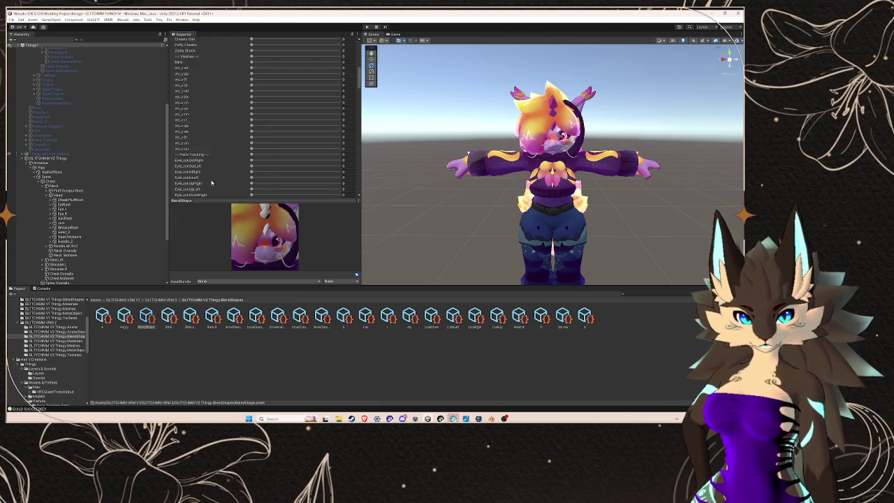
{"action": "scroll", "coordinate": [209, 174], "scroll_direction": "up", "scroll_amount": 5}
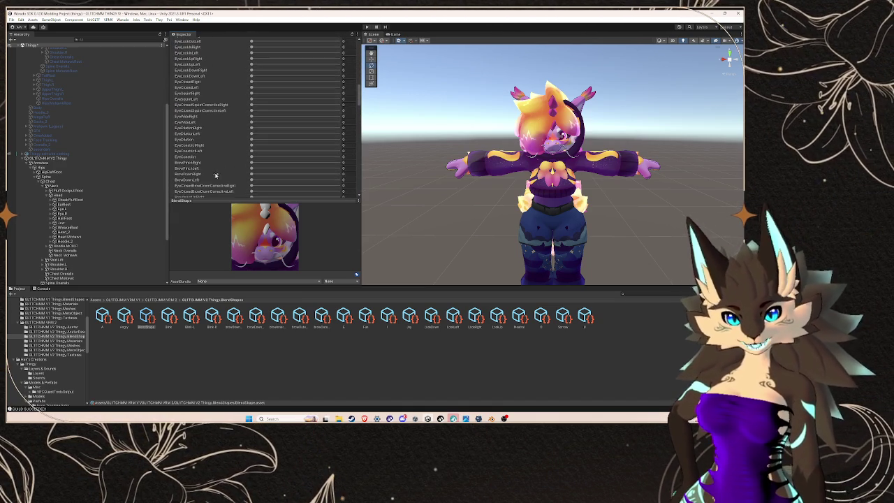
{"action": "scroll", "coordinate": [228, 161], "scroll_direction": "down", "scroll_amount": 1}
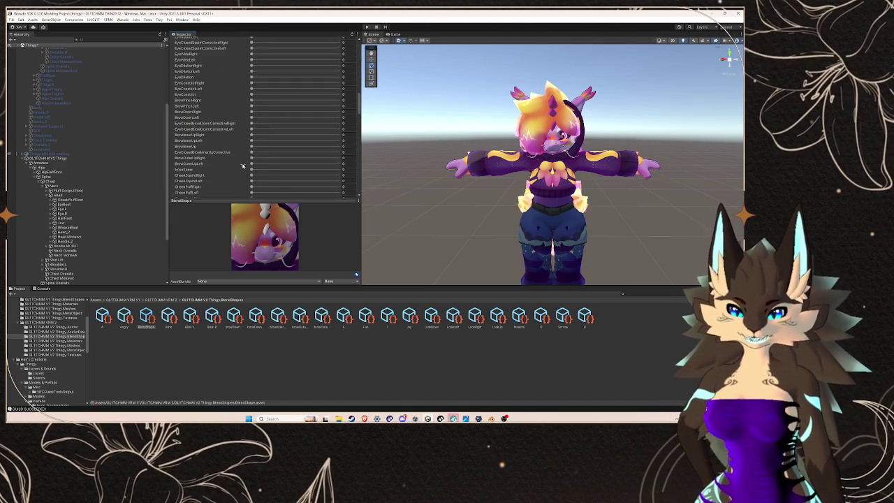
{"action": "scroll", "coordinate": [237, 160], "scroll_direction": "up", "scroll_amount": 10}
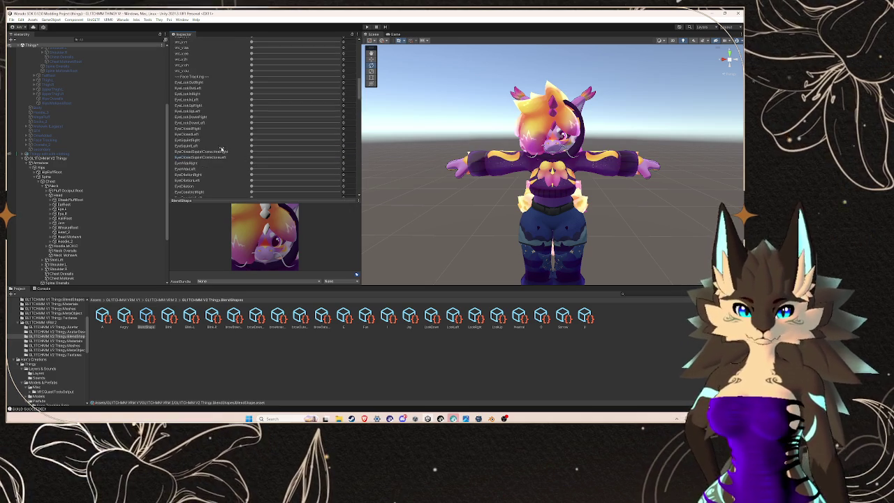
{"action": "scroll", "coordinate": [231, 160], "scroll_direction": "down", "scroll_amount": 6}
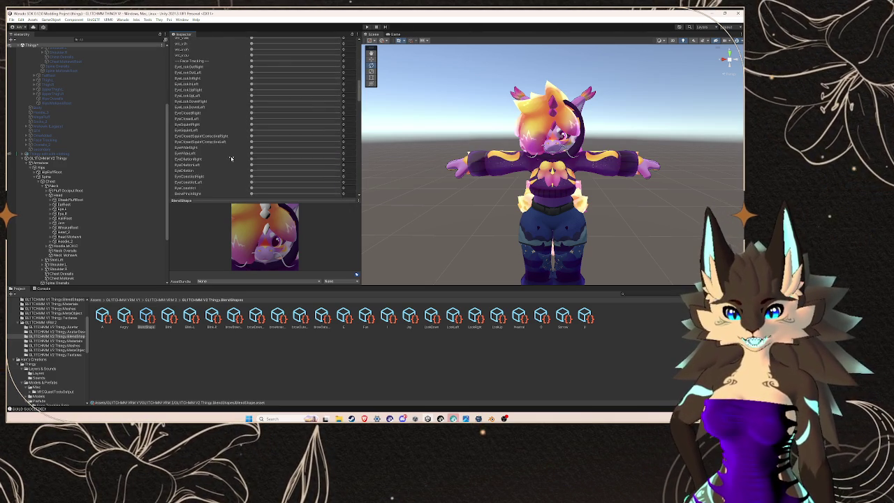
{"action": "scroll", "coordinate": [231, 158], "scroll_direction": "up", "scroll_amount": 8}
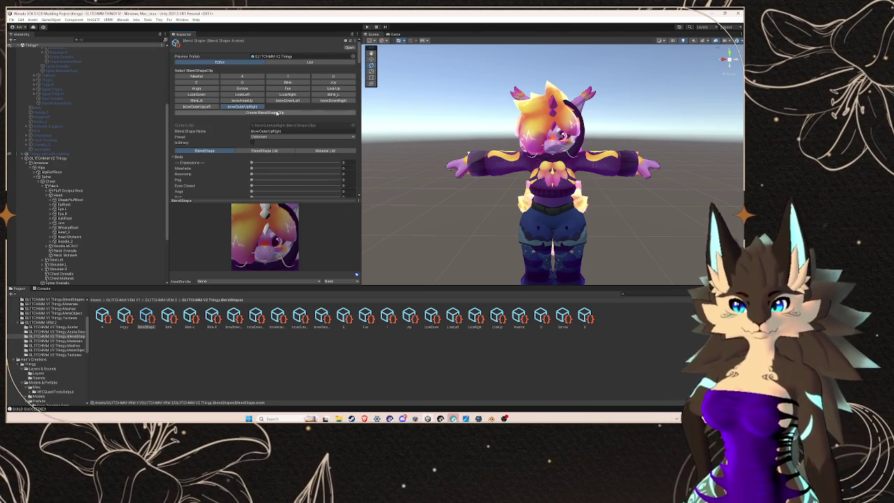
- Start a new BlendShapeClip and copy eyeBlinkLeft from the ARKit reference page
{"action": "left_click", "coordinate": [264, 113]}
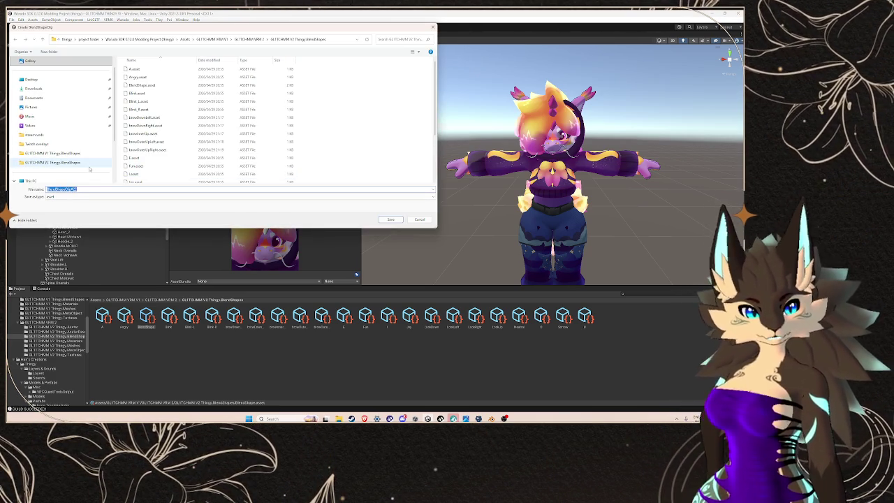
{"action": "mouse_move", "coordinate": [364, 417]}
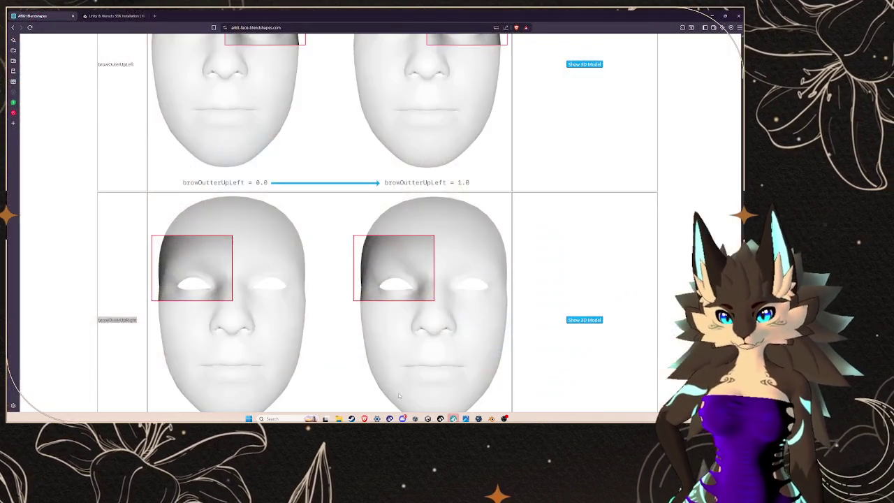
{"action": "left_click", "coordinate": [423, 399]}
{"action": "scroll", "coordinate": [148, 266], "scroll_direction": "up", "scroll_amount": 2}
{"action": "scroll", "coordinate": [148, 266], "scroll_direction": "down", "scroll_amount": 3}
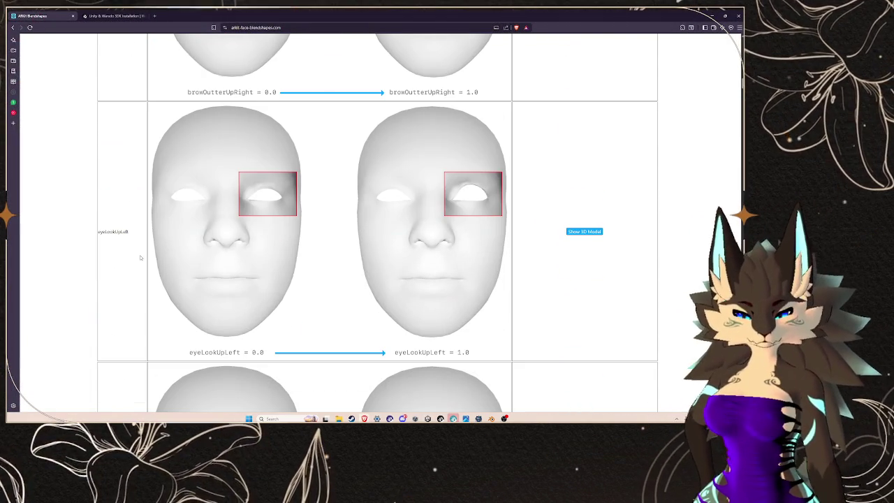
{"action": "scroll", "coordinate": [151, 255], "scroll_direction": "down", "scroll_amount": 5}
{"action": "scroll", "coordinate": [152, 245], "scroll_direction": "down", "scroll_amount": 15}
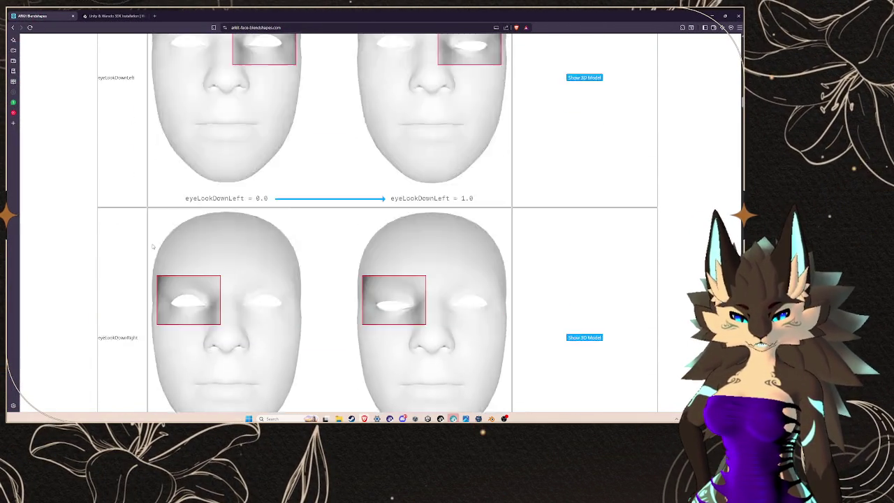
{"action": "scroll", "coordinate": [110, 277], "scroll_direction": "up", "scroll_amount": 13}
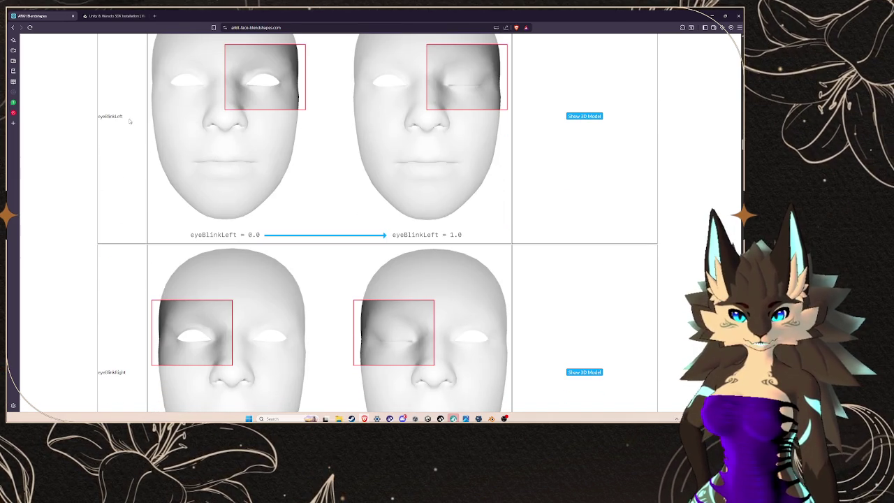
{"action": "right_click", "coordinate": [99, 118]}
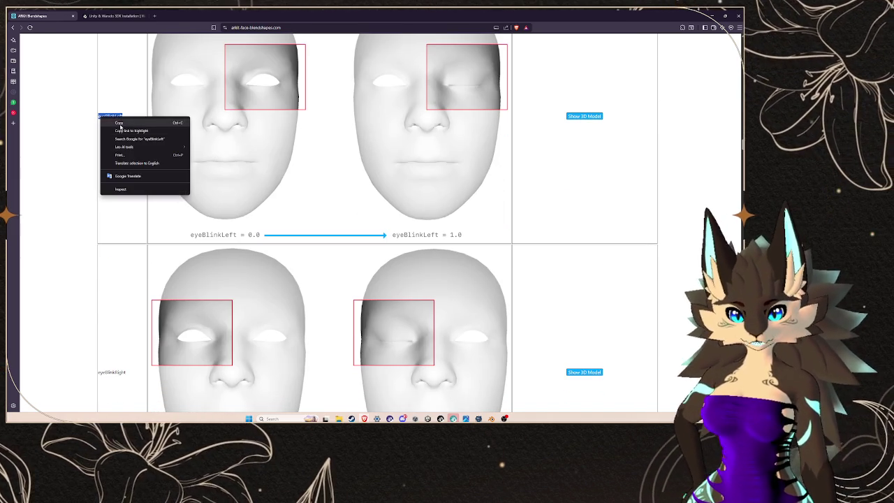
{"action": "left_click", "coordinate": [124, 123]}
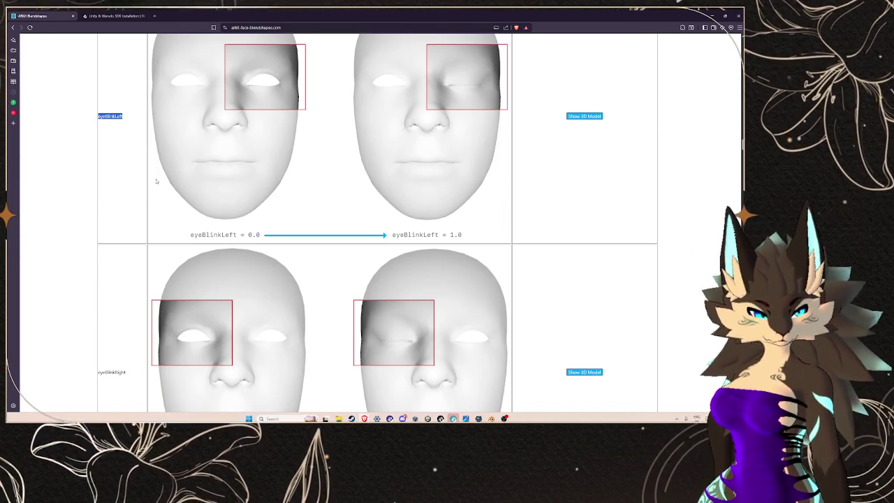
- Save the new clip with the file name eyeBlinkLeft
{"action": "key", "text": "alt+Tab"}
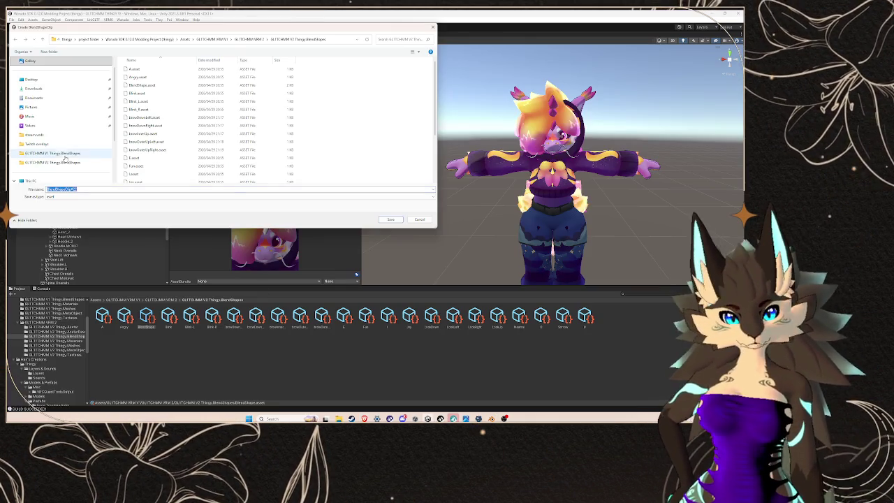
{"action": "type", "text": "eyeBlinkLeft"}
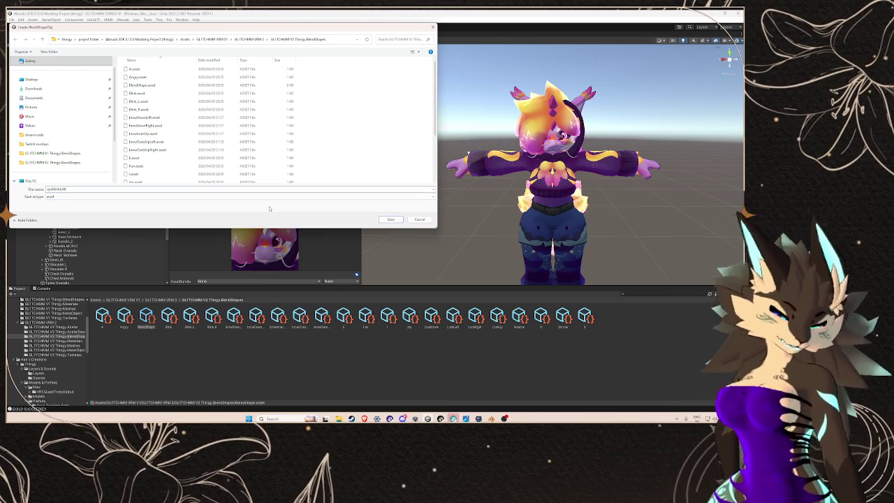
{"action": "left_click", "coordinate": [390, 220]}
- Open the clip and scroll its Body blendshape sliders to the EyeClosed slider
{"action": "left_click", "coordinate": [281, 101]}
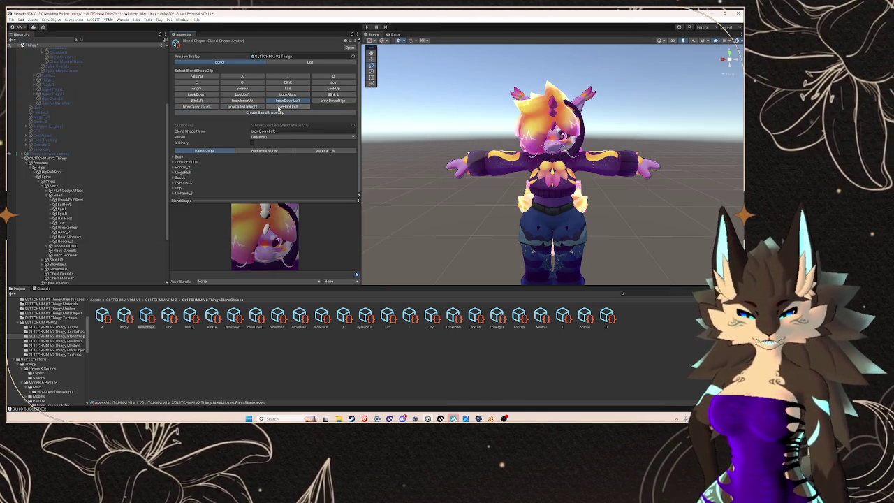
{"action": "left_click", "coordinate": [187, 160]}
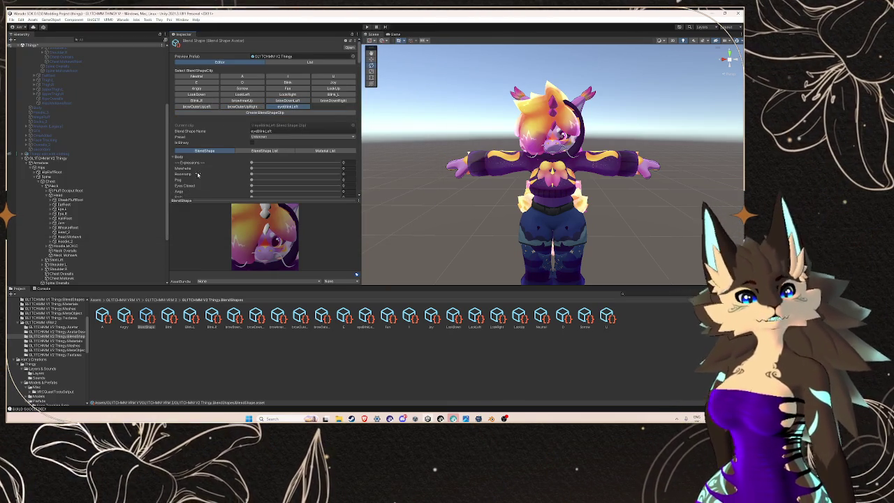
{"action": "scroll", "coordinate": [207, 169], "scroll_direction": "down", "scroll_amount": 5}
{"action": "scroll", "coordinate": [209, 169], "scroll_direction": "down", "scroll_amount": 5}
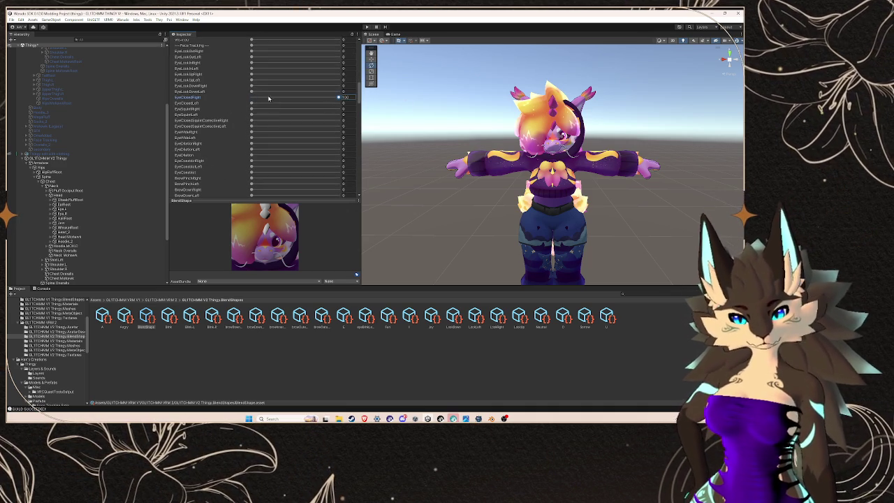
{"action": "scroll", "coordinate": [295, 112], "scroll_direction": "up", "scroll_amount": 15}
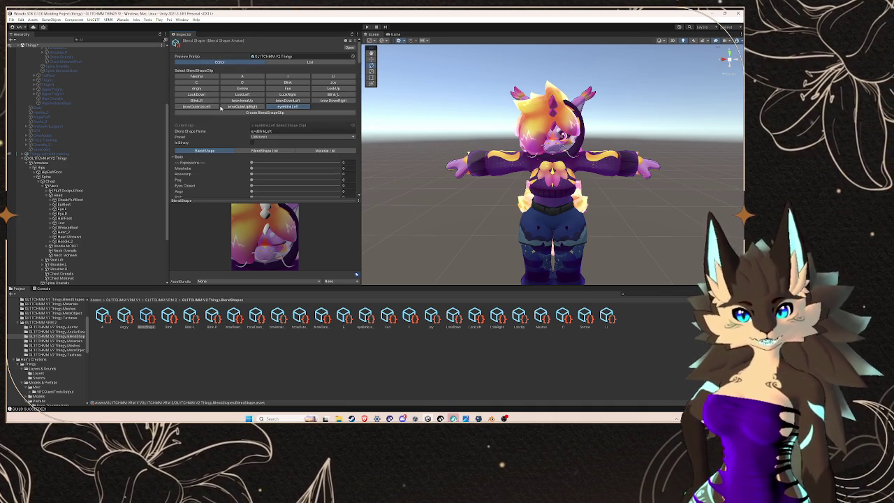
- Copy eyeBlinkRight from the ARKit reference page and save the new clip under that name
{"action": "mouse_move", "coordinate": [364, 418]}
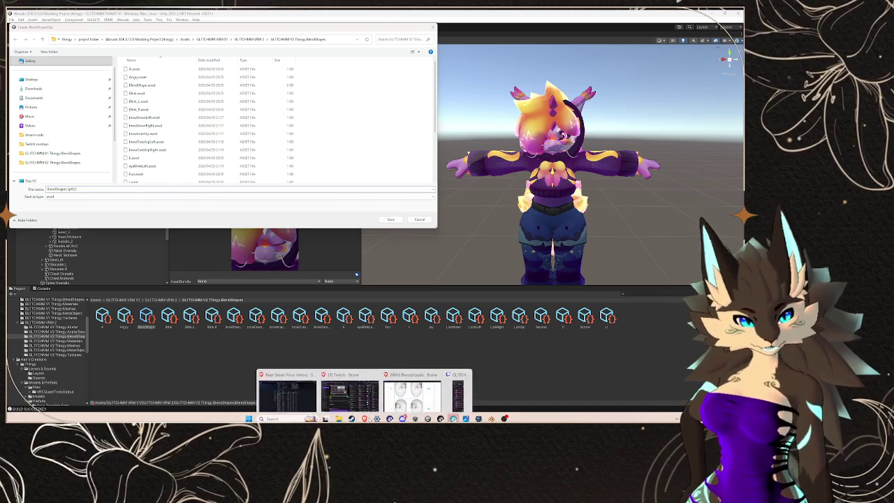
{"action": "left_click", "coordinate": [423, 390]}
{"action": "scroll", "coordinate": [230, 349], "scroll_direction": "down", "scroll_amount": 1}
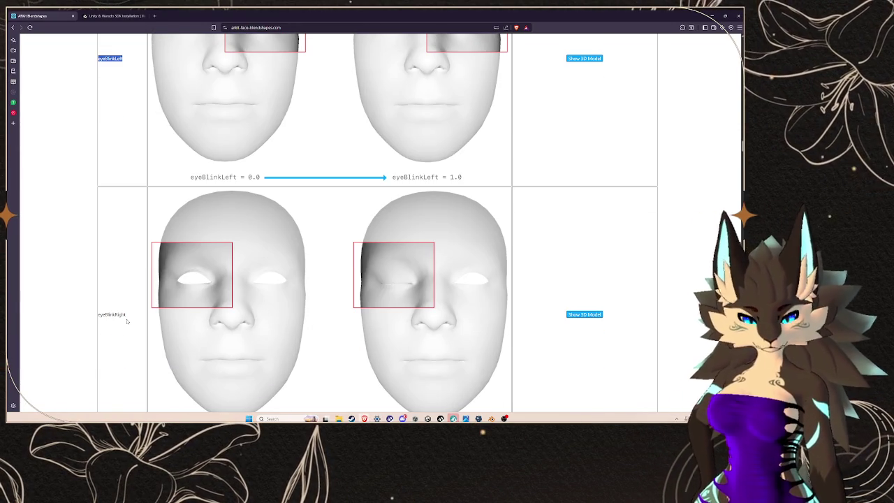
{"action": "left_click_drag", "start_coordinate": [126, 315], "coordinate": [105, 315]}
{"action": "right_click", "coordinate": [100, 317]}
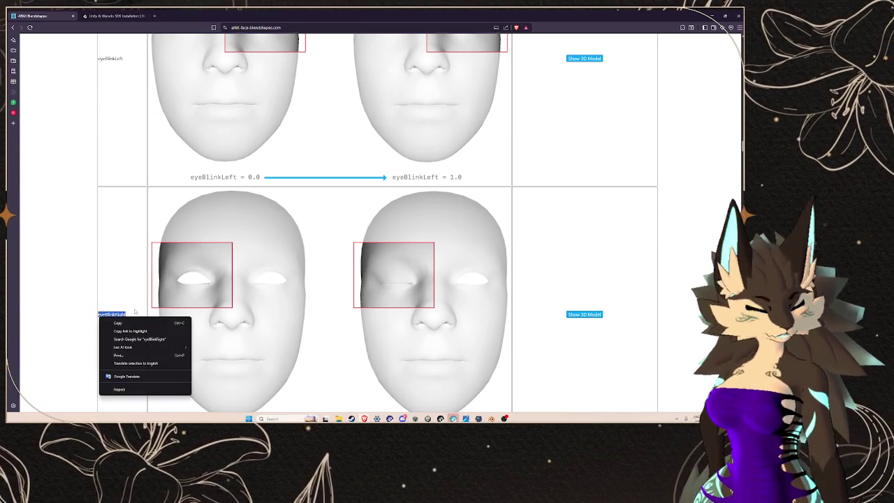
{"action": "left_click", "coordinate": [133, 324]}
{"action": "left_click", "coordinate": [415, 418]}
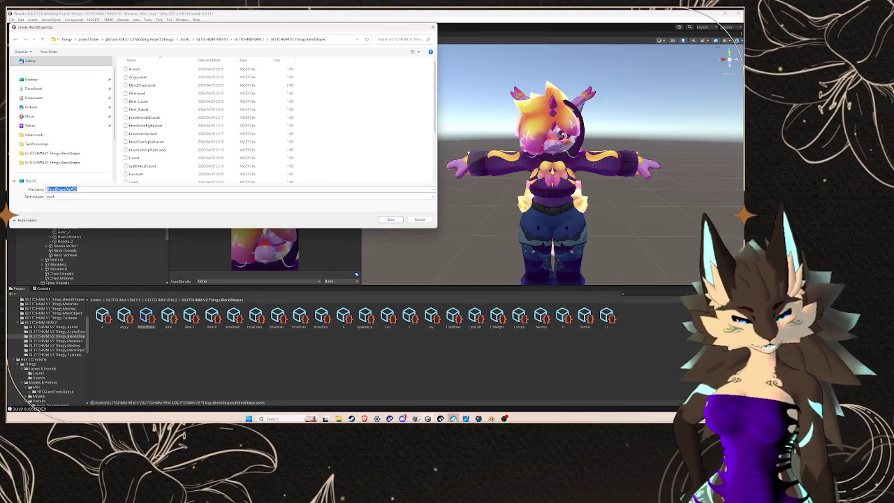
{"action": "key", "text": "ctrl+v"}
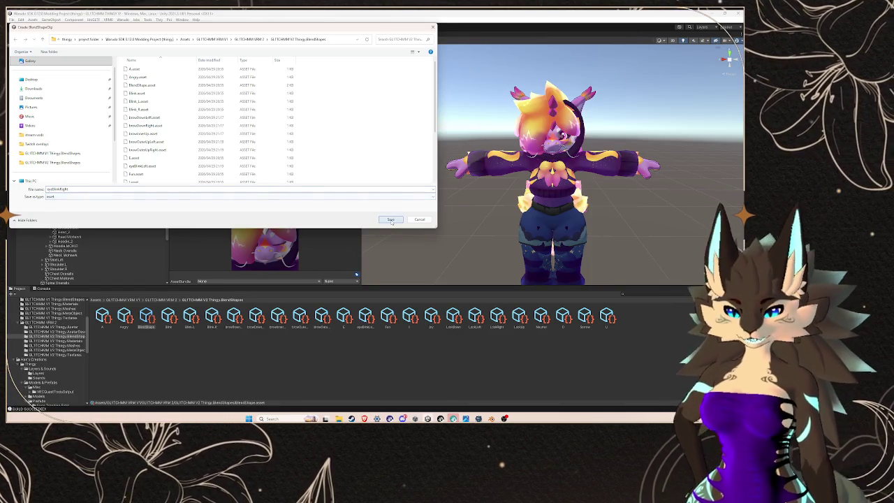
{"action": "left_click", "coordinate": [390, 220]}
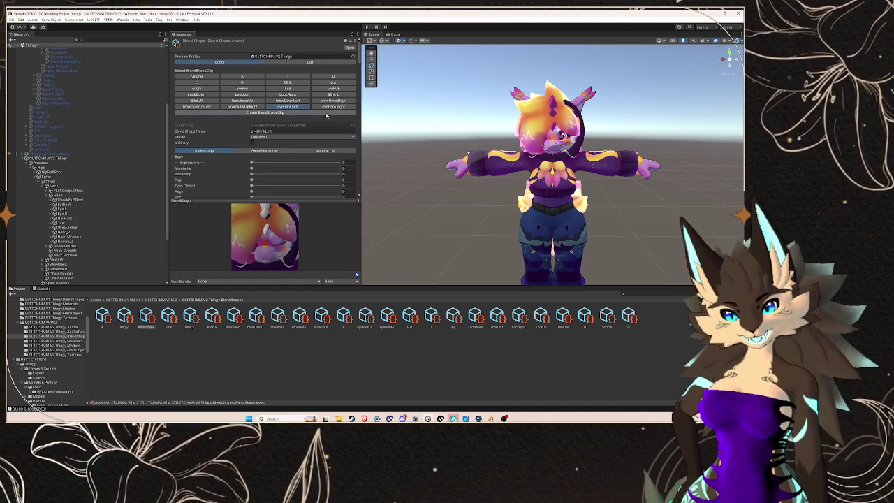
- Open eyeBlinkRight, adjust its Body EyeClosed slider, then collapse the slider list
{"action": "left_click", "coordinate": [333, 106]}
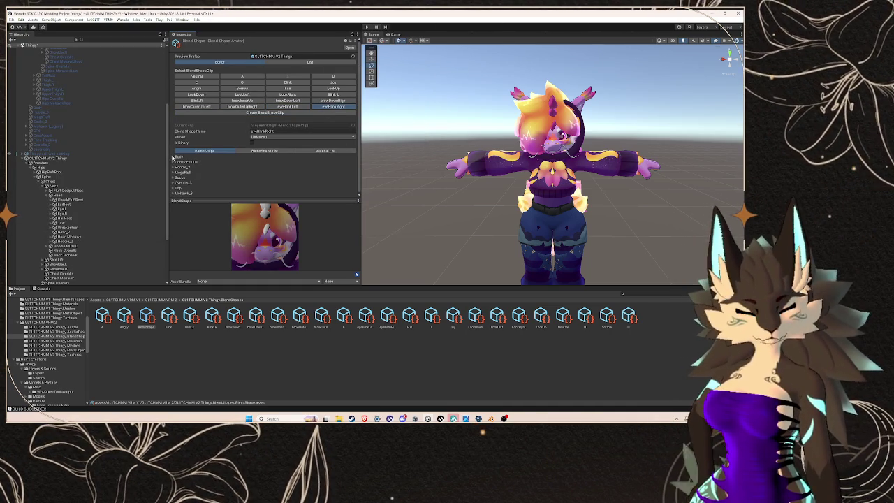
{"action": "left_click", "coordinate": [172, 158]}
{"action": "scroll", "coordinate": [234, 168], "scroll_direction": "down", "scroll_amount": 10}
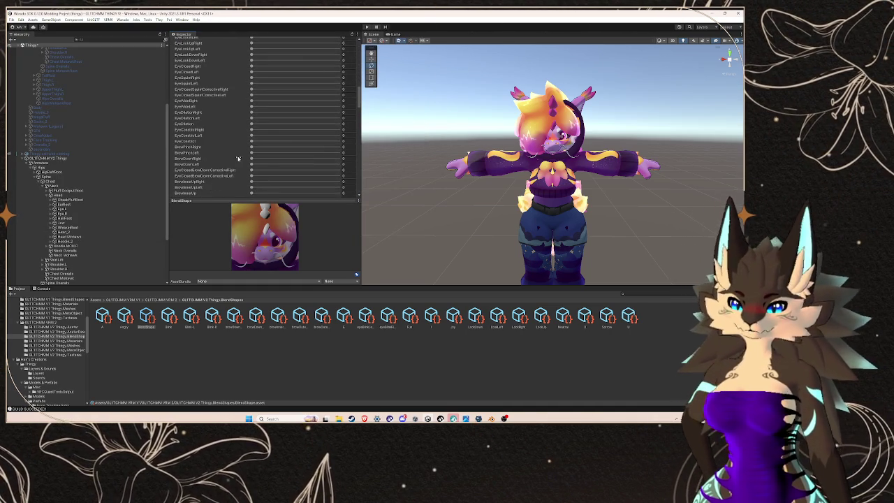
{"action": "scroll", "coordinate": [253, 57], "scroll_direction": "up", "scroll_amount": 2}
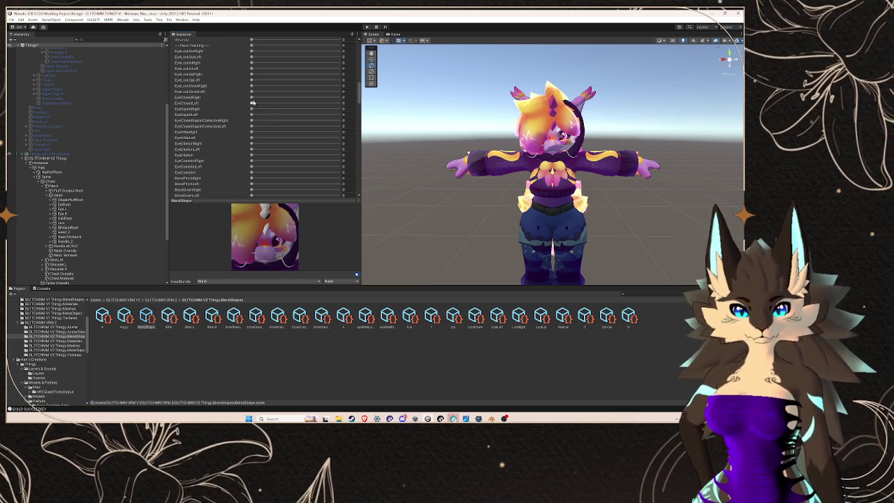
{"action": "scroll", "coordinate": [259, 121], "scroll_direction": "up", "scroll_amount": 10}
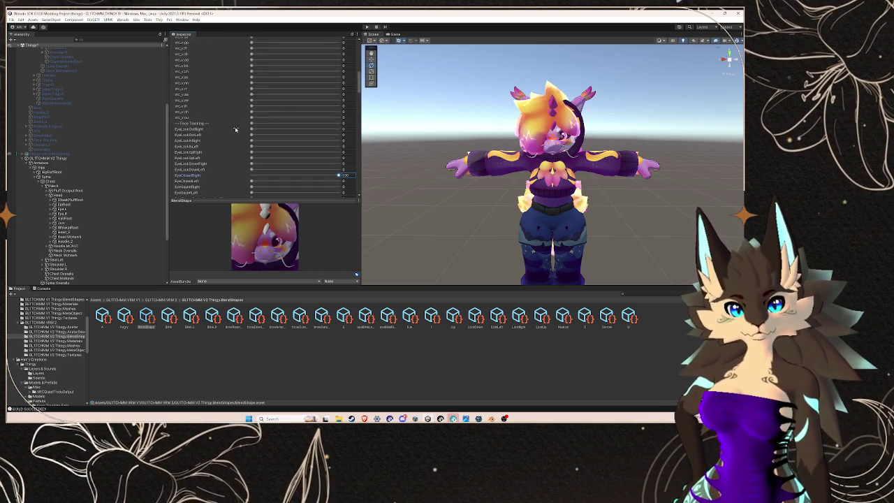
{"action": "left_click", "coordinate": [287, 107]}
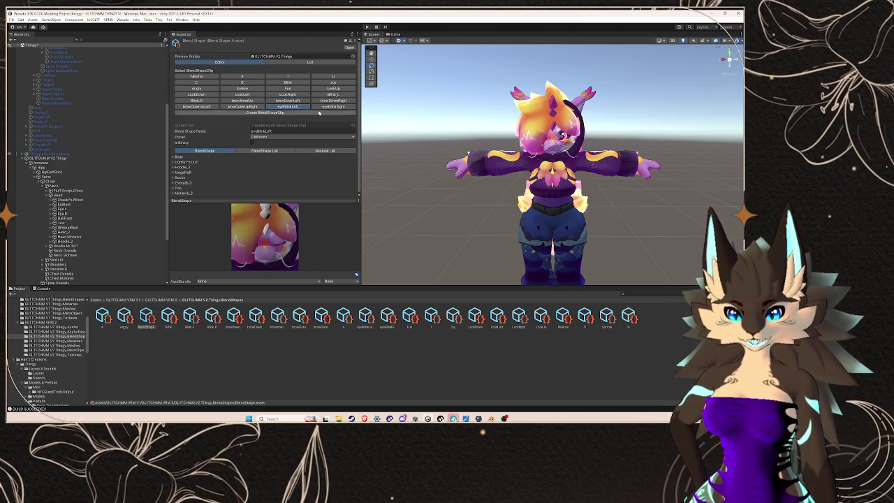
- Start a new BlendShapeClip and locate eyeWideLeft on the ARKit reference page
{"action": "left_click", "coordinate": [284, 114]}
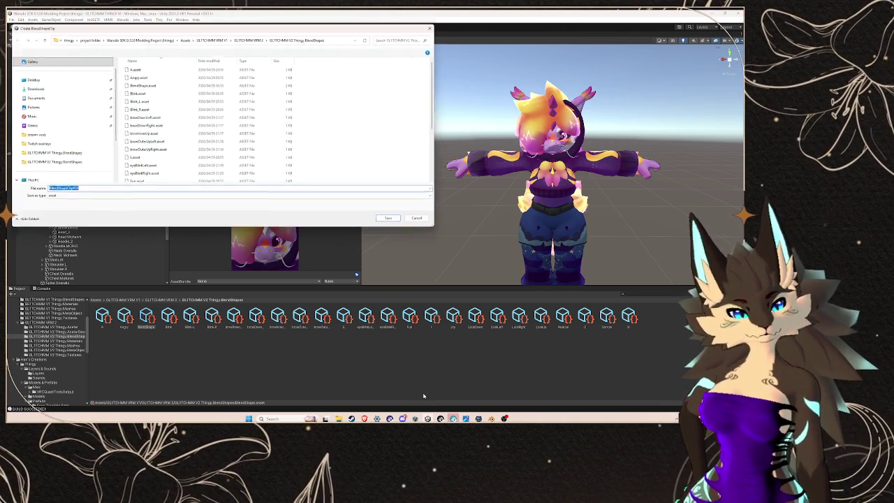
{"action": "mouse_move", "coordinate": [364, 419]}
{"action": "left_click", "coordinate": [419, 387]}
{"action": "scroll", "coordinate": [297, 314], "scroll_direction": "down", "scroll_amount": 15}
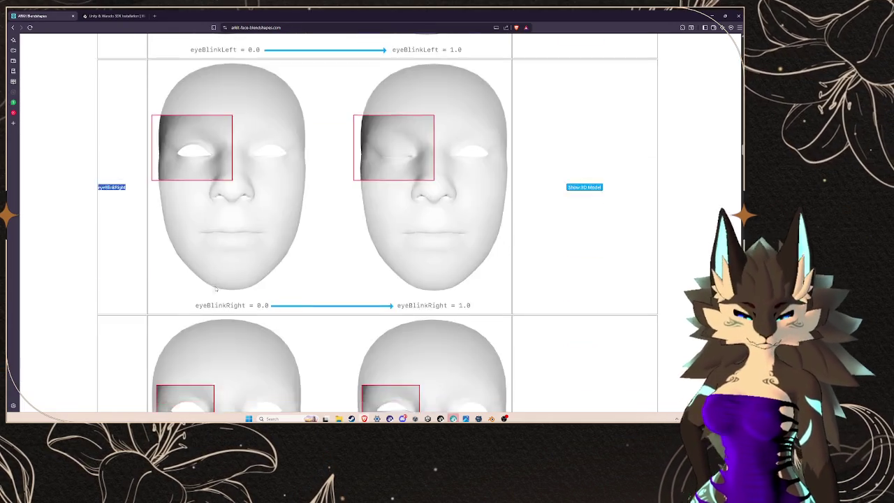
{"action": "scroll", "coordinate": [162, 263], "scroll_direction": "down", "scroll_amount": 2}
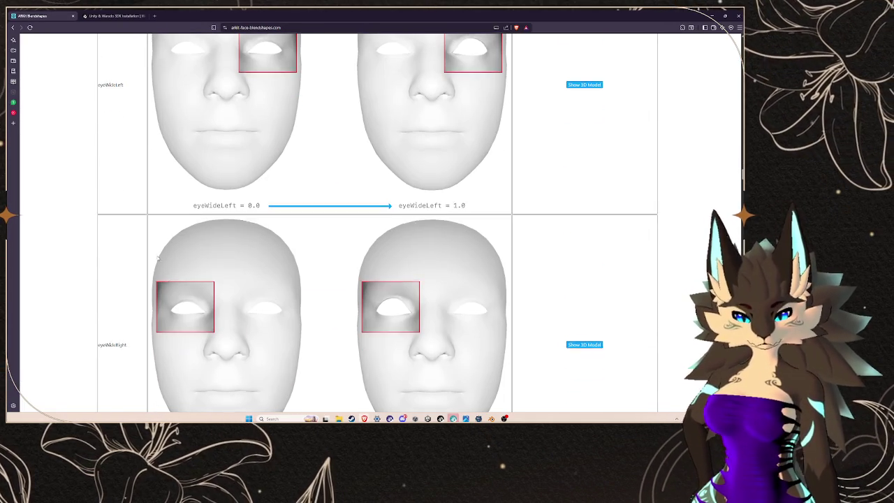
{"action": "double_click", "coordinate": [123, 82]}
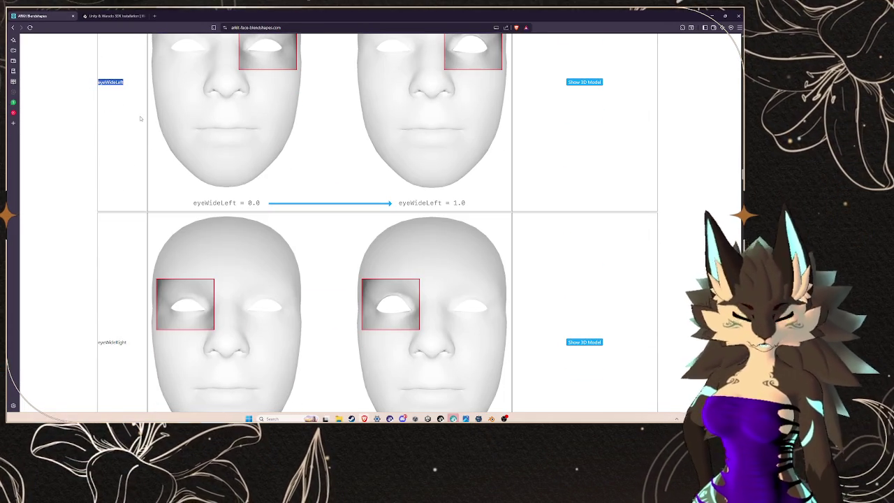
- Clear the default file name, paste eyeWideLeft, and save the clip
{"action": "key", "text": "alt+Tab"}
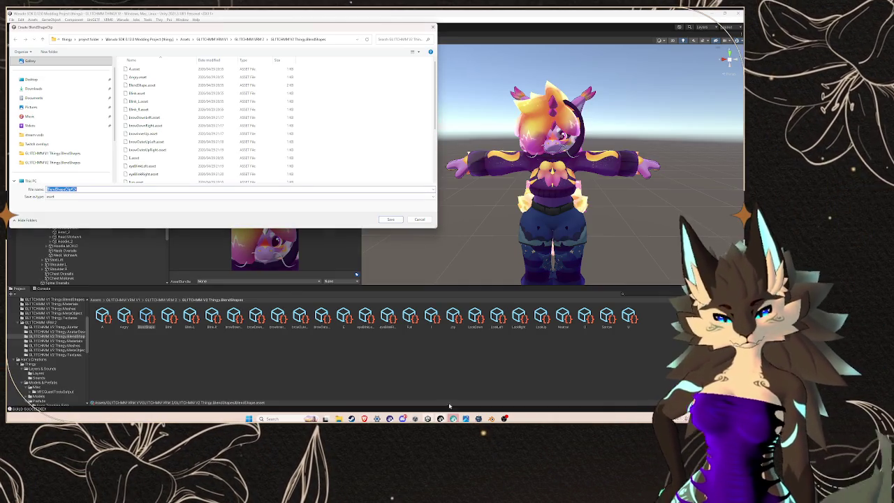
{"action": "key", "text": "BackSpace"}
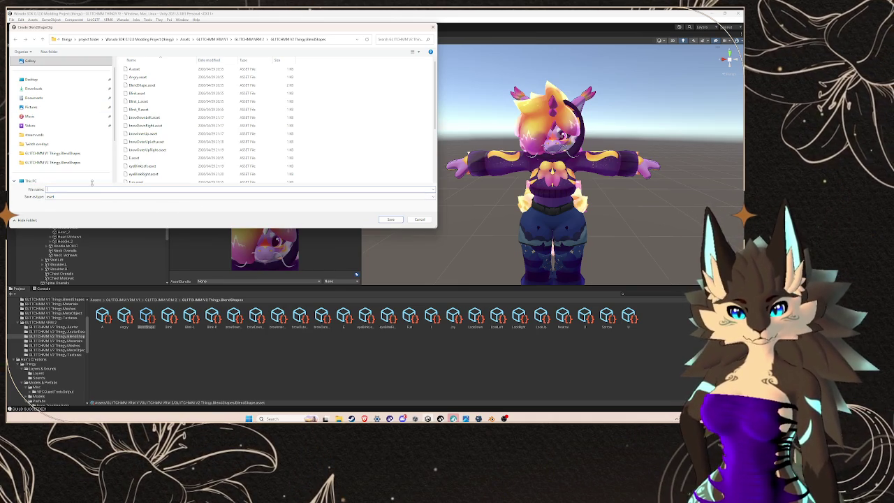
{"action": "key", "text": "alt+Tab"}
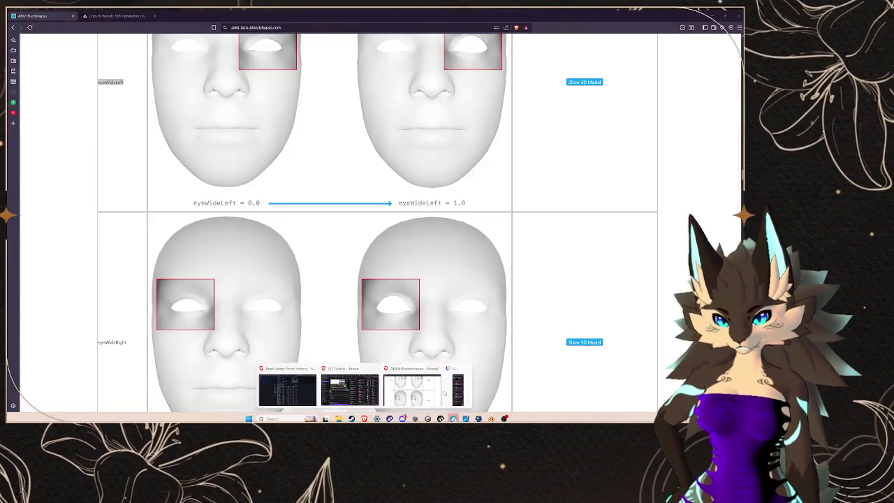
{"action": "left_click_drag", "start_coordinate": [123, 82], "coordinate": [99, 86]}
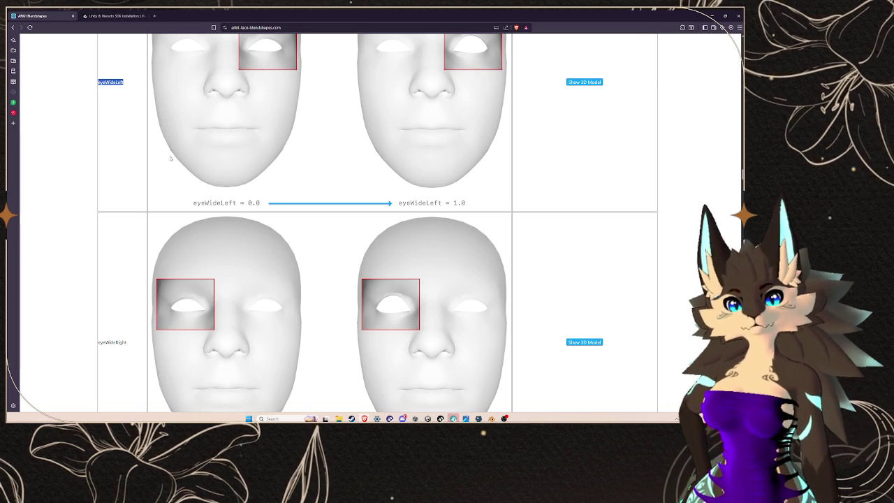
{"action": "key", "text": "alt+Tab"}
{"action": "key", "text": "ctrl+v"}
{"action": "left_click", "coordinate": [400, 220]}
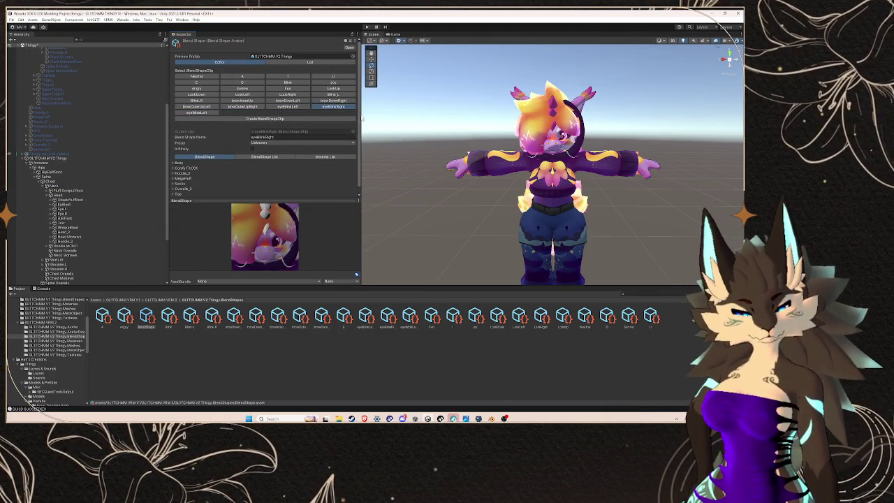
- Review eyeWideLeft's Body sliders against the ARKit page, then start another BlendShapeClip
{"action": "left_click", "coordinate": [175, 162]}
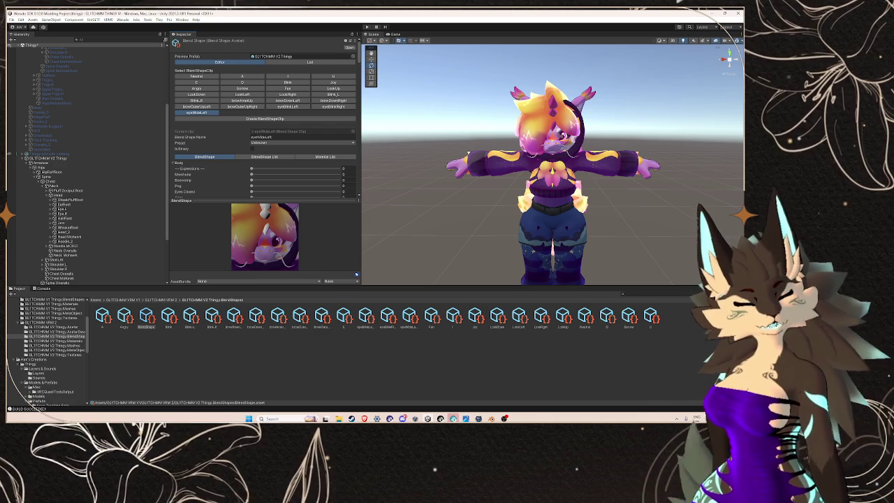
{"action": "scroll", "coordinate": [256, 170], "scroll_direction": "down", "scroll_amount": 10}
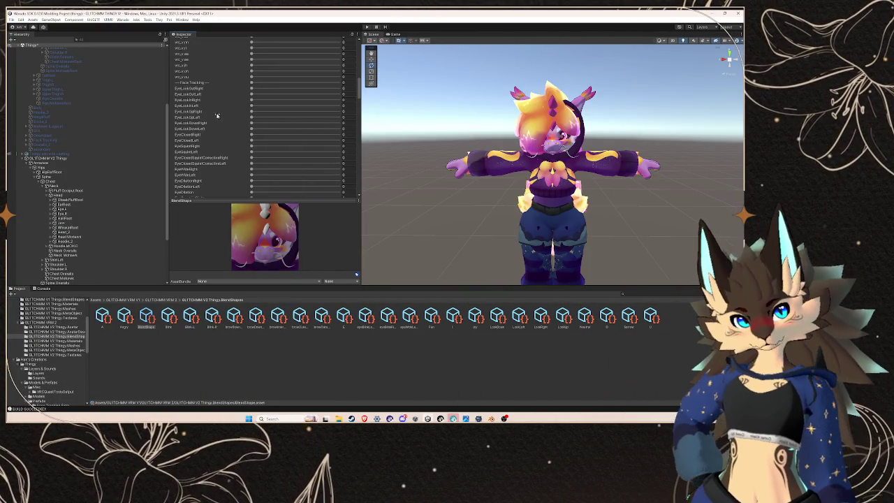
{"action": "mouse_move", "coordinate": [363, 418]}
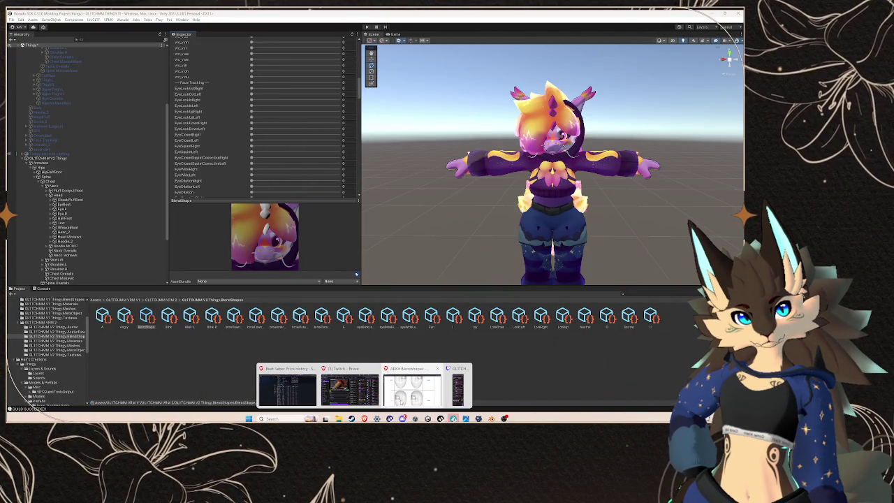
{"action": "left_click", "coordinate": [412, 391]}
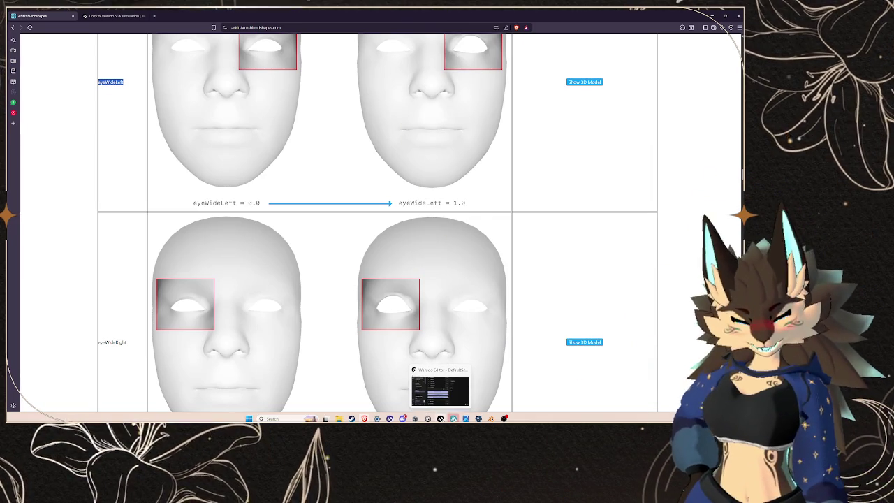
{"action": "mouse_move", "coordinate": [491, 418]}
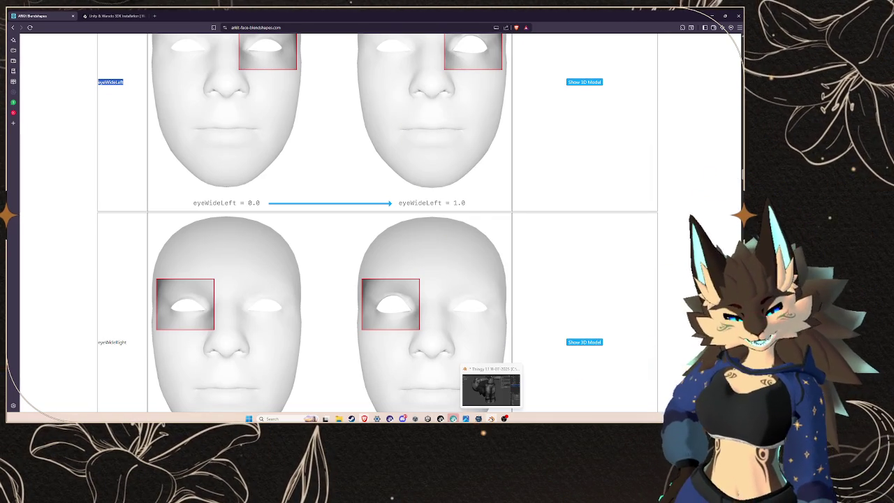
{"action": "left_click", "coordinate": [490, 389]}
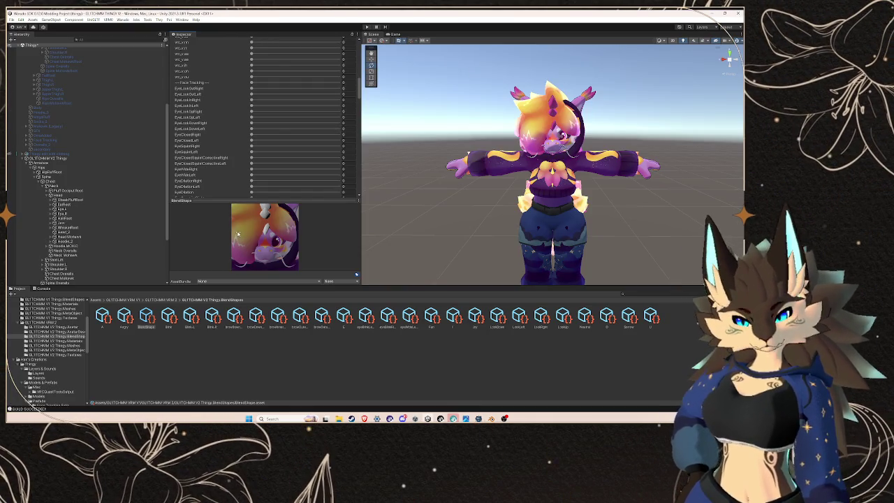
{"action": "scroll", "coordinate": [251, 111], "scroll_direction": "up", "scroll_amount": 10}
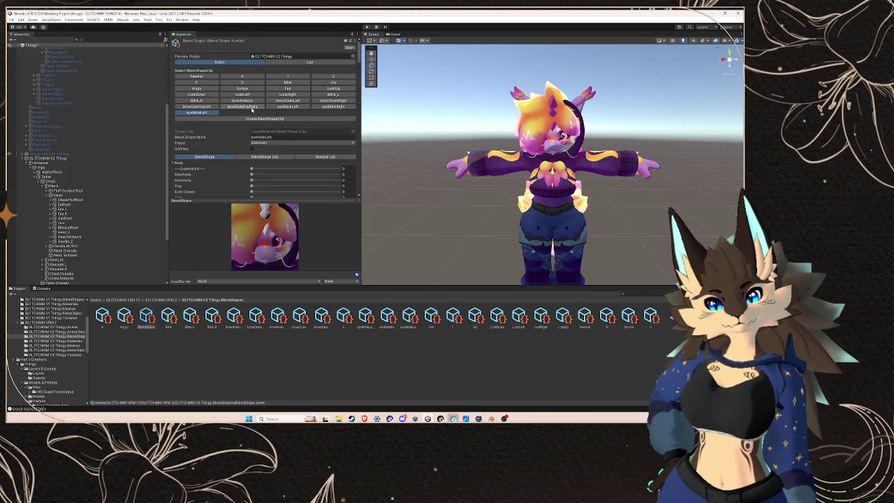
{"action": "left_click", "coordinate": [255, 120]}
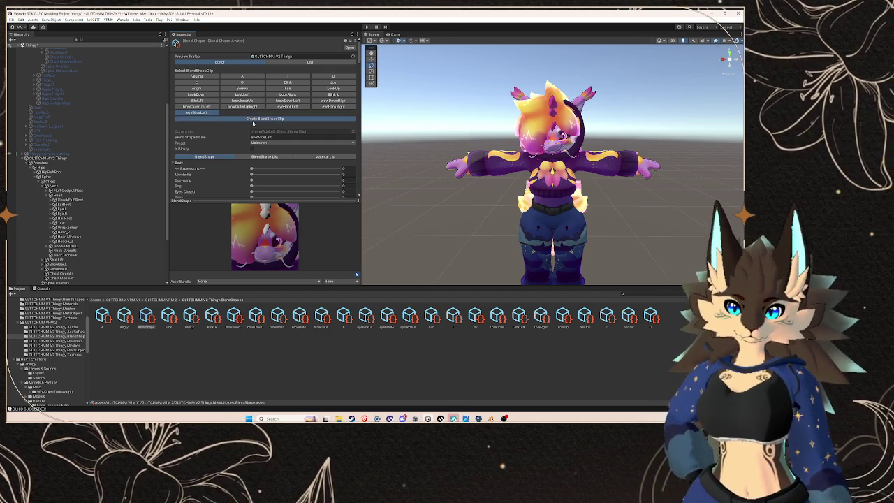
- Copy the eyeWideRight name from the ARKit page and return to Unity's save dialog
{"action": "mouse_move", "coordinate": [363, 418]}
{"action": "left_click", "coordinate": [418, 403]}
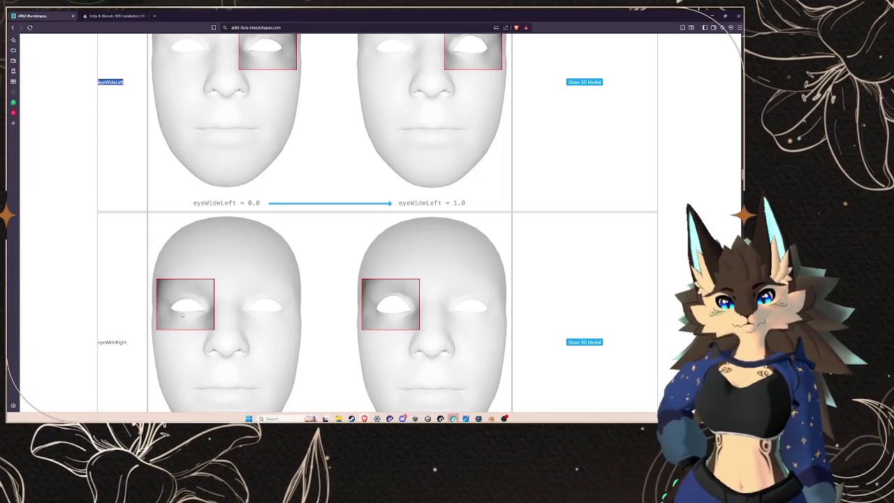
{"action": "left_click_drag", "start_coordinate": [127, 342], "coordinate": [104, 347]}
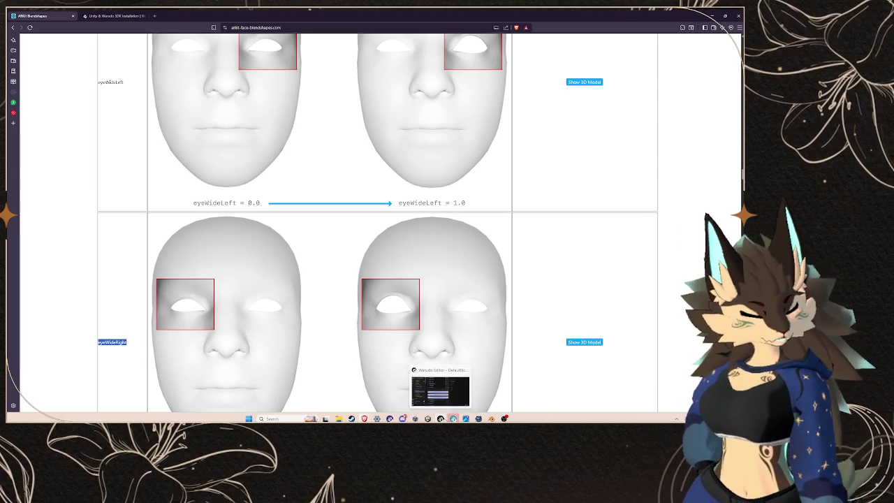
{"action": "mouse_move", "coordinate": [478, 418]}
{"action": "left_click", "coordinate": [428, 418]}
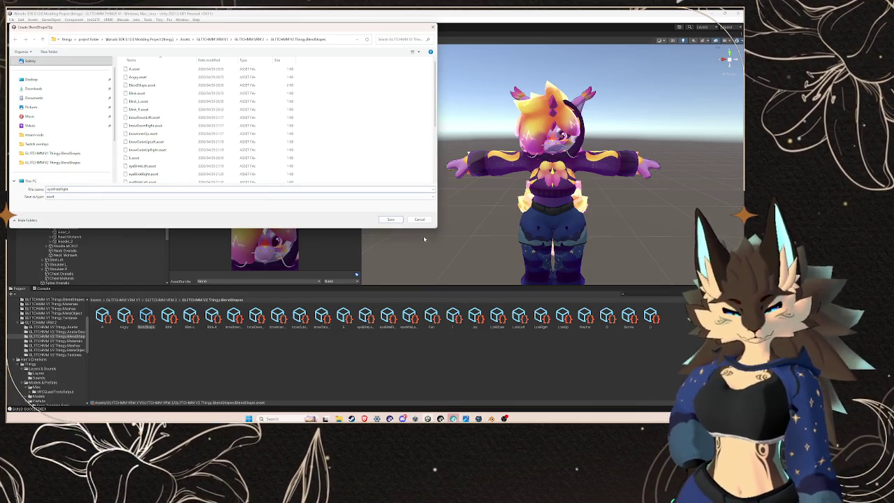
- Save the eyeWideRight clip, set its EyeWideRight slider to 100, and start another clip
{"action": "left_click", "coordinate": [385, 219]}
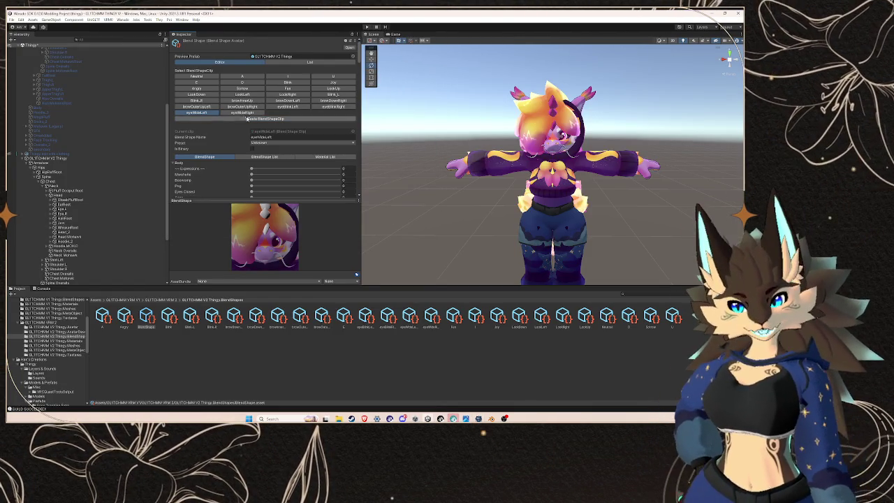
{"action": "scroll", "coordinate": [210, 171], "scroll_direction": "down", "scroll_amount": 10}
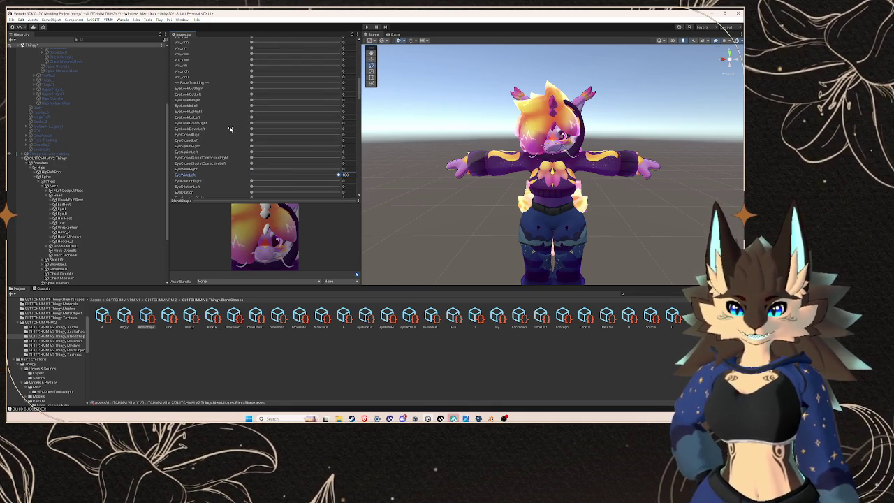
{"action": "scroll", "coordinate": [237, 129], "scroll_direction": "up", "scroll_amount": 10}
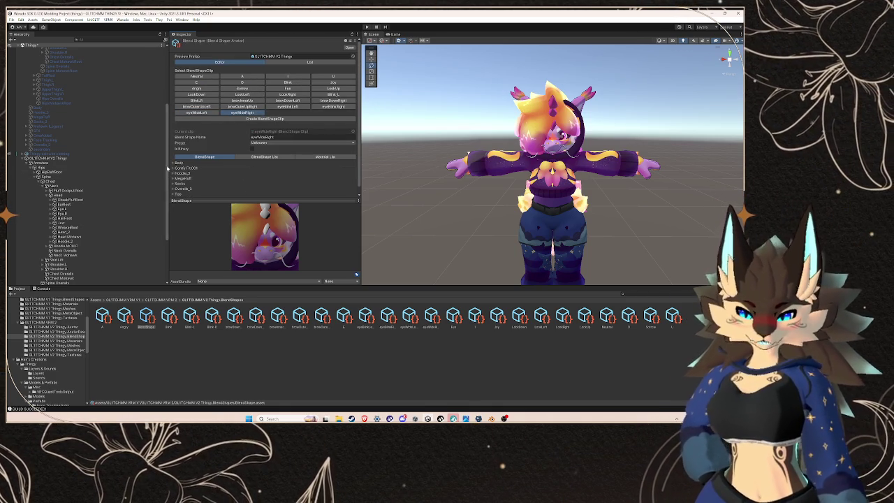
{"action": "scroll", "coordinate": [229, 160], "scroll_direction": "down", "scroll_amount": 10}
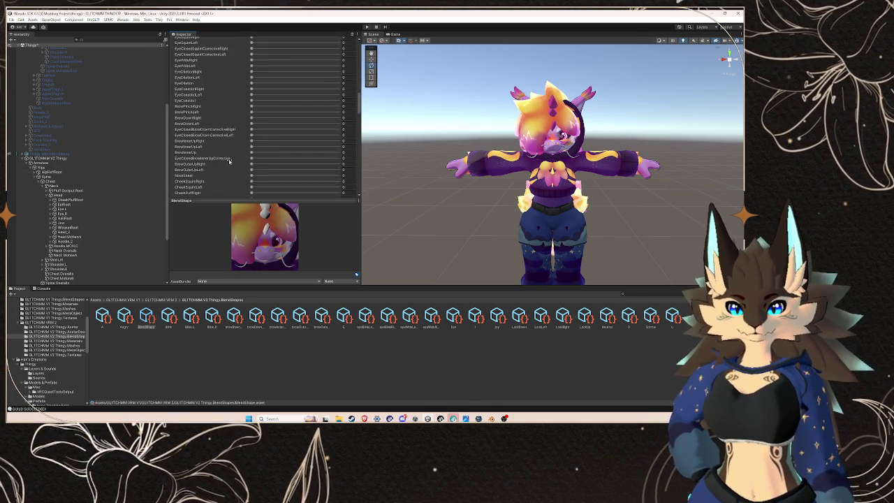
{"action": "scroll", "coordinate": [230, 157], "scroll_direction": "down", "scroll_amount": 1}
{"action": "scroll", "coordinate": [235, 140], "scroll_direction": "down", "scroll_amount": 1}
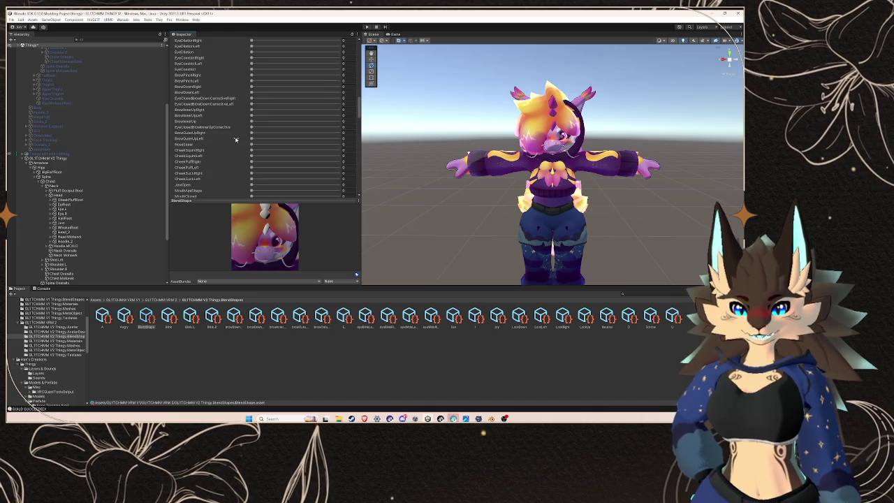
{"action": "scroll", "coordinate": [235, 140], "scroll_direction": "up", "scroll_amount": 2}
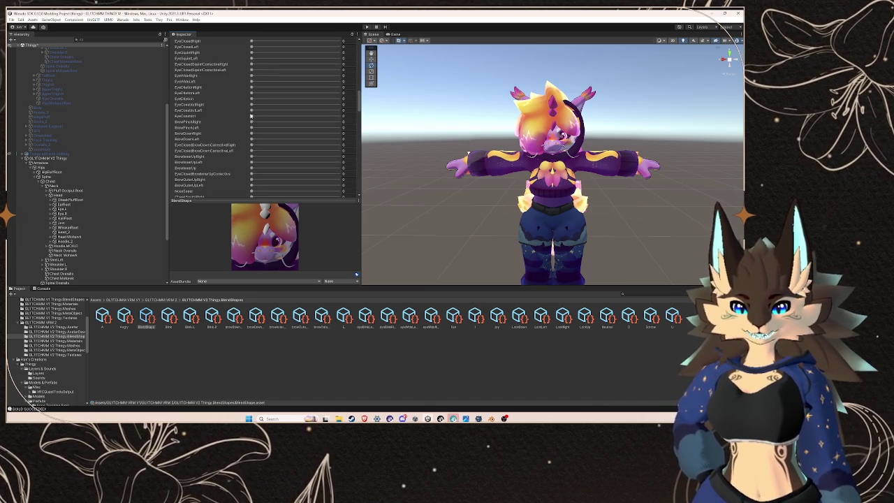
{"action": "scroll", "coordinate": [238, 127], "scroll_direction": "up", "scroll_amount": 1}
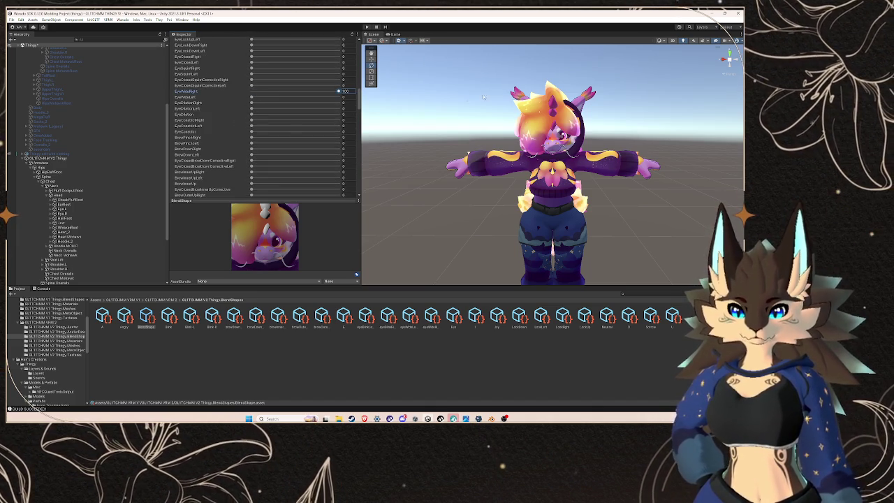
{"action": "scroll", "coordinate": [234, 152], "scroll_direction": "up", "scroll_amount": 10}
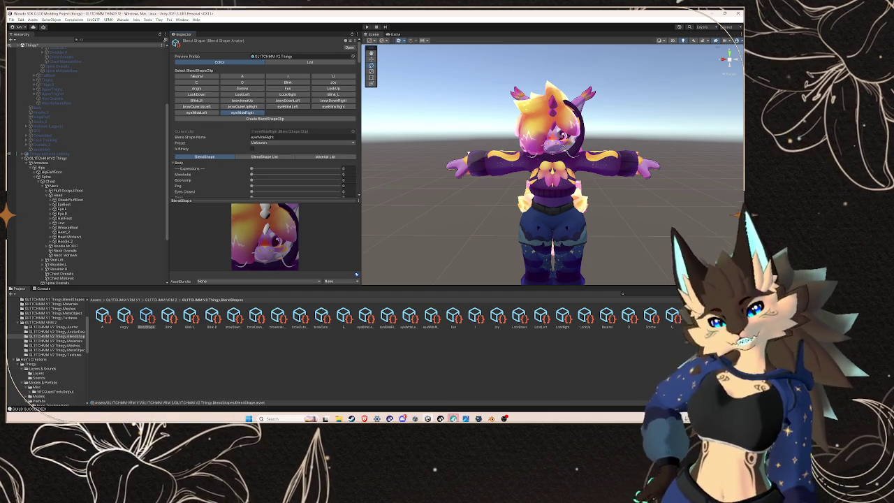
{"action": "left_click", "coordinate": [264, 119]}
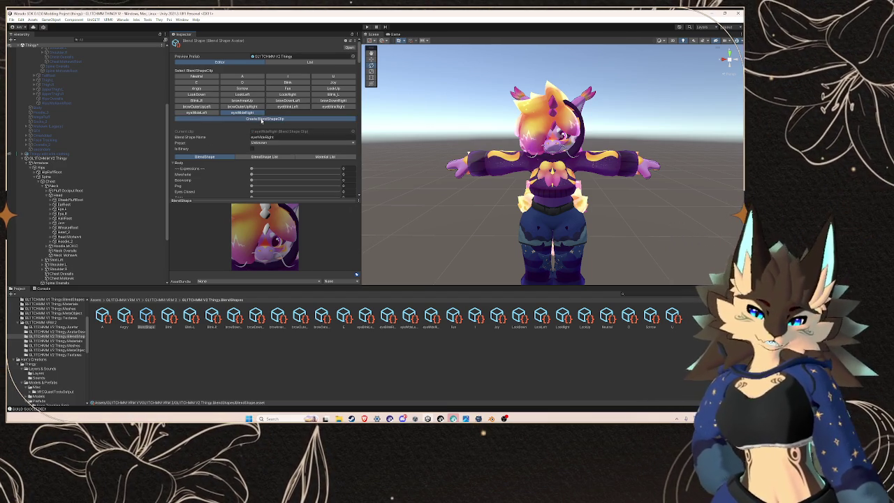
- Scroll the ARKit page down to jawLeft, copy the name, and go back to Unity
{"action": "mouse_move", "coordinate": [364, 417]}
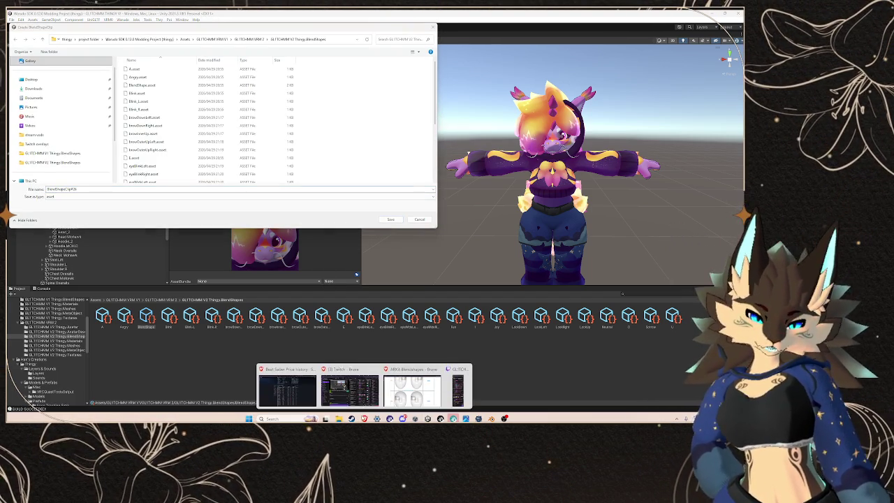
{"action": "left_click", "coordinate": [412, 384]}
{"action": "scroll", "coordinate": [131, 246], "scroll_direction": "down", "scroll_amount": 10}
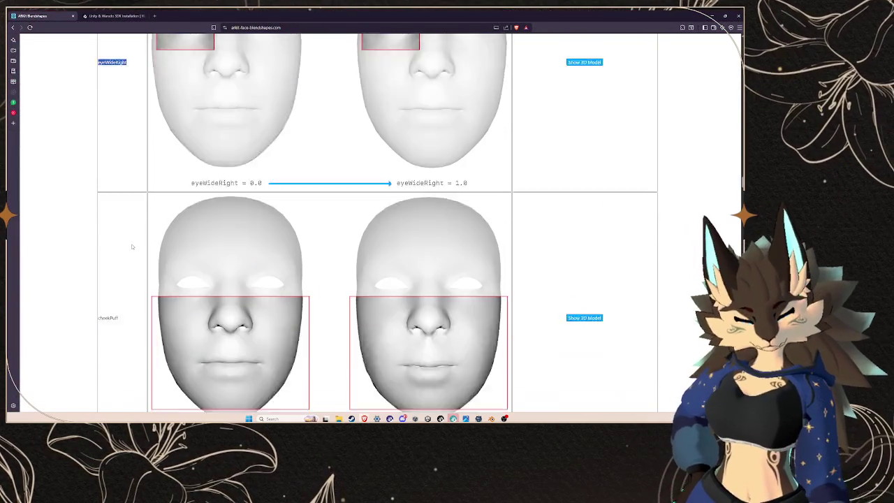
{"action": "scroll", "coordinate": [131, 245], "scroll_direction": "down", "scroll_amount": 2}
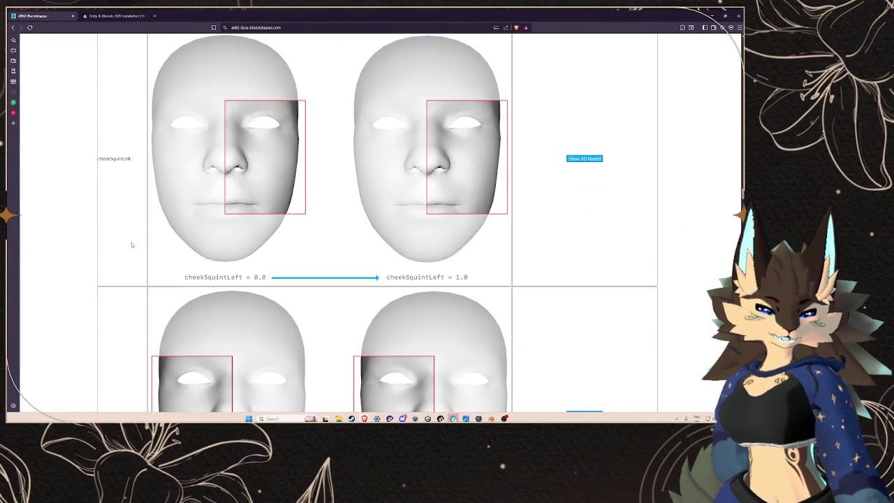
{"action": "scroll", "coordinate": [132, 242], "scroll_direction": "down", "scroll_amount": 1}
{"action": "scroll", "coordinate": [131, 242], "scroll_direction": "down", "scroll_amount": 1}
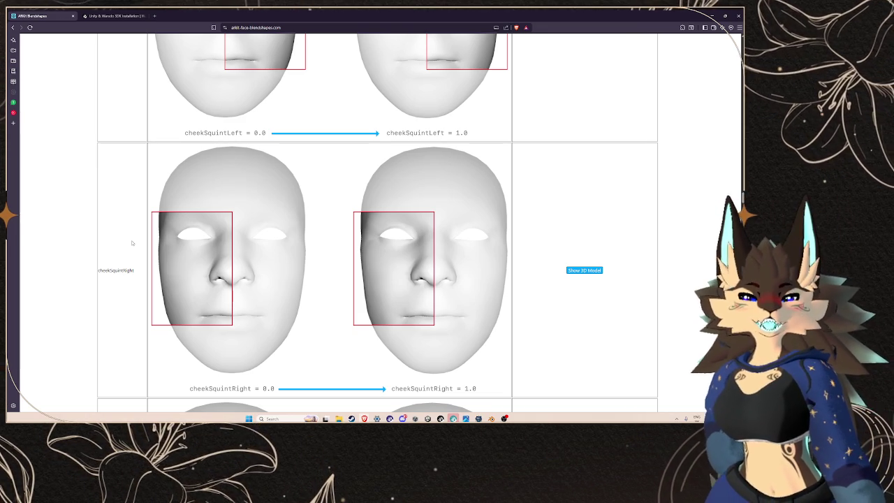
{"action": "scroll", "coordinate": [134, 203], "scroll_direction": "down", "scroll_amount": 7}
{"action": "scroll", "coordinate": [140, 210], "scroll_direction": "up", "scroll_amount": 10}
{"action": "scroll", "coordinate": [144, 221], "scroll_direction": "down", "scroll_amount": 10}
{"action": "scroll", "coordinate": [140, 237], "scroll_direction": "down", "scroll_amount": 5}
{"action": "scroll", "coordinate": [133, 248], "scroll_direction": "down", "scroll_amount": 5}
{"action": "scroll", "coordinate": [133, 249], "scroll_direction": "down", "scroll_amount": 2}
{"action": "right_click", "coordinate": [104, 142]}
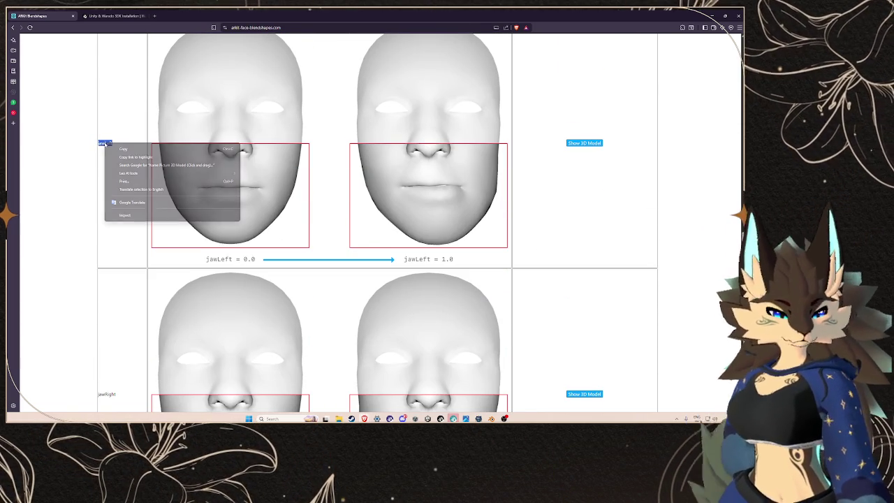
{"action": "left_click", "coordinate": [137, 151]}
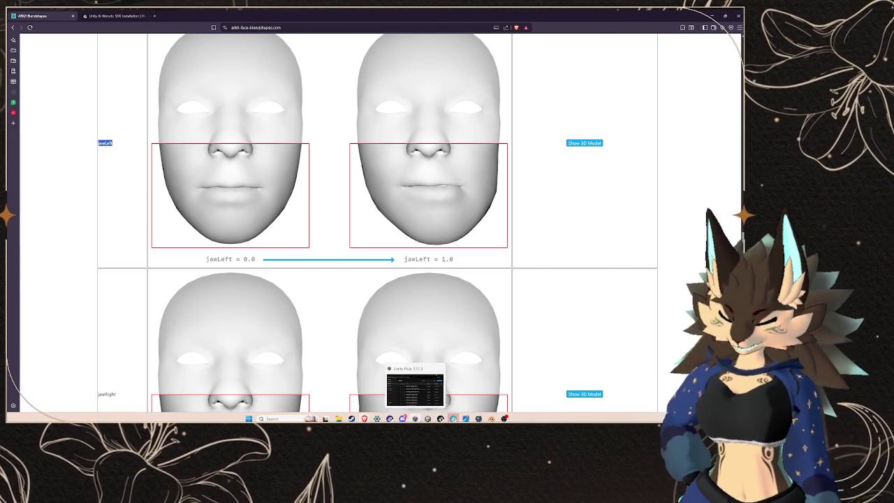
{"action": "left_click", "coordinate": [414, 419]}
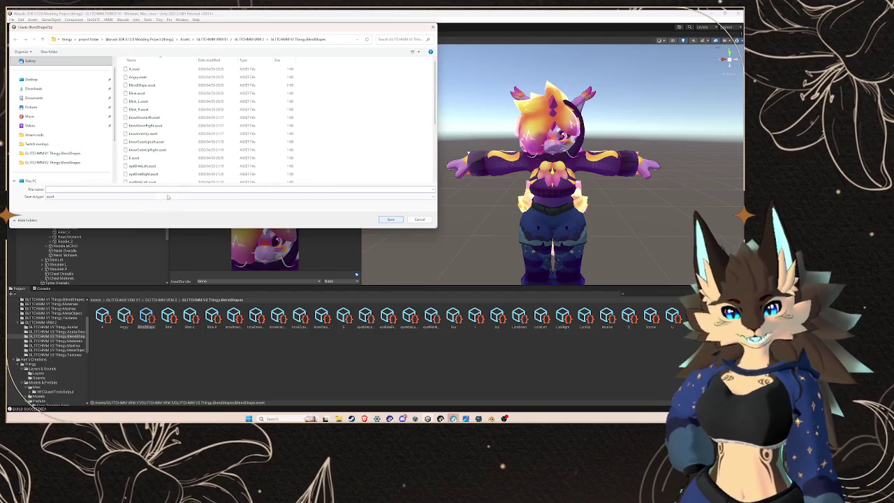
- Reselect jawLeft on the reference page and return to Unity's save dialog
{"action": "left_click", "coordinate": [364, 418]}
{"action": "double_click", "coordinate": [105, 142]}
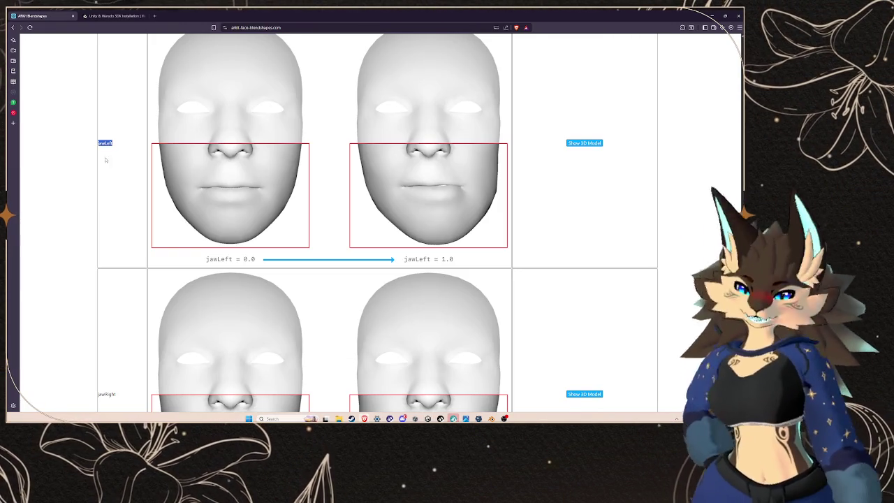
{"action": "mouse_move", "coordinate": [465, 418]}
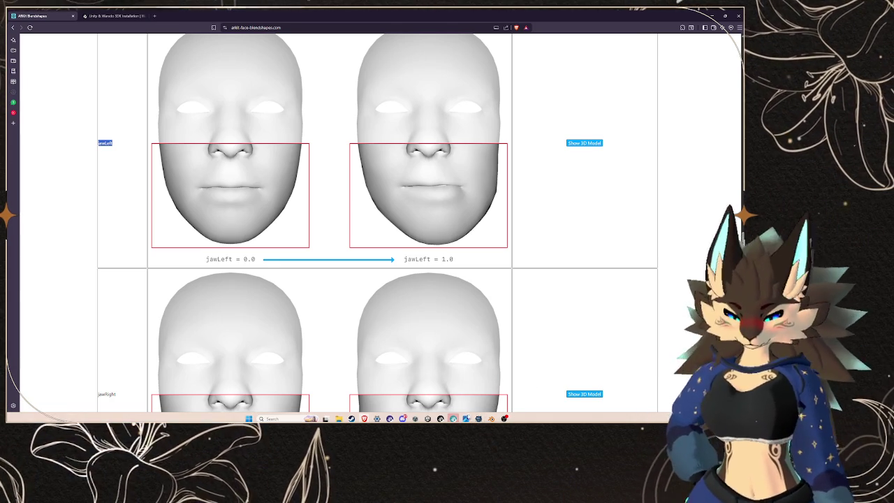
{"action": "key", "text": "alt+Tab"}
- Paste jawLeft as the file name, trim the extra text, save, and start another clip
{"action": "left_click", "coordinate": [95, 189]}
{"action": "key", "text": "ctrl+v"}
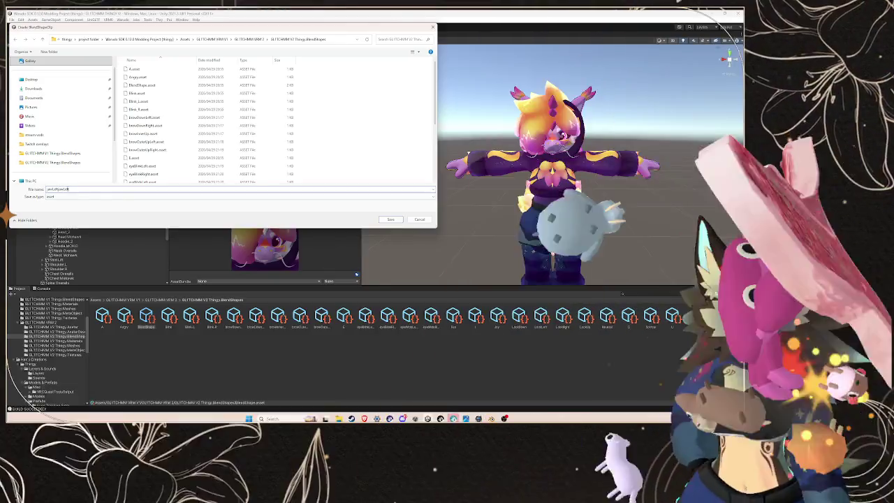
{"action": "double_click", "coordinate": [63, 189]}
{"action": "key", "text": "BackSpace"}
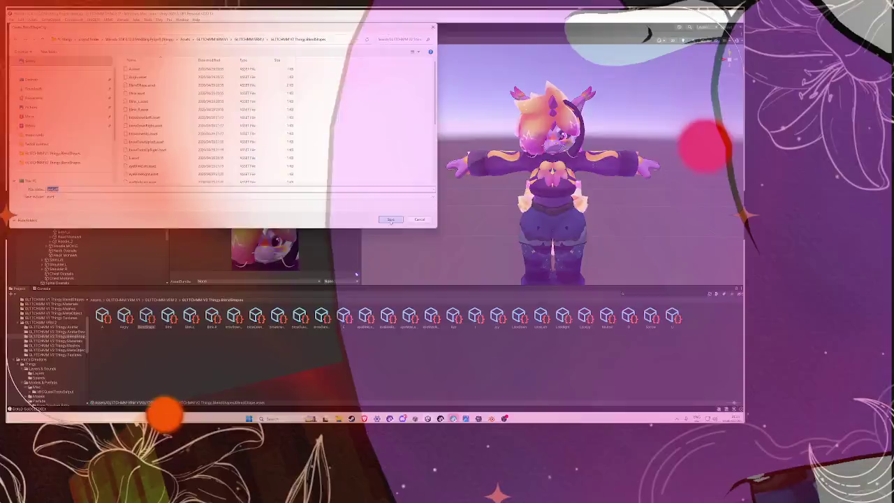
{"action": "left_click", "coordinate": [391, 220]}
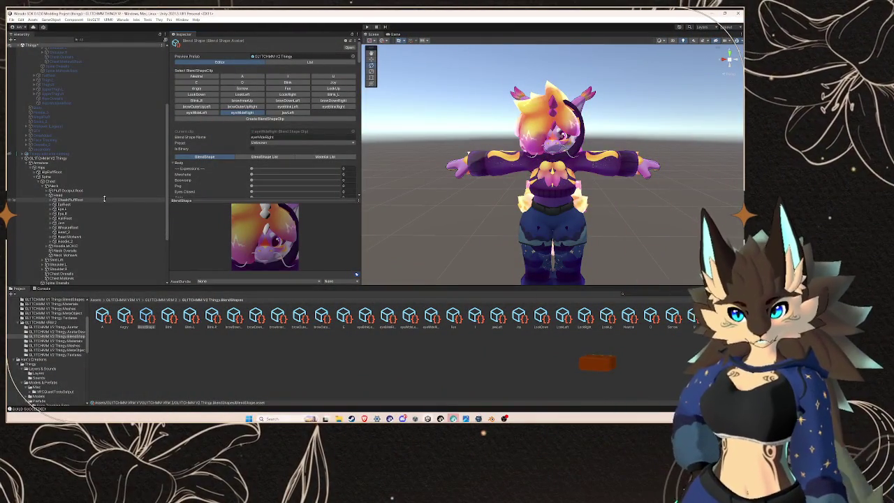
{"action": "left_click", "coordinate": [298, 120]}
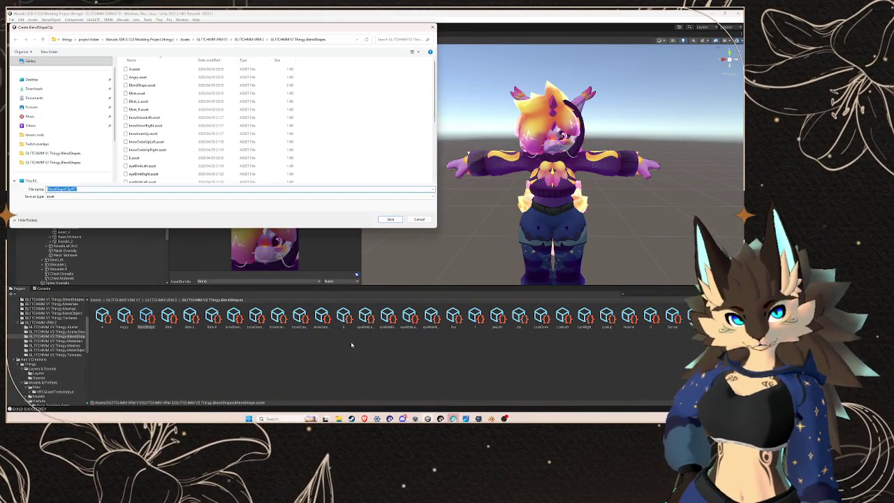
- Copy jawRight from the ARKit reference page and save the new clip under that name
{"action": "mouse_move", "coordinate": [364, 419]}
{"action": "left_click", "coordinate": [412, 390]}
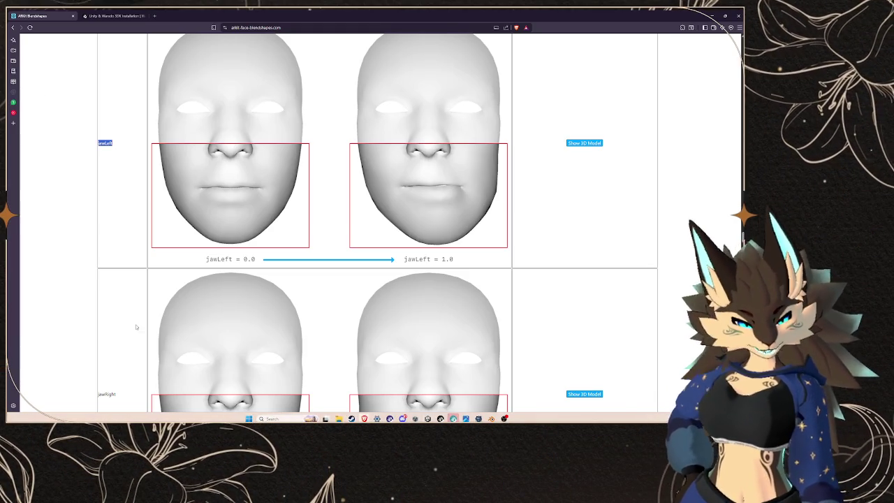
{"action": "double_click", "coordinate": [110, 395]}
{"action": "key", "text": "ctrl+c"}
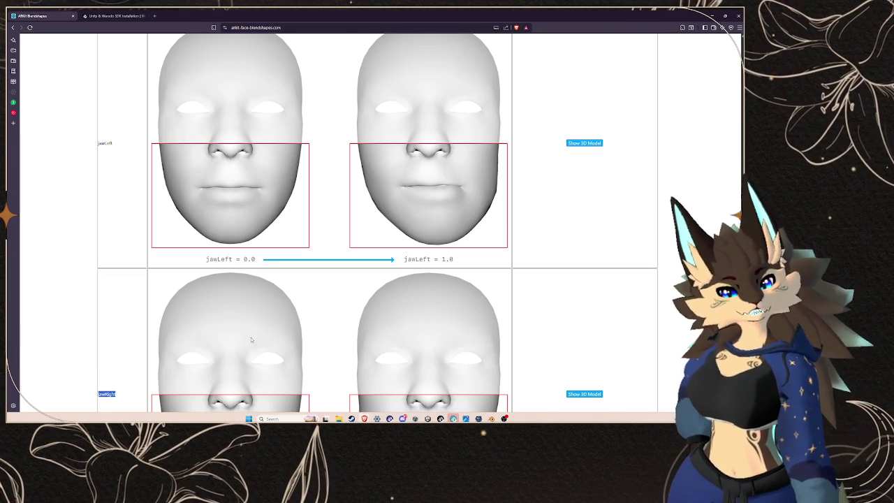
{"action": "mouse_move", "coordinate": [363, 418]}
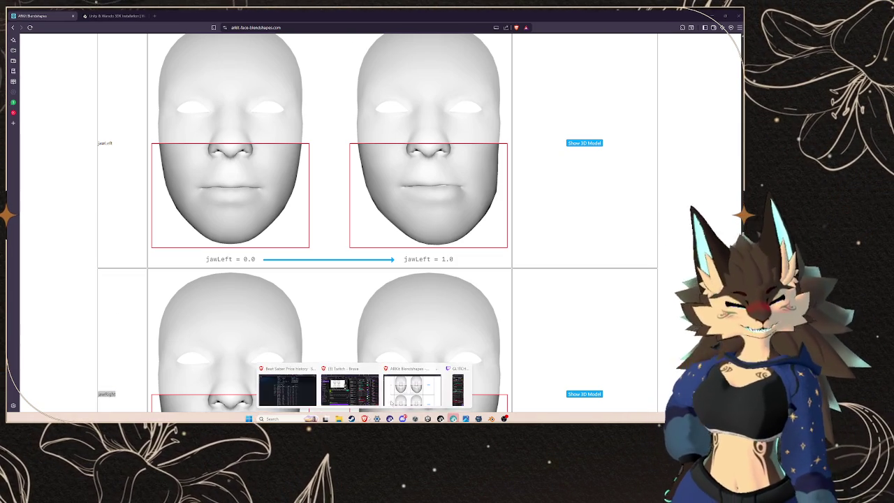
{"action": "mouse_move", "coordinate": [446, 399]}
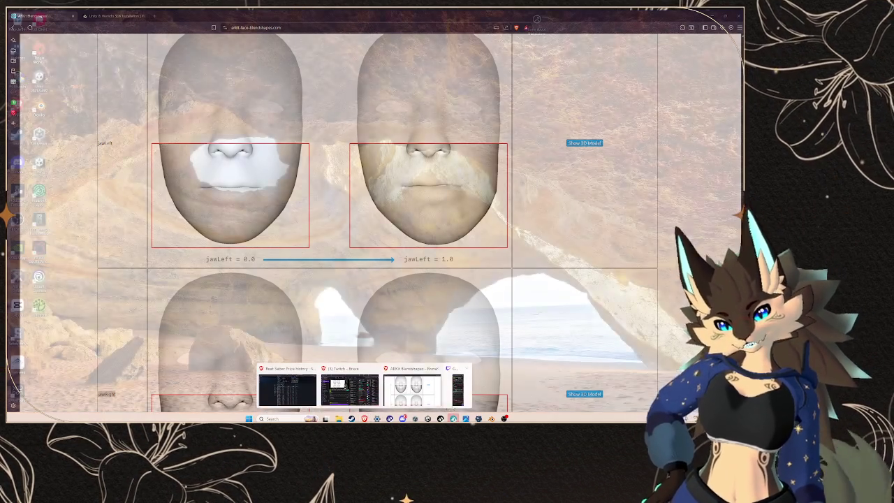
{"action": "left_click", "coordinate": [415, 386]}
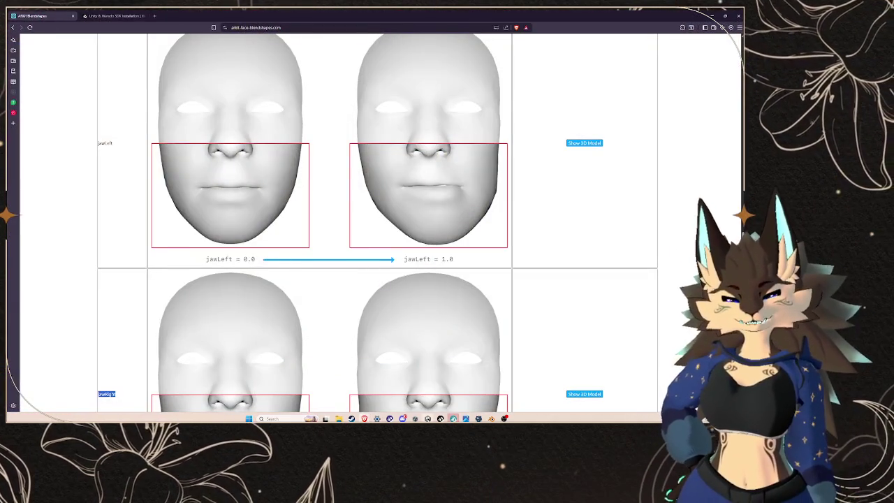
{"action": "left_click", "coordinate": [415, 419]}
{"action": "key", "text": "ctrl+v"}
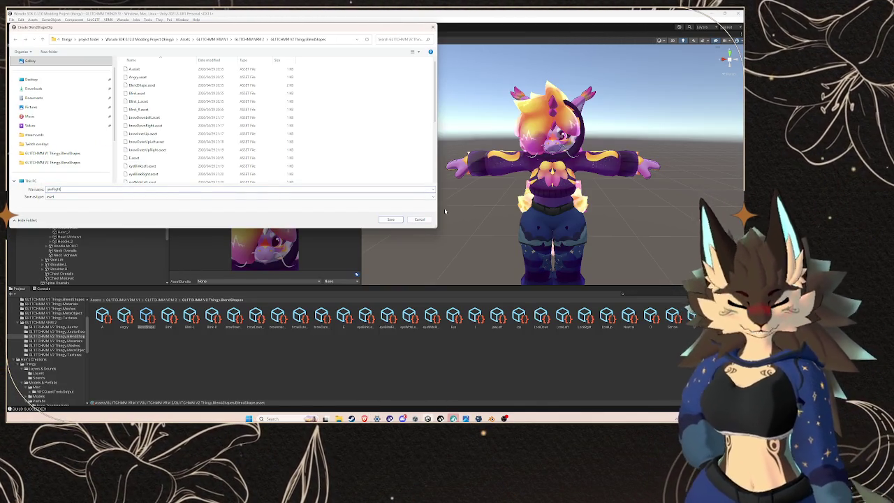
{"action": "left_click", "coordinate": [389, 220]}
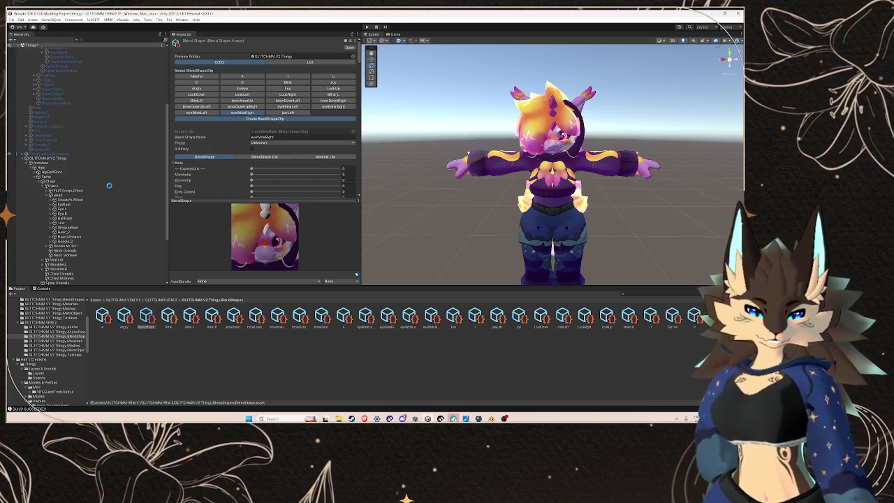
- Inspect the jawLeft clip's Body mesh blendshape sliders
{"action": "left_click", "coordinate": [286, 113]}
{"action": "left_click", "coordinate": [177, 162]}
{"action": "scroll", "coordinate": [209, 170], "scroll_direction": "down", "scroll_amount": 10}
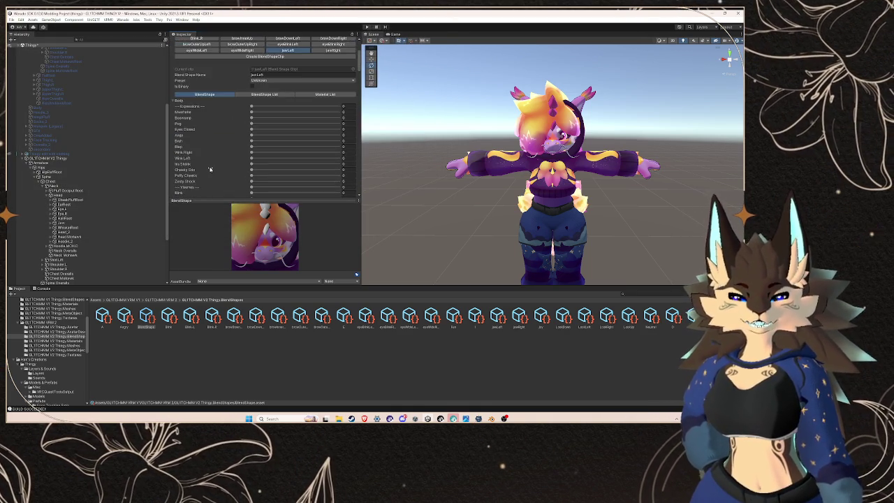
{"action": "scroll", "coordinate": [210, 170], "scroll_direction": "up", "scroll_amount": 10}
{"action": "scroll", "coordinate": [209, 169], "scroll_direction": "up", "scroll_amount": 5}
{"action": "scroll", "coordinate": [210, 169], "scroll_direction": "down", "scroll_amount": 15}
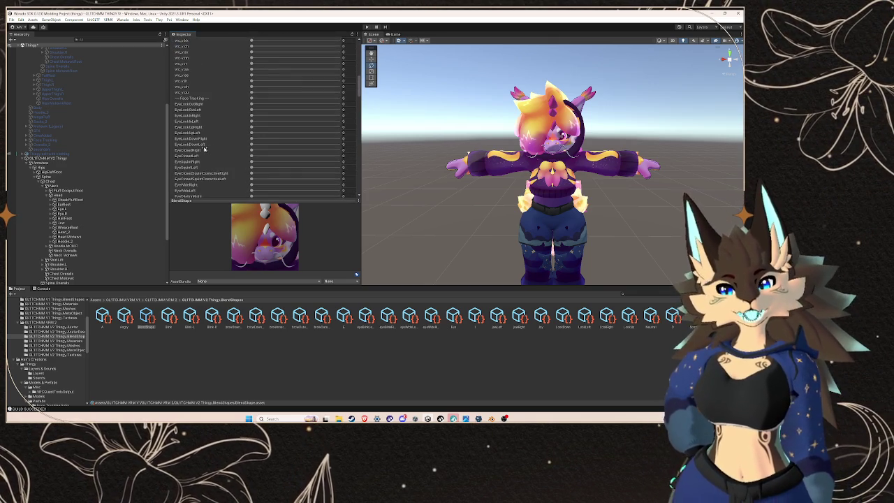
{"action": "scroll", "coordinate": [203, 149], "scroll_direction": "down", "scroll_amount": 5}
{"action": "scroll", "coordinate": [204, 148], "scroll_direction": "down", "scroll_amount": 6}
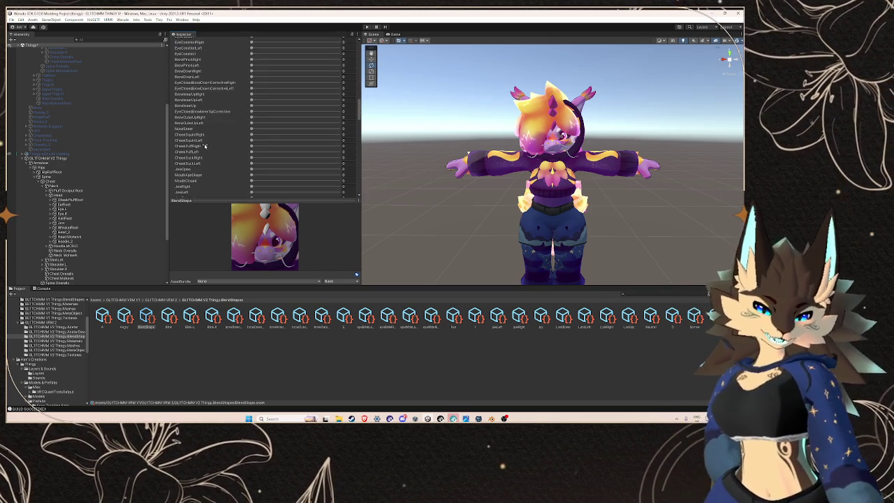
{"action": "scroll", "coordinate": [228, 132], "scroll_direction": "down", "scroll_amount": 8}
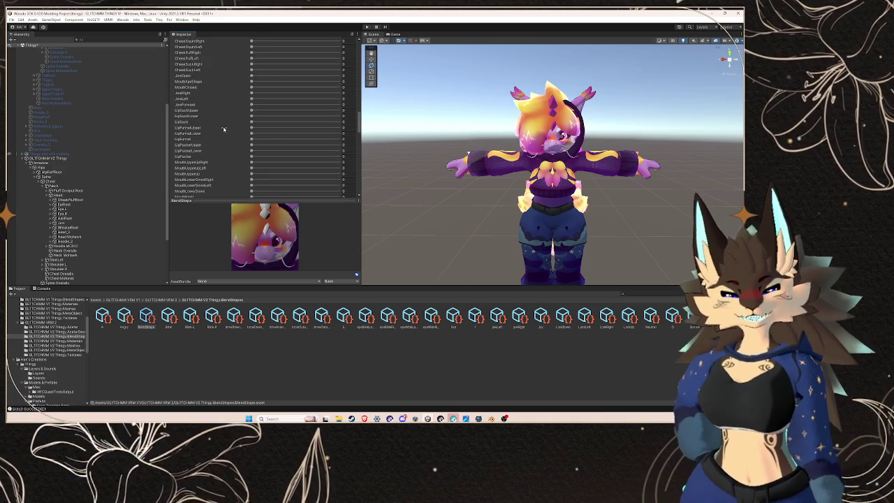
{"action": "scroll", "coordinate": [224, 128], "scroll_direction": "down", "scroll_amount": 6}
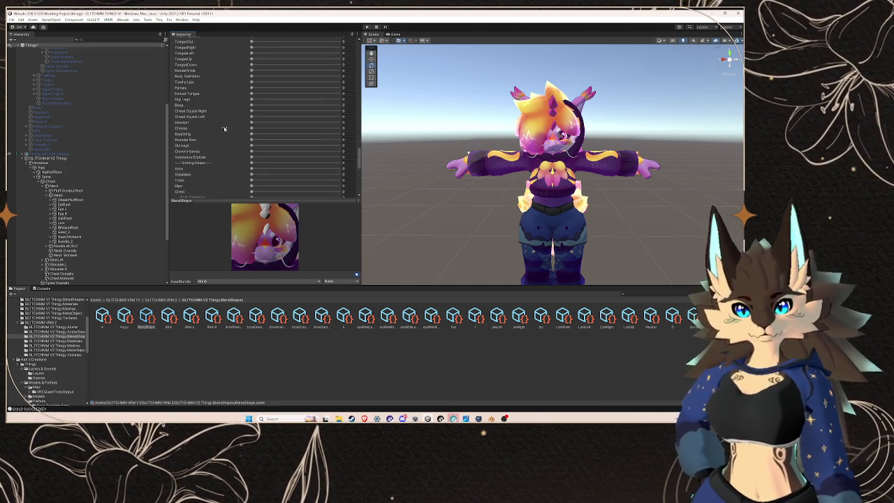
{"action": "scroll", "coordinate": [226, 128], "scroll_direction": "up", "scroll_amount": 10}
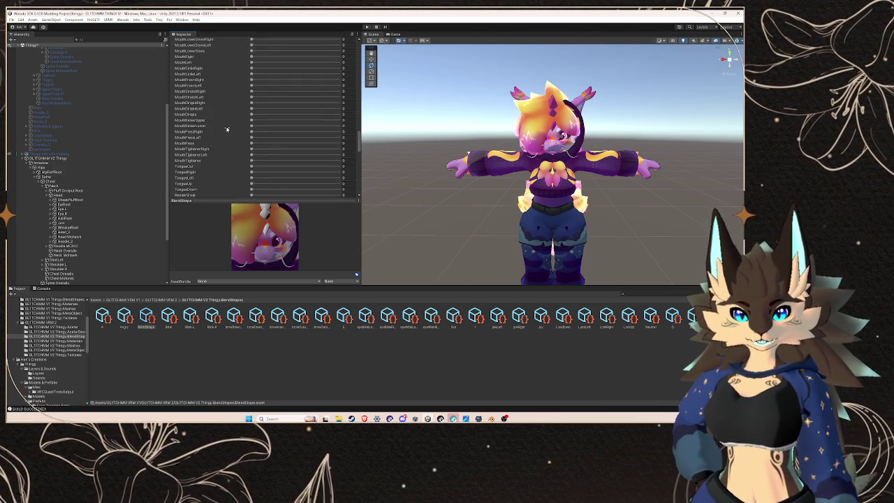
{"action": "scroll", "coordinate": [237, 125], "scroll_direction": "up", "scroll_amount": 4}
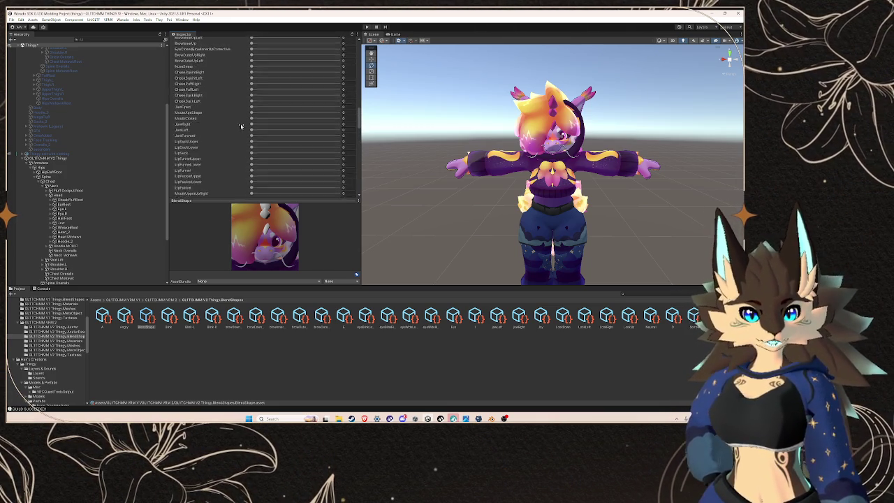
{"action": "scroll", "coordinate": [241, 124], "scroll_direction": "up", "scroll_amount": 1}
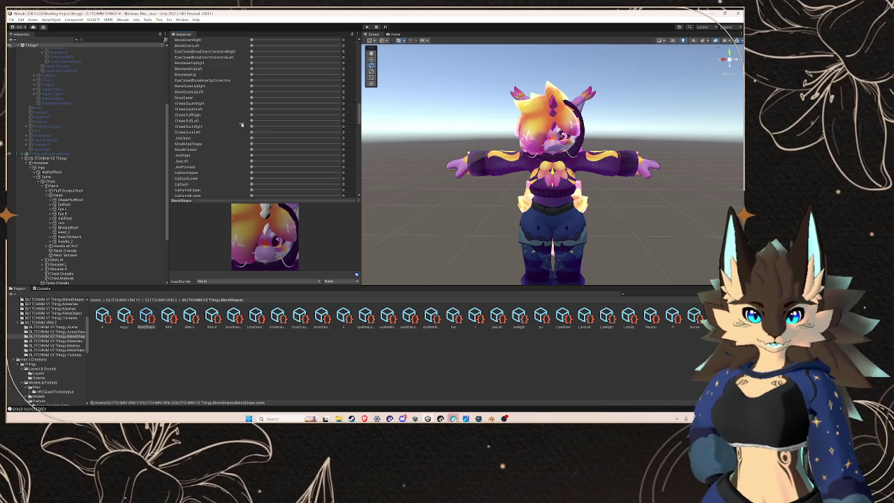
{"action": "scroll", "coordinate": [241, 124], "scroll_direction": "down", "scroll_amount": 3}
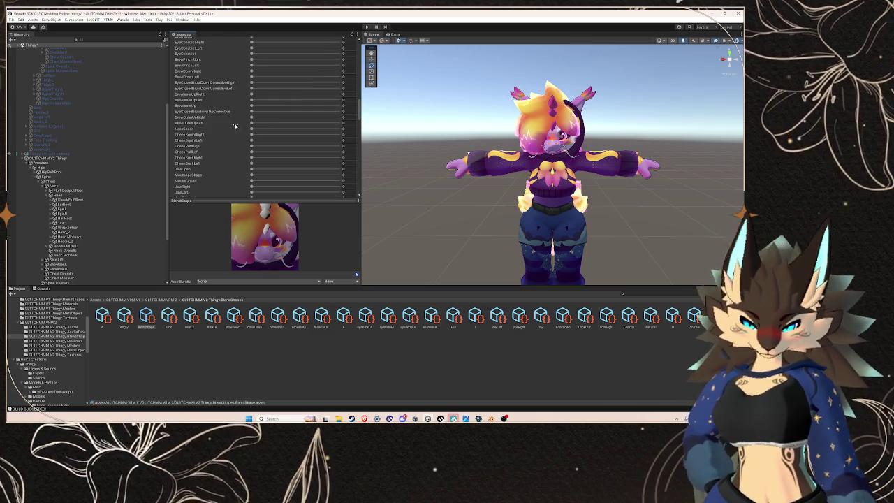
{"action": "scroll", "coordinate": [235, 126], "scroll_direction": "down", "scroll_amount": 10}
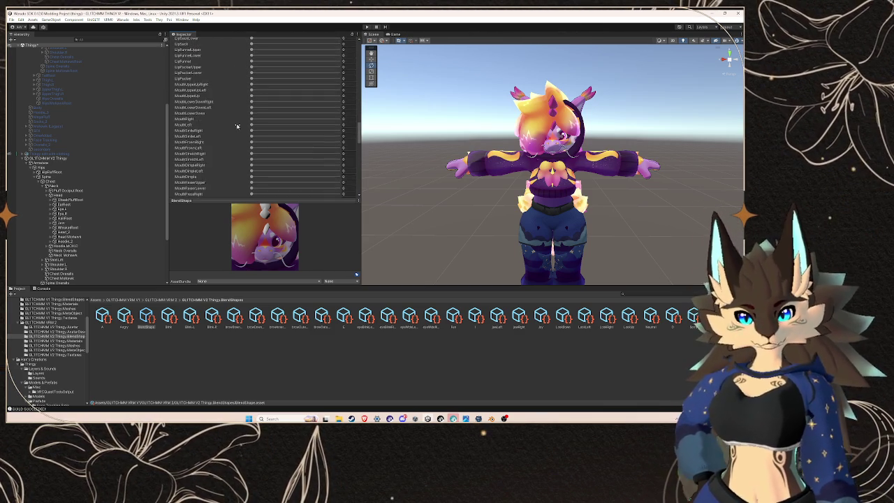
{"action": "scroll", "coordinate": [241, 124], "scroll_direction": "up", "scroll_amount": 6}
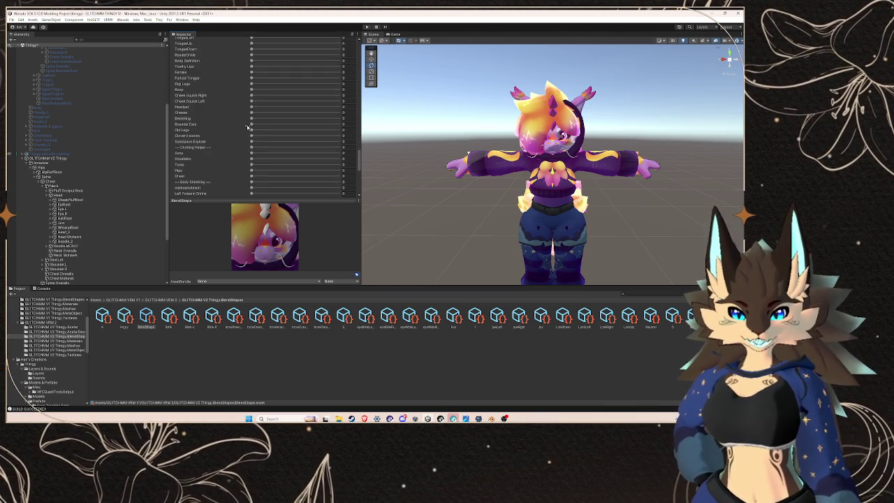
{"action": "scroll", "coordinate": [248, 127], "scroll_direction": "up", "scroll_amount": 12}
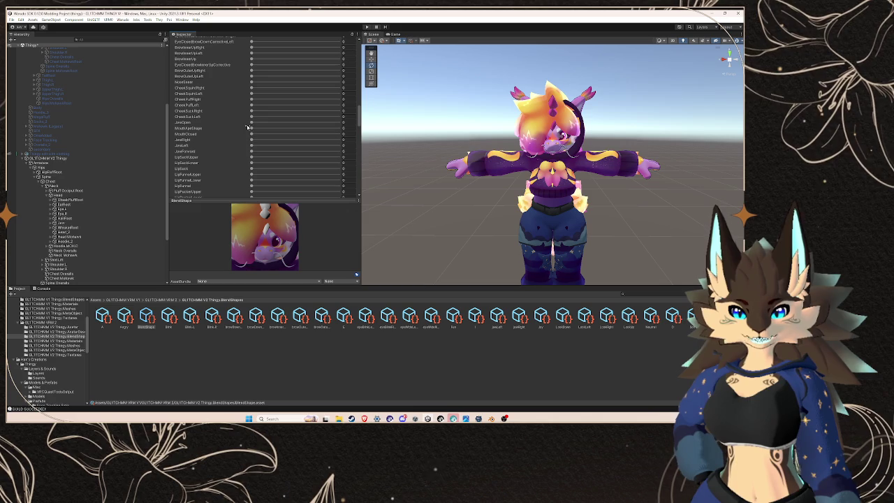
{"action": "scroll", "coordinate": [307, 137], "scroll_direction": "up", "scroll_amount": 15}
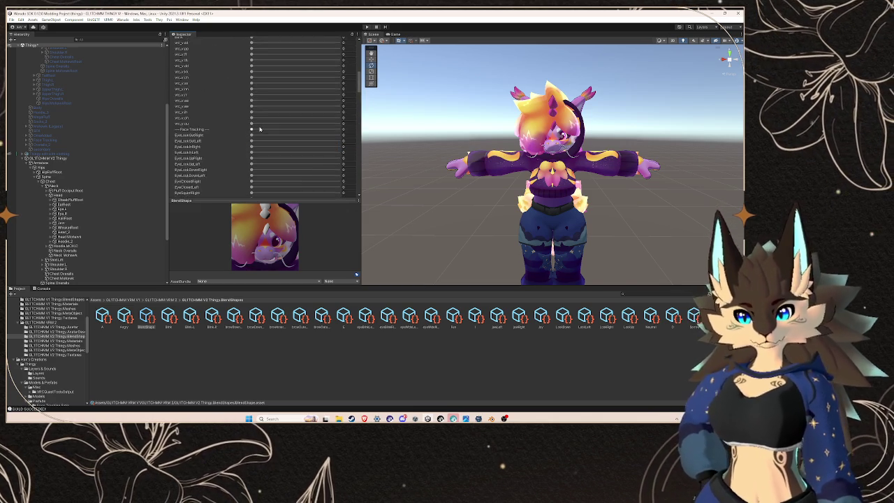
- Check the jawRight clip's blendshape sliders, then start a new BlendShapeClip
{"action": "left_click", "coordinate": [332, 112]}
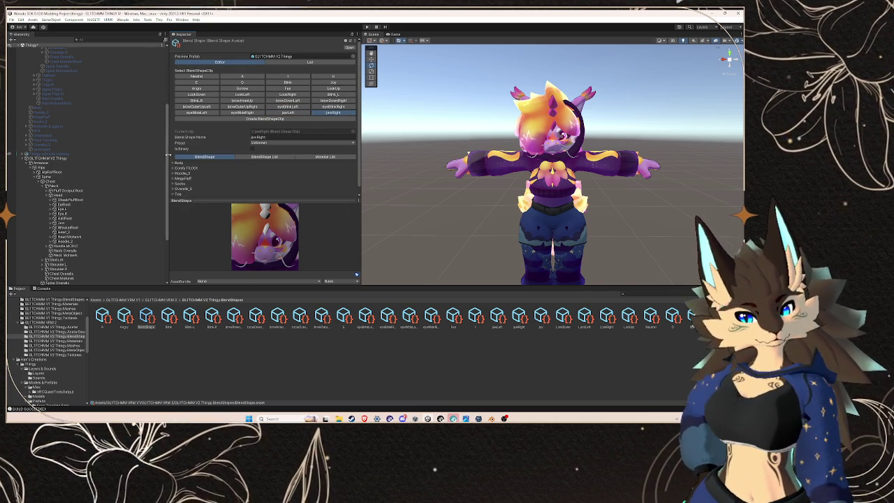
{"action": "scroll", "coordinate": [230, 180], "scroll_direction": "down", "scroll_amount": 5}
{"action": "scroll", "coordinate": [229, 179], "scroll_direction": "down", "scroll_amount": 10}
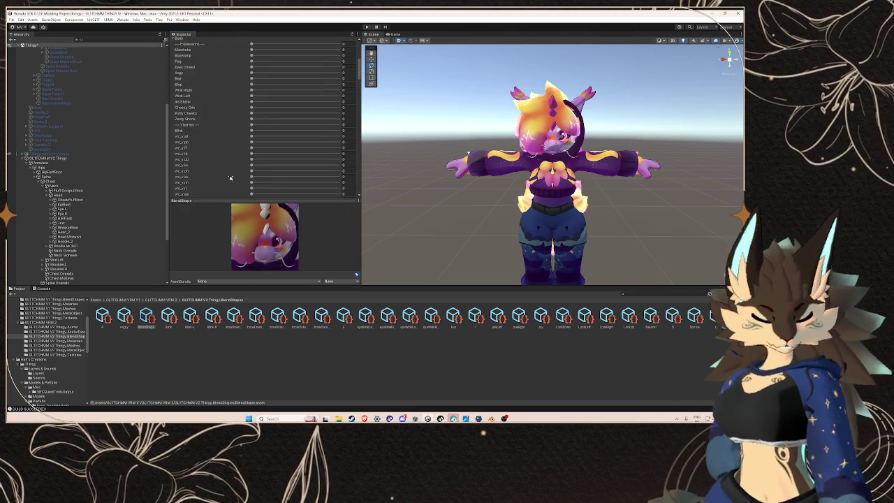
{"action": "scroll", "coordinate": [230, 178], "scroll_direction": "down", "scroll_amount": 4}
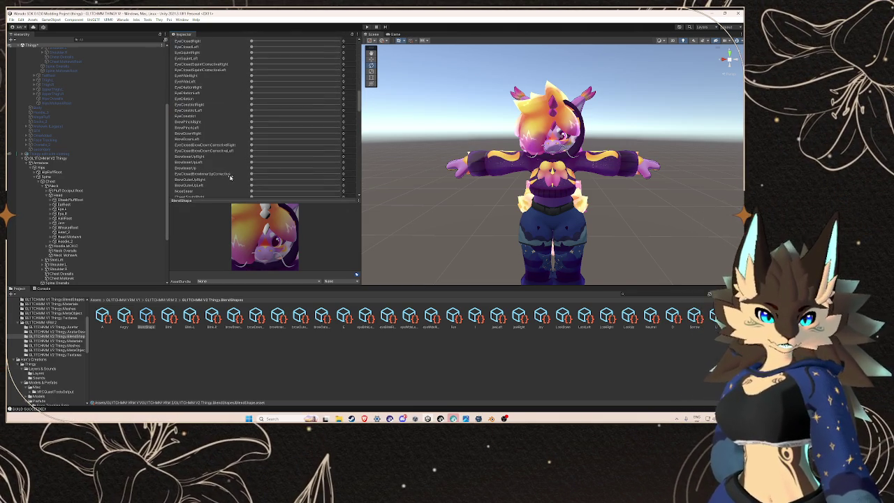
{"action": "scroll", "coordinate": [230, 178], "scroll_direction": "down", "scroll_amount": 6}
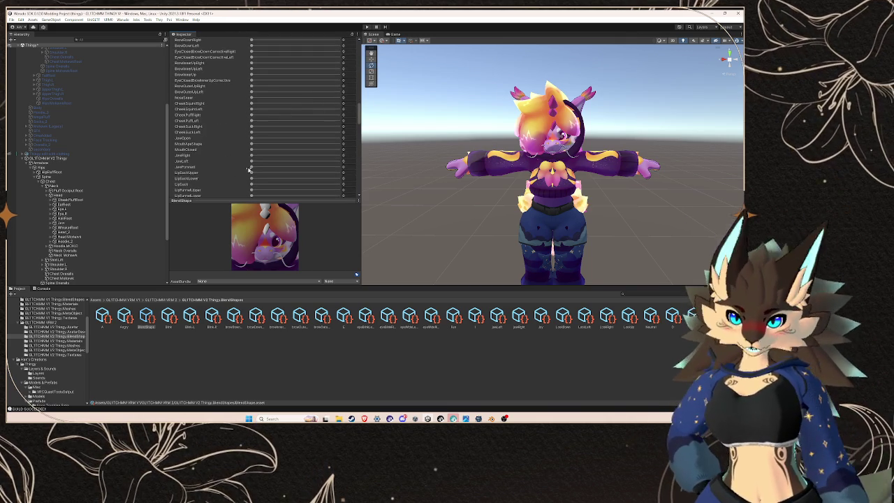
{"action": "scroll", "coordinate": [264, 123], "scroll_direction": "up", "scroll_amount": 20}
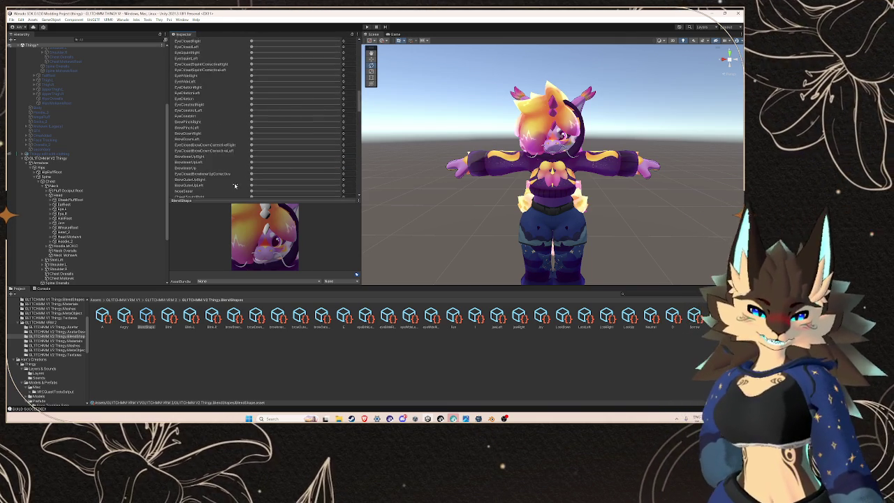
{"action": "left_click", "coordinate": [264, 119]}
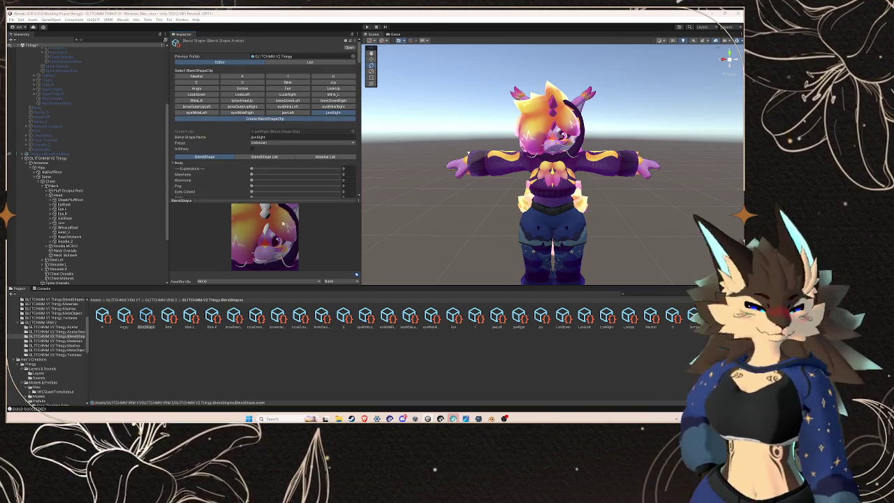
- Scroll the ARKit reference page down to mouthLeft and copy its name
{"action": "mouse_move", "coordinate": [364, 418]}
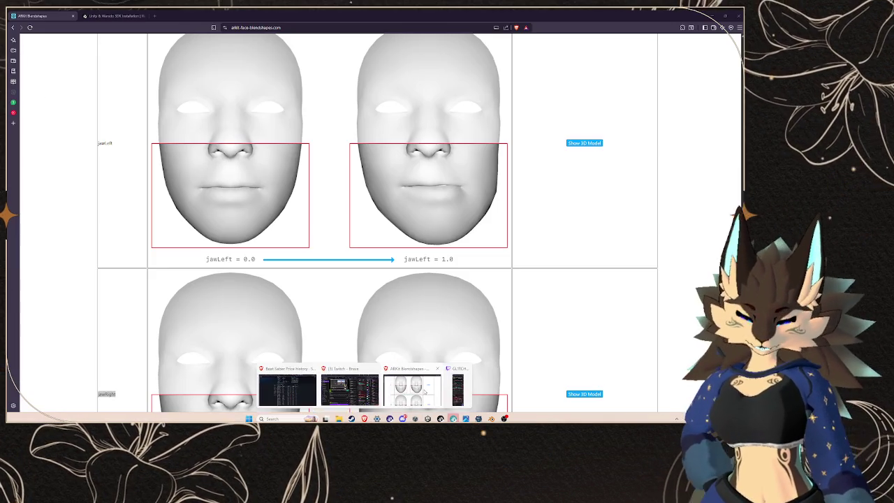
{"action": "left_click", "coordinate": [417, 401]}
{"action": "scroll", "coordinate": [159, 275], "scroll_direction": "down", "scroll_amount": 3}
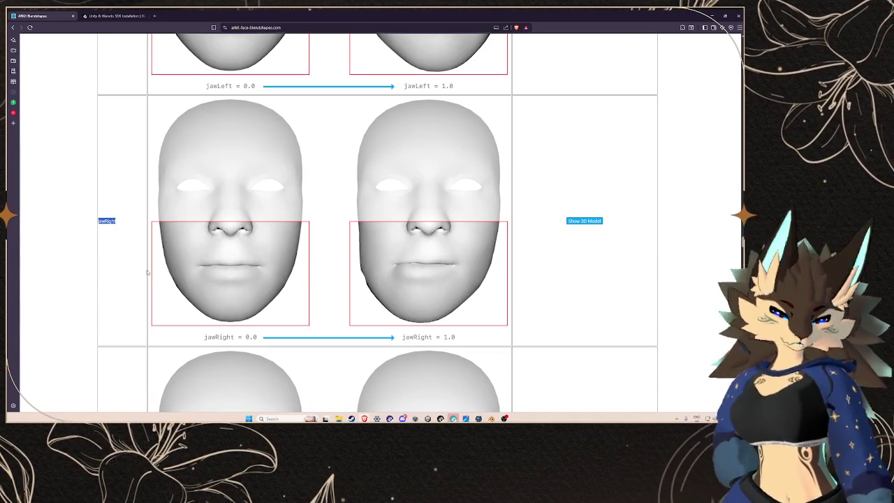
{"action": "scroll", "coordinate": [148, 273], "scroll_direction": "down", "scroll_amount": 10}
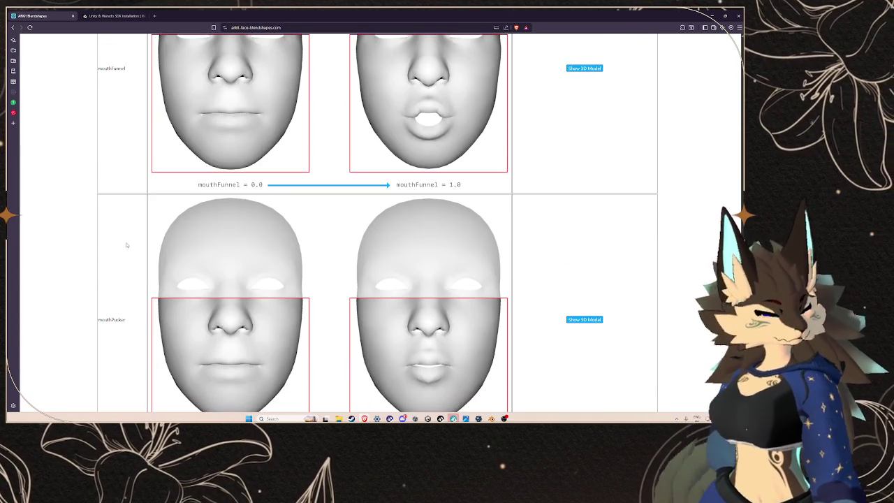
{"action": "scroll", "coordinate": [127, 245], "scroll_direction": "down", "scroll_amount": 1}
{"action": "scroll", "coordinate": [127, 245], "scroll_direction": "down", "scroll_amount": 5}
{"action": "left_click_drag", "start_coordinate": [124, 224], "coordinate": [99, 225]}
{"action": "right_click", "coordinate": [105, 224]}
{"action": "left_click", "coordinate": [126, 231]}
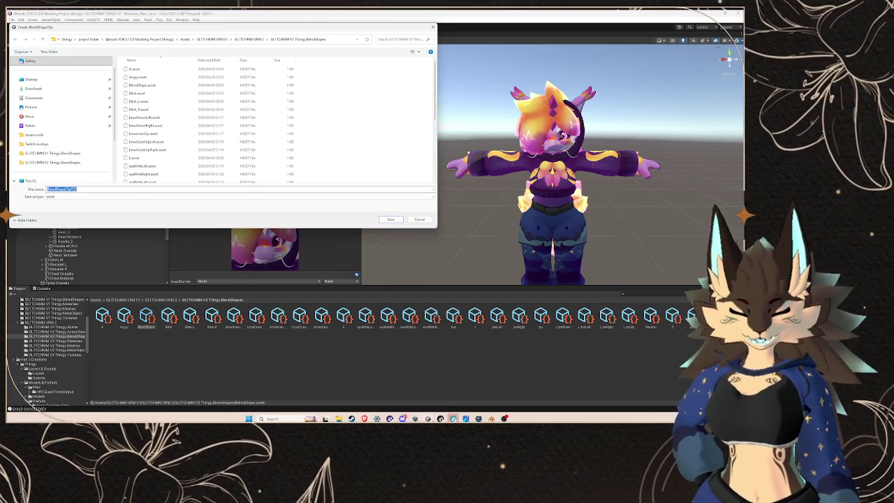
- Save the new clip as mouthLeft and expand its Body blendshapes
{"action": "key", "text": "ctrl+v"}
{"action": "key", "text": "Return"}
{"action": "left_click", "coordinate": [196, 118]}
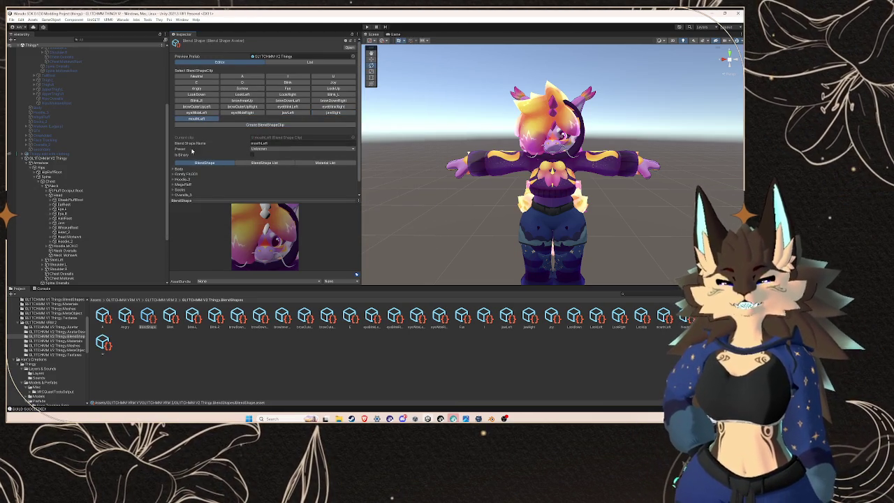
{"action": "left_click", "coordinate": [173, 170]}
- Raise the MouthLeft blendshape to nearly full strength
{"action": "scroll", "coordinate": [206, 174], "scroll_direction": "down", "scroll_amount": 5}
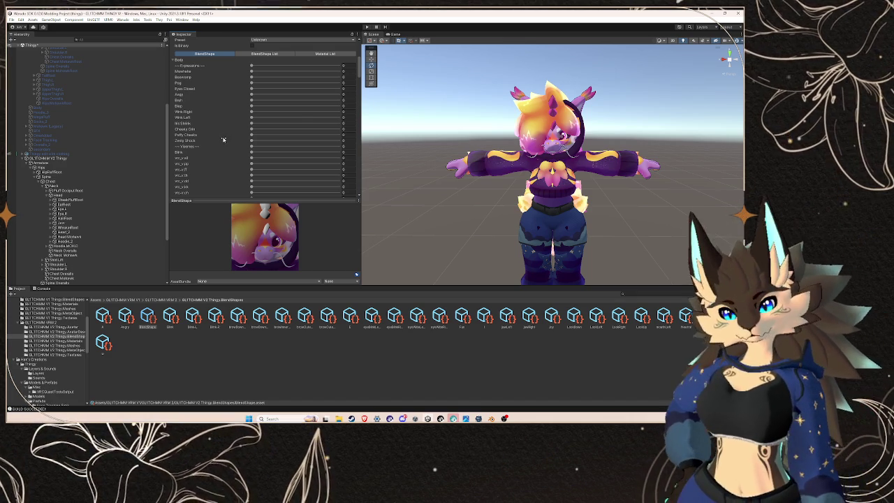
{"action": "scroll", "coordinate": [227, 139], "scroll_direction": "up", "scroll_amount": 5}
{"action": "scroll", "coordinate": [229, 145], "scroll_direction": "down", "scroll_amount": 15}
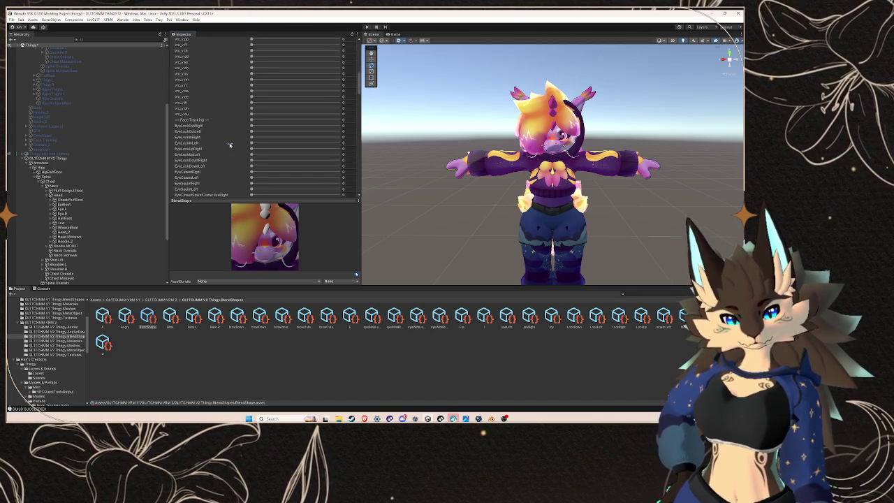
{"action": "scroll", "coordinate": [229, 145], "scroll_direction": "down", "scroll_amount": 8}
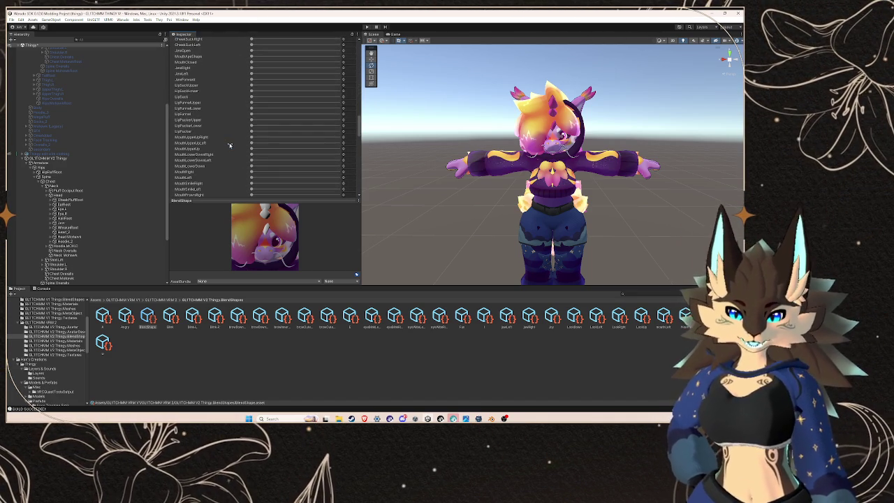
{"action": "left_click_drag", "start_coordinate": [257, 181], "coordinate": [355, 187]}
{"action": "scroll", "coordinate": [211, 151], "scroll_direction": "up", "scroll_amount": 20}
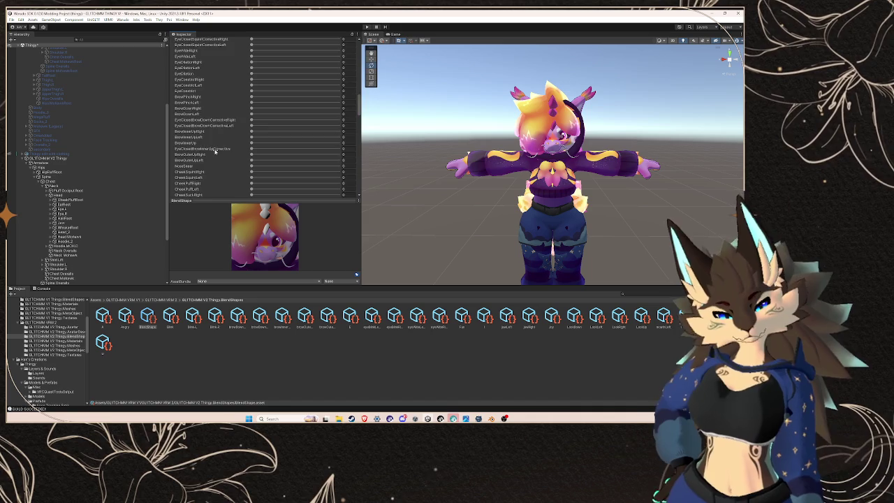
{"action": "scroll", "coordinate": [213, 129], "scroll_direction": "up", "scroll_amount": 3}
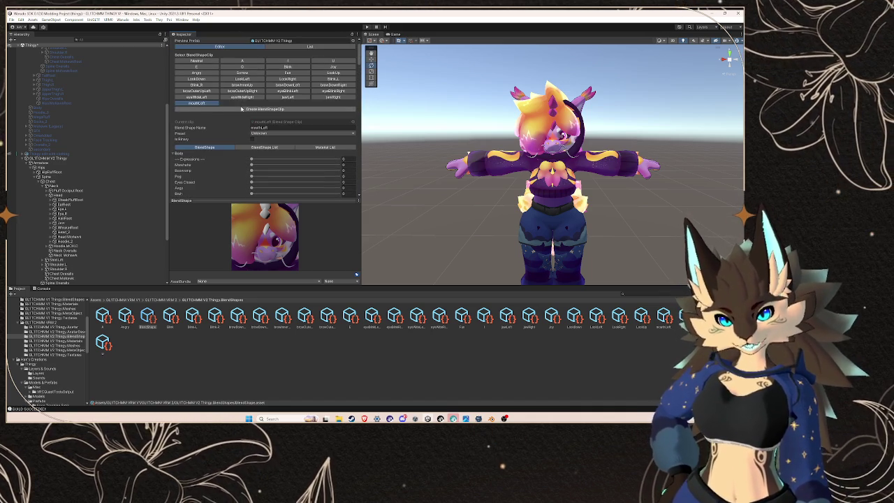
- Return to the ARKit blendshapes reference page in the browser
{"action": "left_click", "coordinate": [326, 419]}
{"action": "mouse_move", "coordinate": [390, 419]}
{"action": "left_click", "coordinate": [340, 388]}
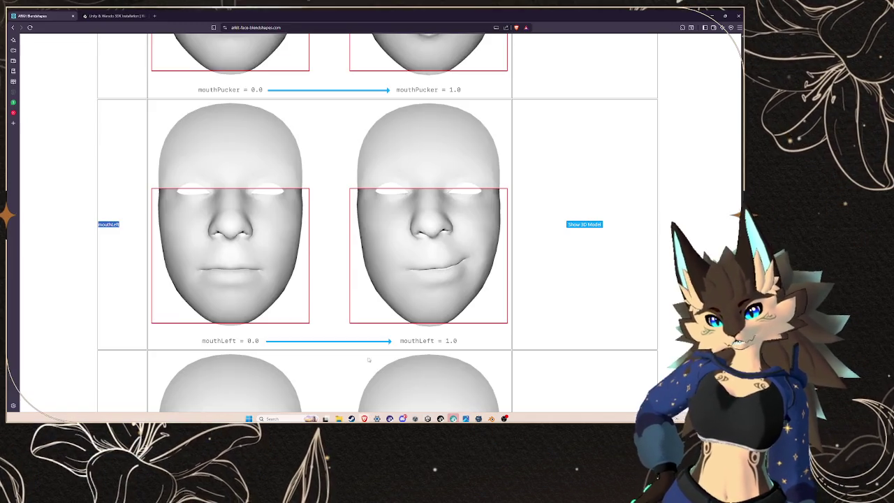
- Copy the mouthRight name from the reference page and return to Unity's save dialog
{"action": "scroll", "coordinate": [115, 284], "scroll_direction": "down", "scroll_amount": 1}
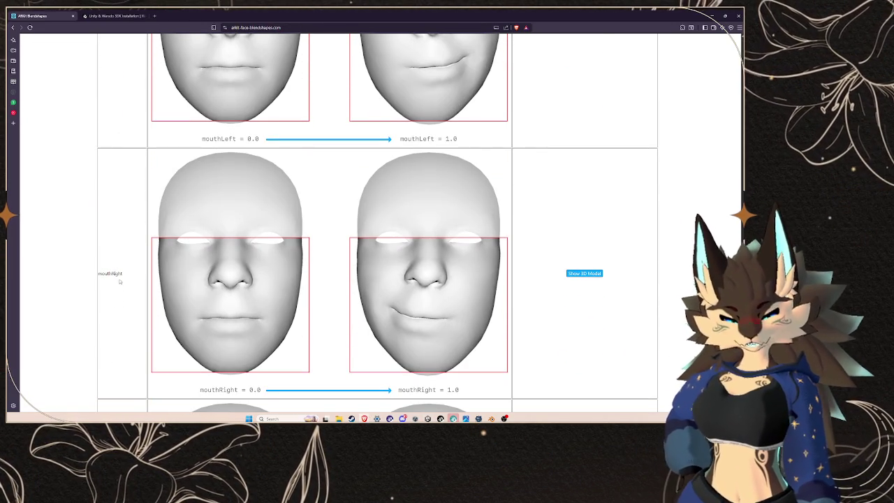
{"action": "double_click", "coordinate": [110, 273]}
{"action": "right_click", "coordinate": [101, 272]}
{"action": "left_click", "coordinate": [130, 279]}
{"action": "mouse_move", "coordinate": [364, 418]}
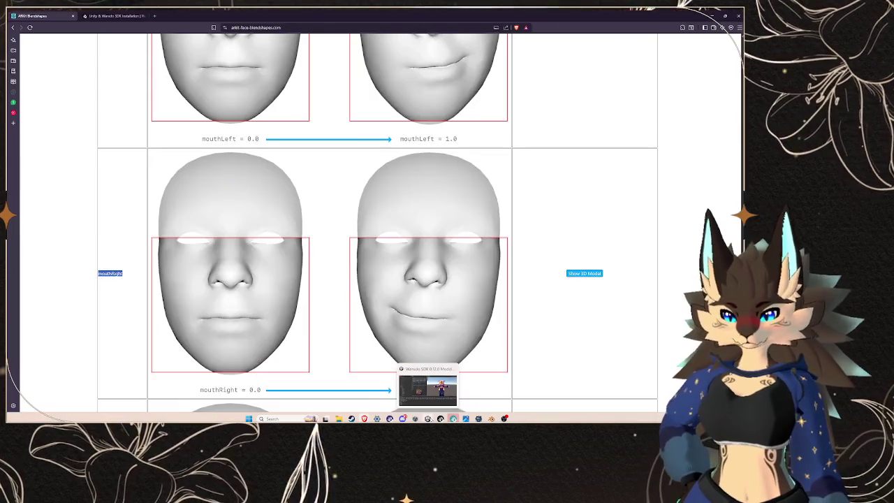
{"action": "left_click", "coordinate": [444, 388]}
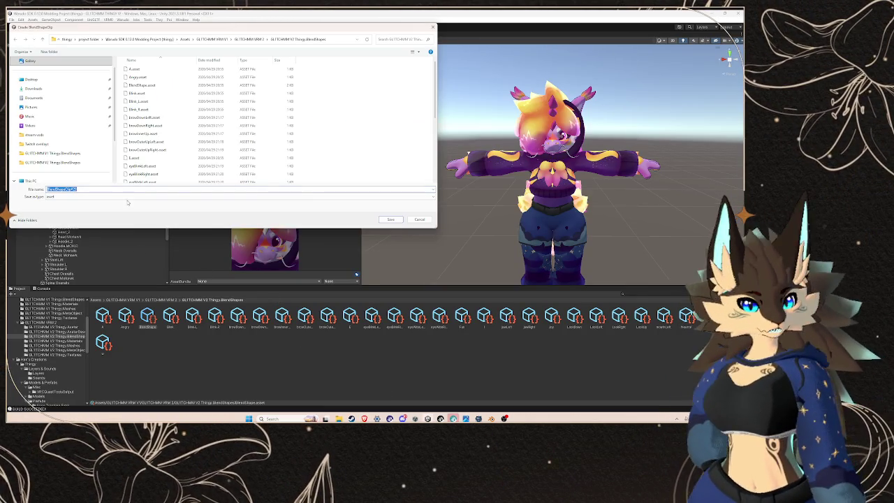
- Save the clip as mouthRight, review the Inspector sliders, and select the mouthRight clip
{"action": "left_click", "coordinate": [390, 220]}
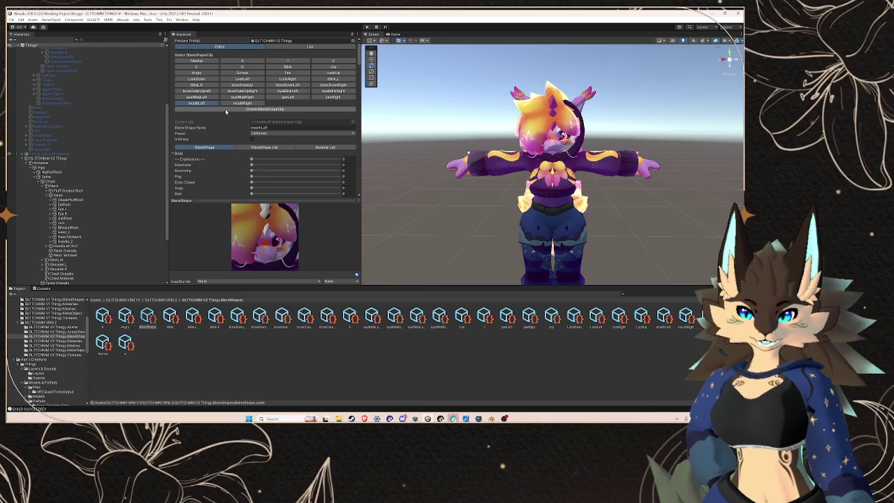
{"action": "scroll", "coordinate": [208, 184], "scroll_direction": "down", "scroll_amount": 5}
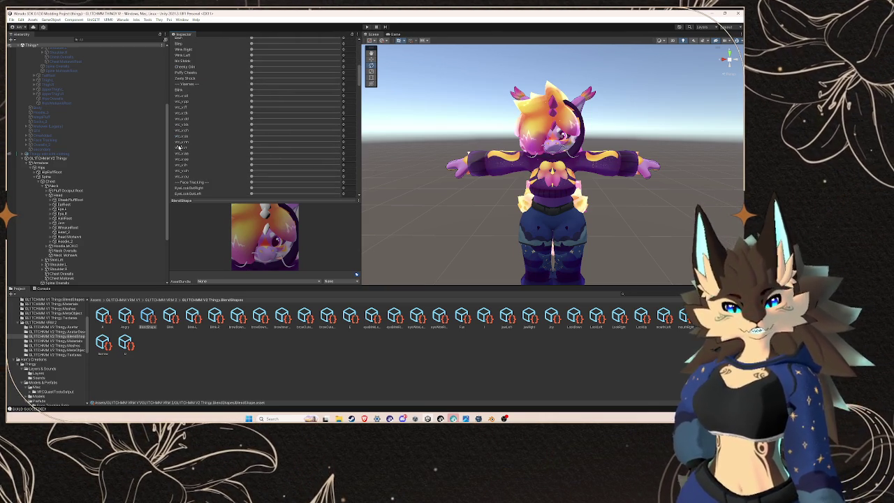
{"action": "scroll", "coordinate": [189, 147], "scroll_direction": "up", "scroll_amount": 3}
{"action": "scroll", "coordinate": [195, 146], "scroll_direction": "up", "scroll_amount": 1}
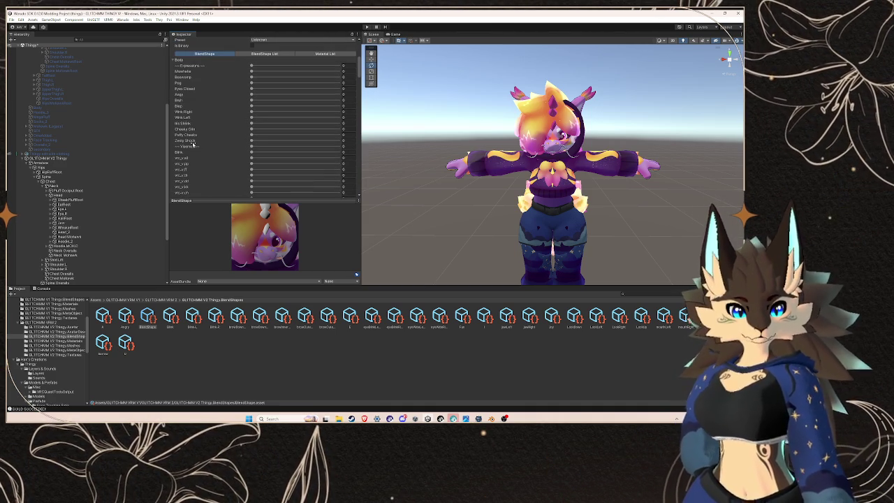
{"action": "scroll", "coordinate": [192, 139], "scroll_direction": "down", "scroll_amount": 2}
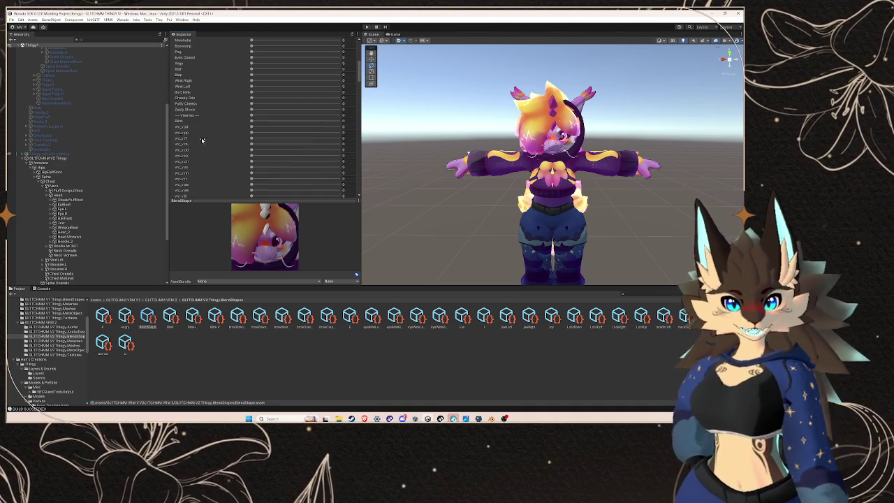
{"action": "scroll", "coordinate": [215, 138], "scroll_direction": "up", "scroll_amount": 4}
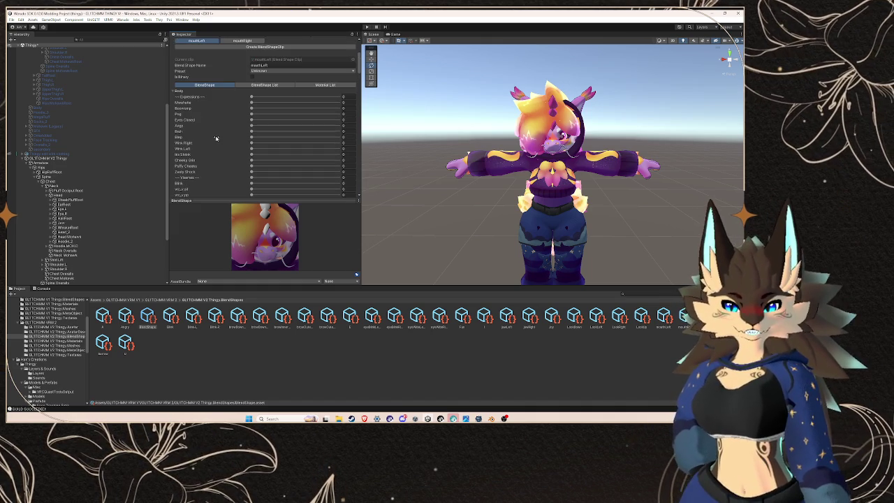
{"action": "scroll", "coordinate": [216, 139], "scroll_direction": "down", "scroll_amount": 2}
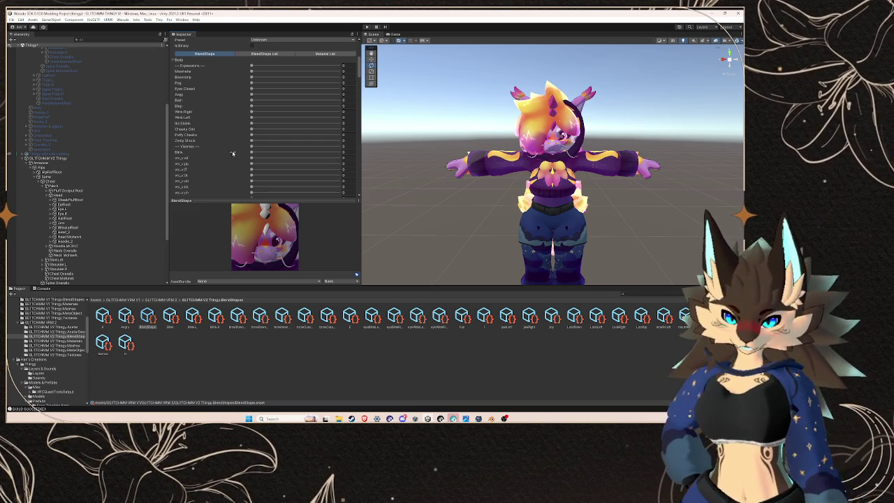
{"action": "scroll", "coordinate": [234, 161], "scroll_direction": "up", "scroll_amount": 5}
{"action": "scroll", "coordinate": [231, 147], "scroll_direction": "down", "scroll_amount": 10}
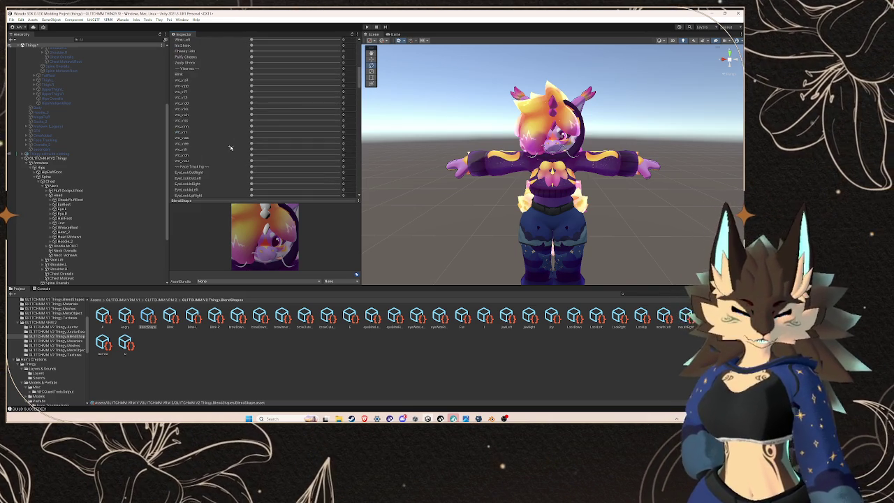
{"action": "scroll", "coordinate": [231, 150], "scroll_direction": "down", "scroll_amount": 10}
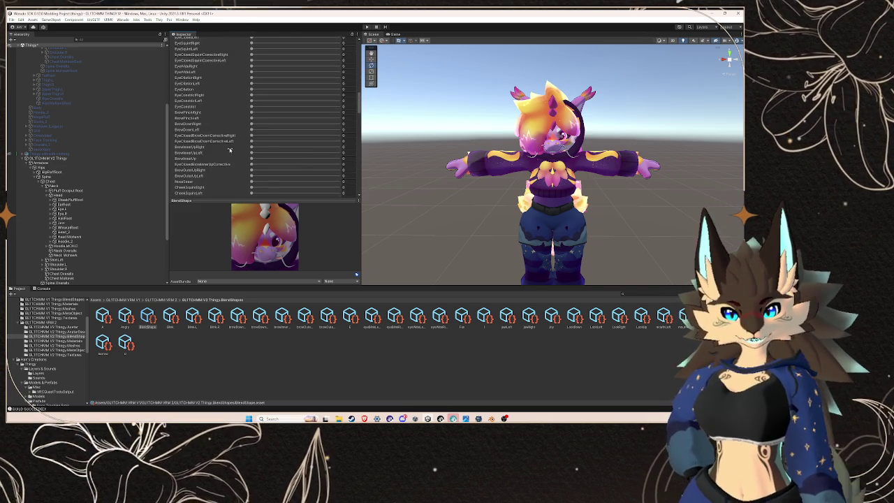
{"action": "scroll", "coordinate": [227, 151], "scroll_direction": "up", "scroll_amount": 20}
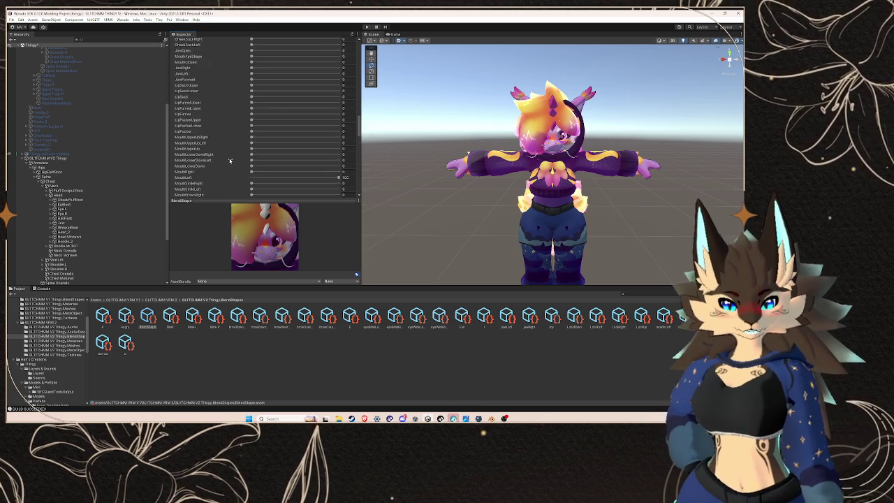
{"action": "left_click", "coordinate": [242, 119]}
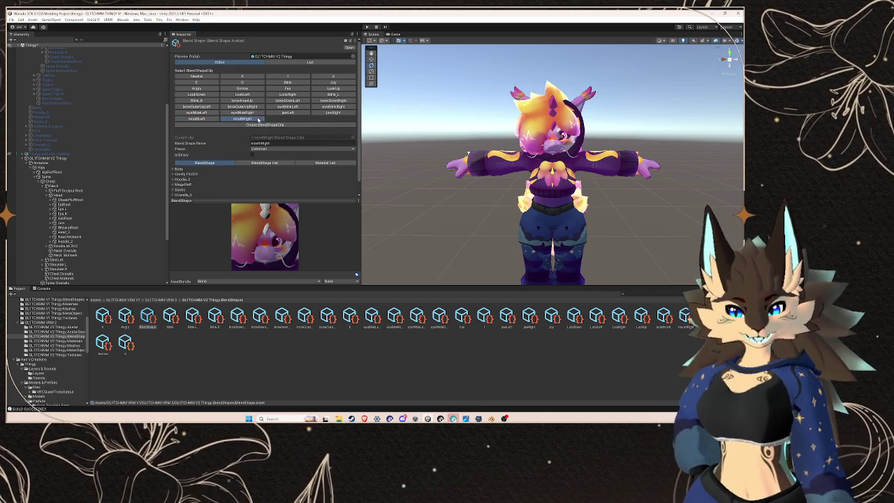
- Set the mouthRight clip's MouthRight blendshape on the Body mesh to 100
{"action": "left_click", "coordinate": [173, 170]}
{"action": "scroll", "coordinate": [209, 161], "scroll_direction": "down", "scroll_amount": 10}
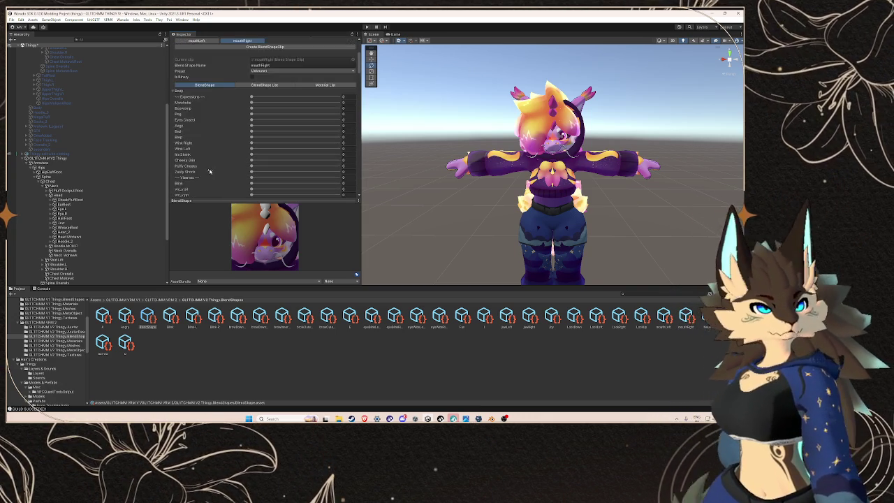
{"action": "scroll", "coordinate": [212, 158], "scroll_direction": "down", "scroll_amount": 6}
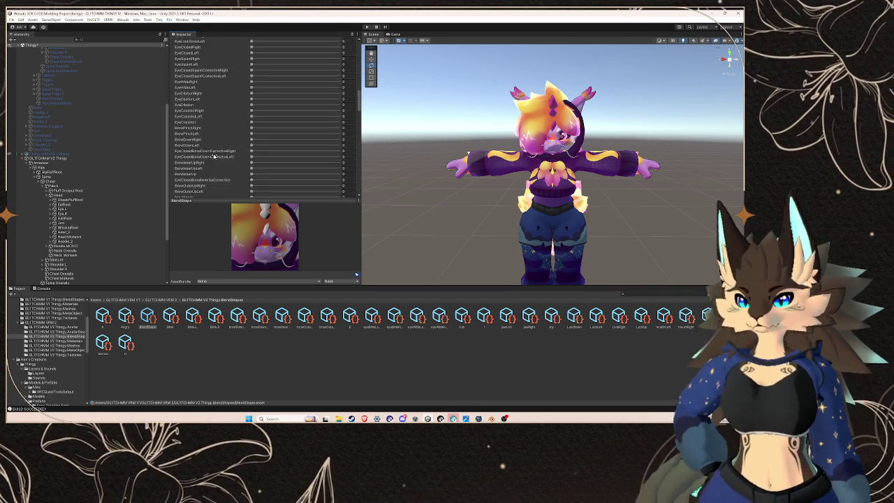
{"action": "scroll", "coordinate": [216, 145], "scroll_direction": "down", "scroll_amount": 15}
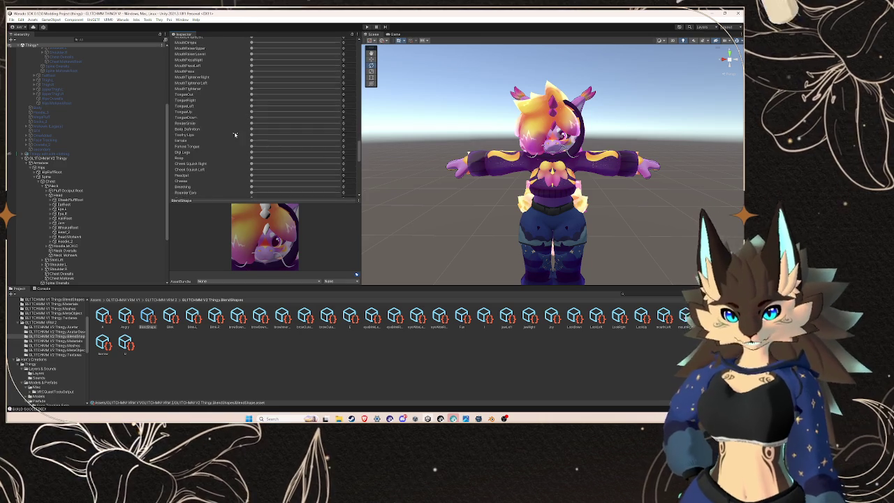
{"action": "scroll", "coordinate": [248, 138], "scroll_direction": "down", "scroll_amount": 2}
{"action": "scroll", "coordinate": [248, 144], "scroll_direction": "up", "scroll_amount": 8}
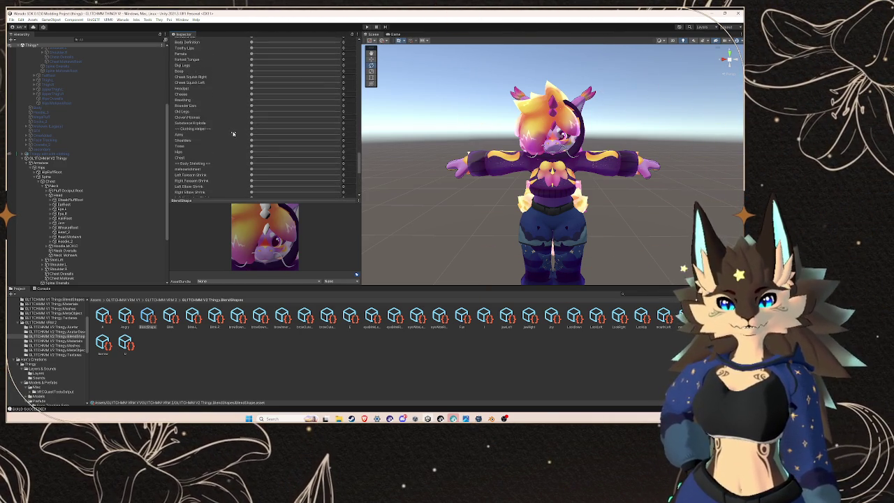
{"action": "scroll", "coordinate": [233, 133], "scroll_direction": "up", "scroll_amount": 6}
{"action": "scroll", "coordinate": [250, 120], "scroll_direction": "up", "scroll_amount": 4}
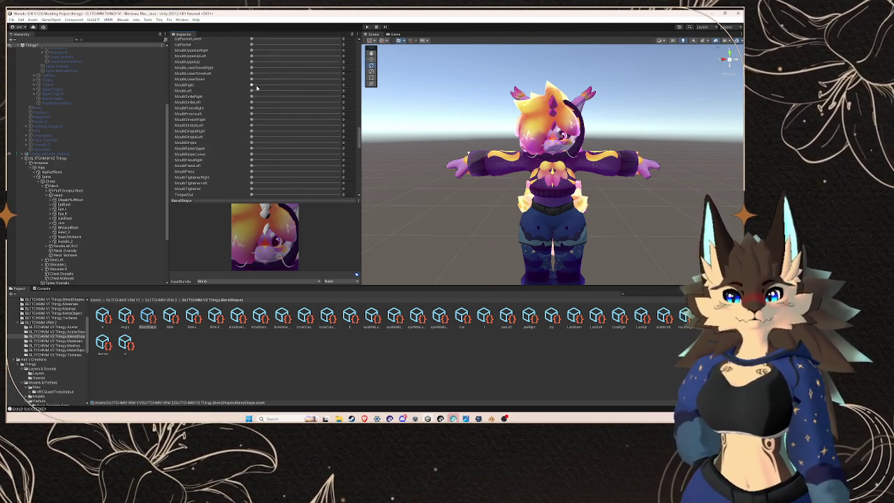
{"action": "left_click_drag", "start_coordinate": [253, 84], "coordinate": [343, 84]}
{"action": "mouse_move", "coordinate": [440, 418]}
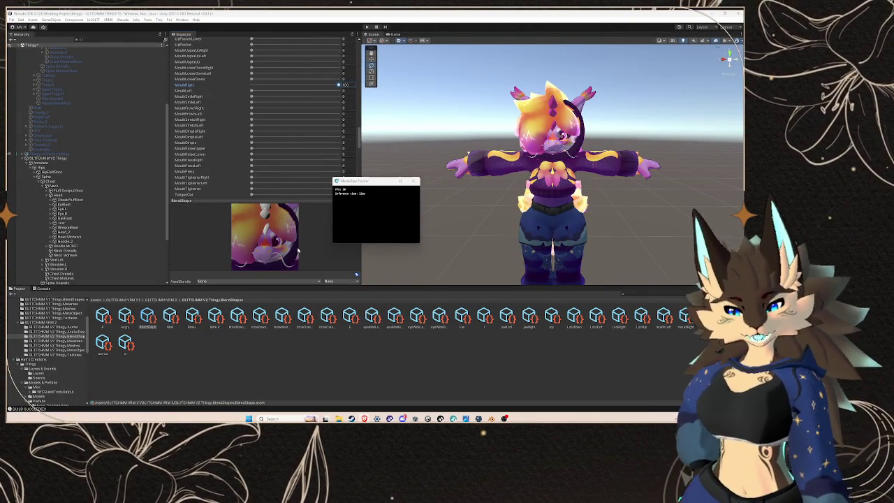
{"action": "left_click", "coordinate": [309, 238]}
- Start another new BlendShapeClip and select its default file name
{"action": "scroll", "coordinate": [224, 157], "scroll_direction": "up", "scroll_amount": 10}
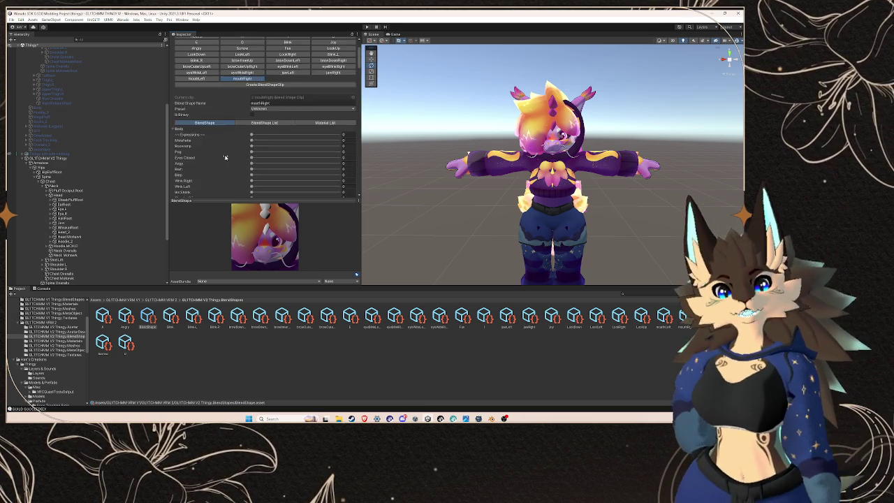
{"action": "scroll", "coordinate": [225, 157], "scroll_direction": "up", "scroll_amount": 2}
{"action": "left_click", "coordinate": [265, 124]}
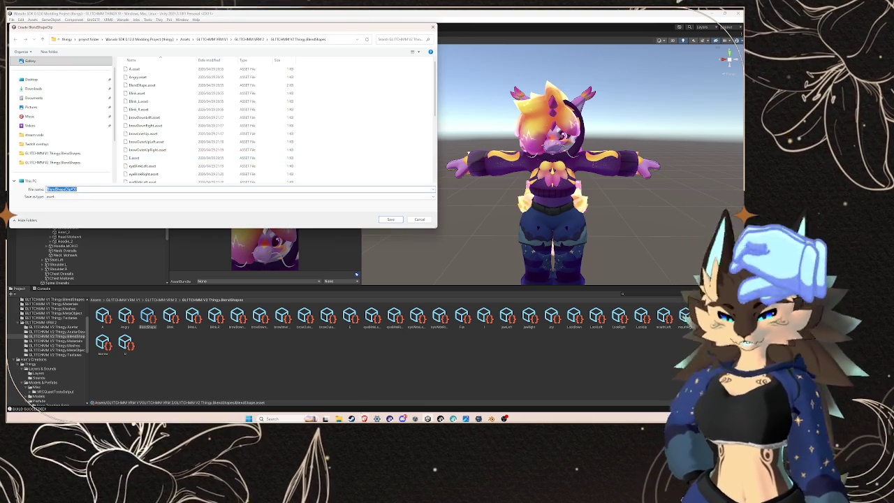
{"action": "mouse_move", "coordinate": [364, 418]}
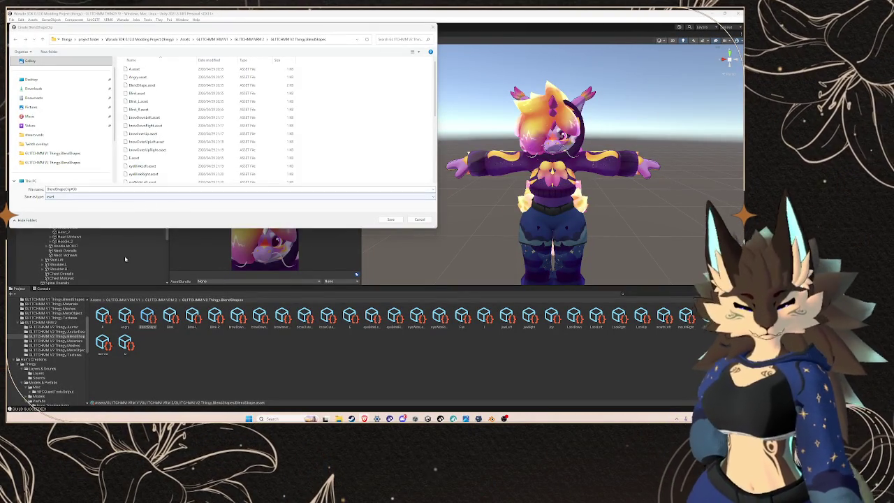
{"action": "left_click", "coordinate": [61, 189]}
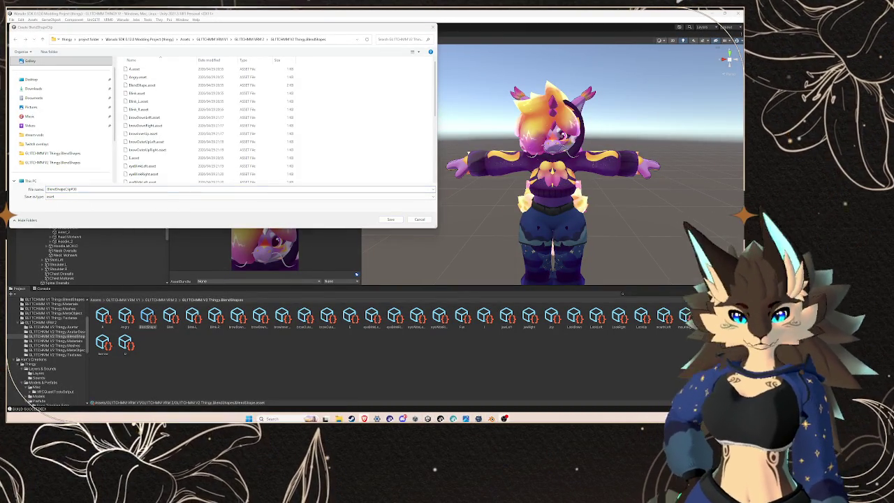
- Move the save dialog to the right and bring the ARKit reference page forward
{"action": "left_click", "coordinate": [428, 399]}
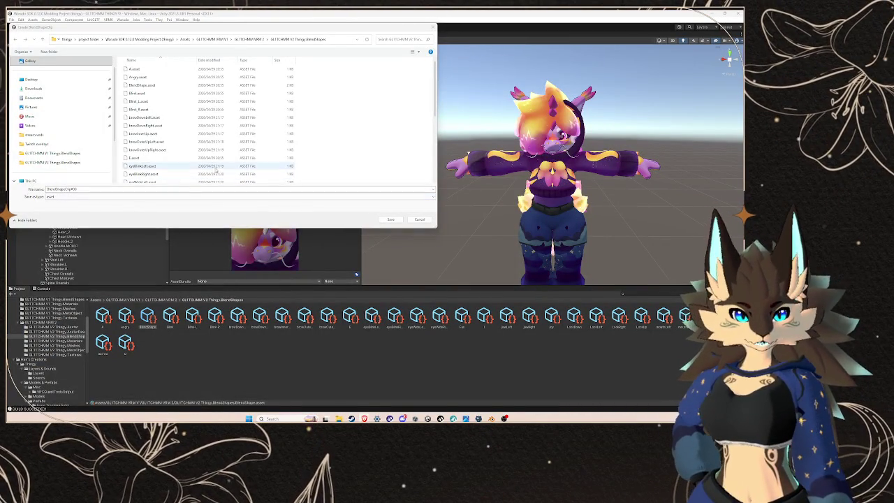
{"action": "mouse_move", "coordinate": [189, 31]}
{"action": "left_mouse_down"}
{"action": "mouse_move", "coordinate": [544, 58]}
{"action": "mouse_move", "coordinate": [502, 57]}
{"action": "left_mouse_up"}
{"action": "mouse_move", "coordinate": [363, 418]}
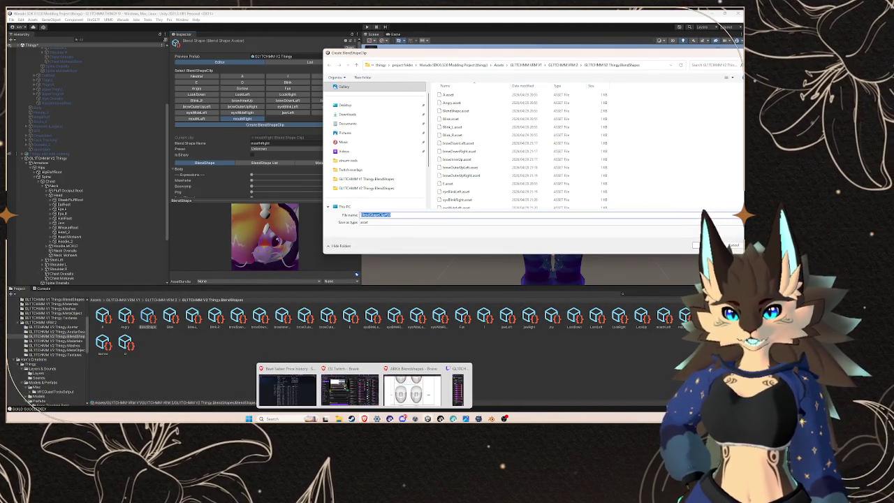
{"action": "mouse_move", "coordinate": [396, 53]}
{"action": "left_mouse_down"}
{"action": "mouse_move", "coordinate": [493, 54]}
{"action": "mouse_move", "coordinate": [388, 64]}
{"action": "left_mouse_up"}
{"action": "mouse_move", "coordinate": [363, 419]}
{"action": "left_click", "coordinate": [417, 399]}
- Copy mouthSmileLeft from the reference page and save the new clip under that name
{"action": "scroll", "coordinate": [152, 304], "scroll_direction": "down", "scroll_amount": 10}
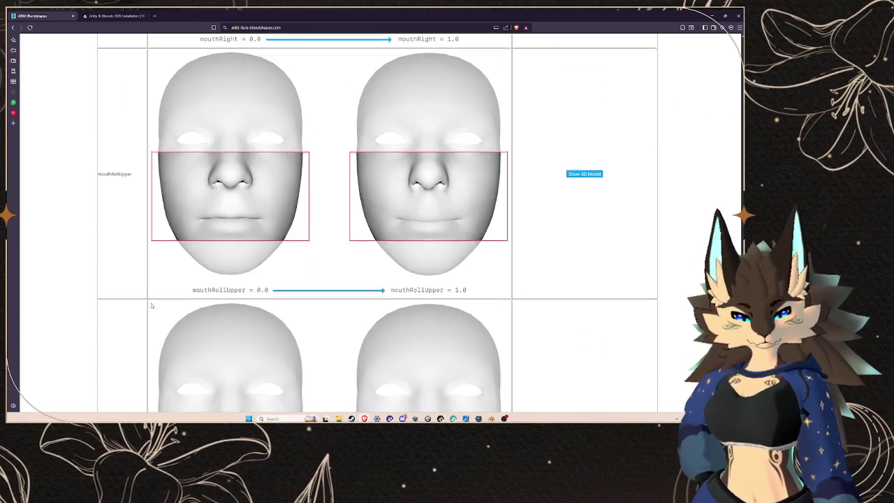
{"action": "scroll", "coordinate": [152, 303], "scroll_direction": "down", "scroll_amount": 15}
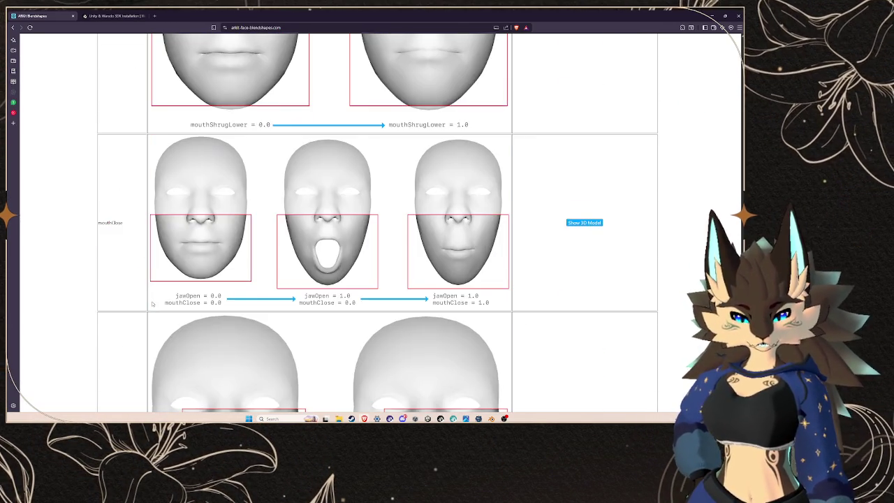
{"action": "scroll", "coordinate": [152, 304], "scroll_direction": "down", "scroll_amount": 5}
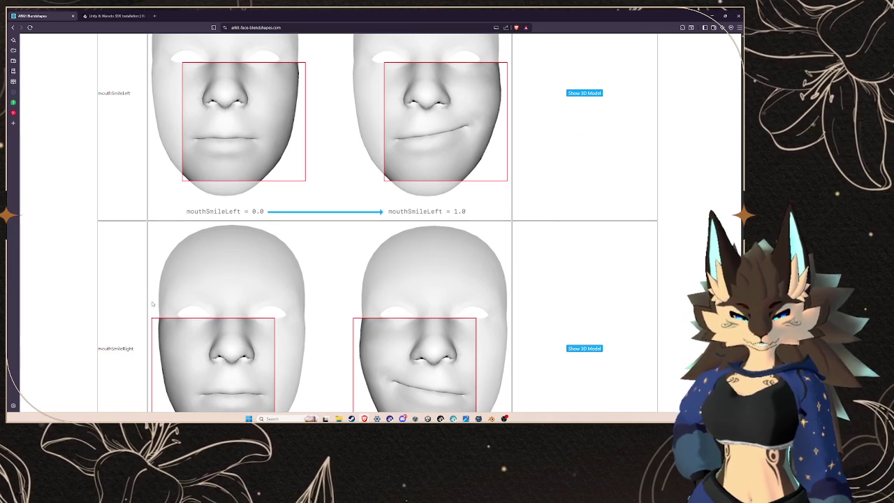
{"action": "double_click", "coordinate": [112, 94]}
{"action": "right_click", "coordinate": [112, 93]}
{"action": "left_click", "coordinate": [125, 97]}
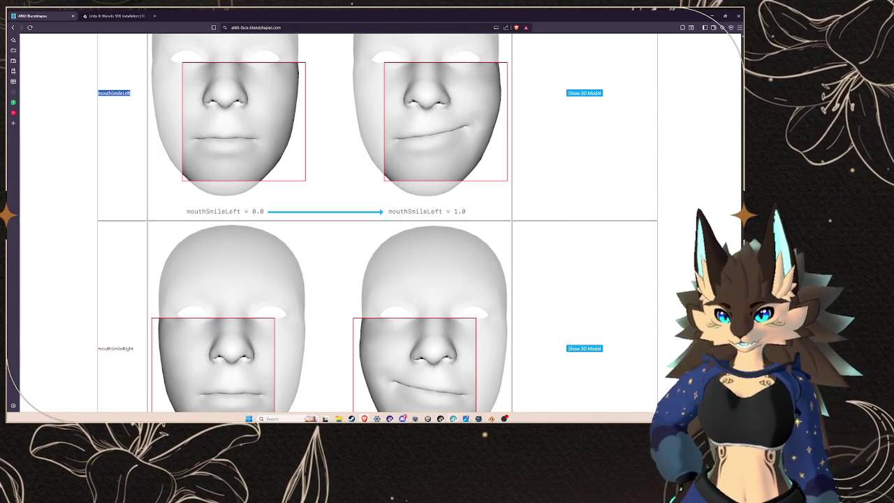
{"action": "left_click", "coordinate": [428, 418]}
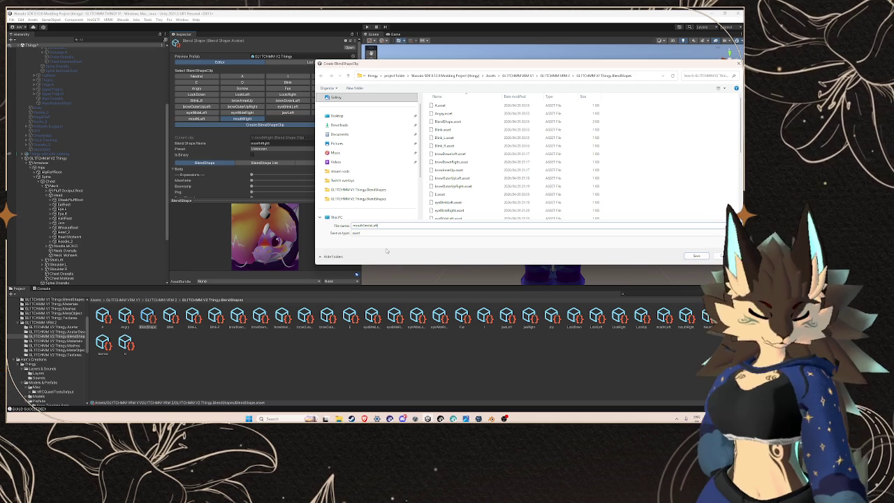
{"action": "key", "text": "Return"}
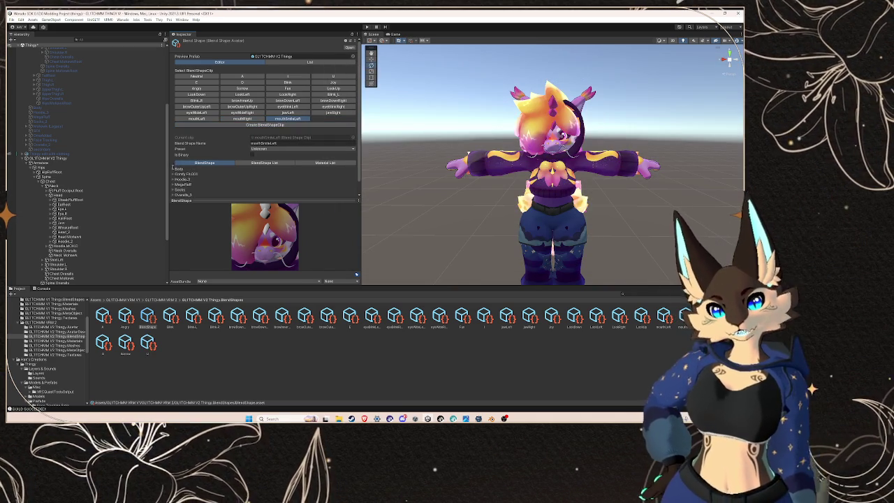
- Turn the MouthSmileLeft blendshape fully up for the mouthSmileLeft clip
{"action": "scroll", "coordinate": [197, 165], "scroll_direction": "down", "scroll_amount": 3}
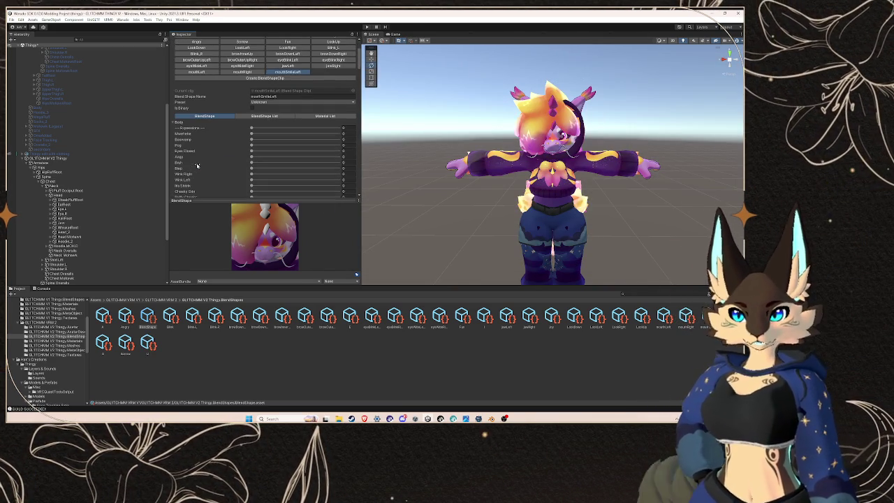
{"action": "scroll", "coordinate": [197, 165], "scroll_direction": "down", "scroll_amount": 10}
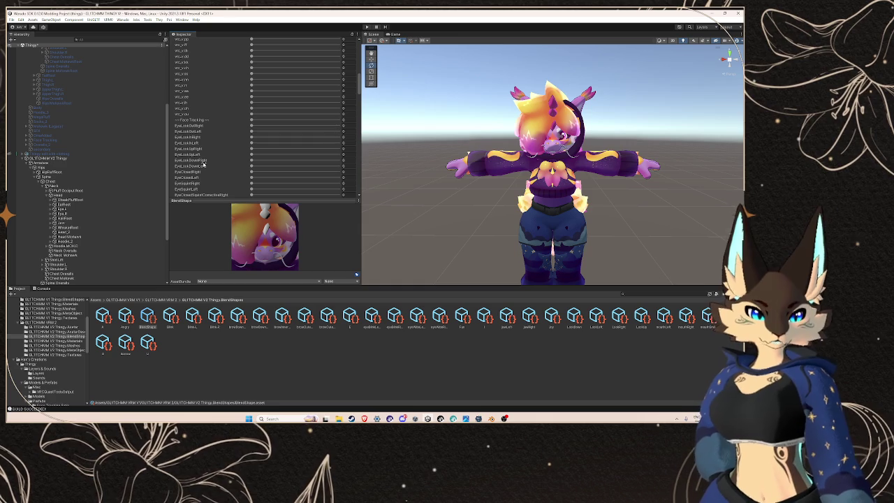
{"action": "scroll", "coordinate": [214, 145], "scroll_direction": "down", "scroll_amount": 8}
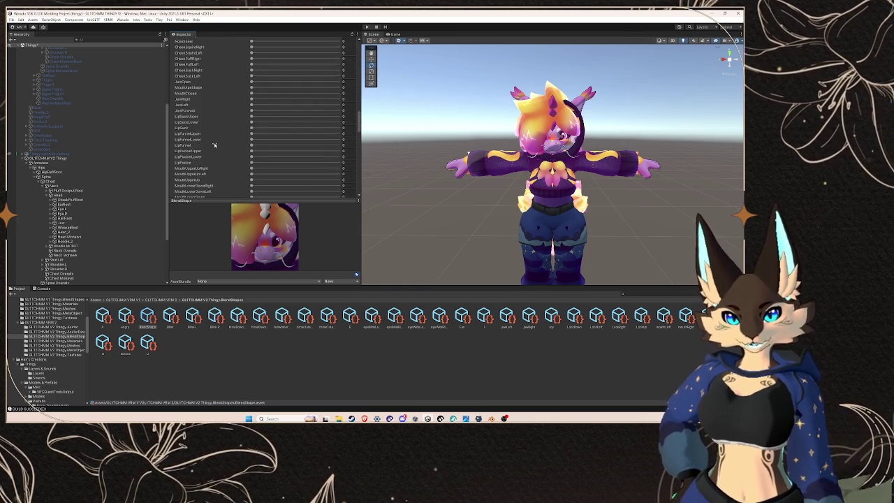
{"action": "scroll", "coordinate": [253, 157], "scroll_direction": "down", "scroll_amount": 1}
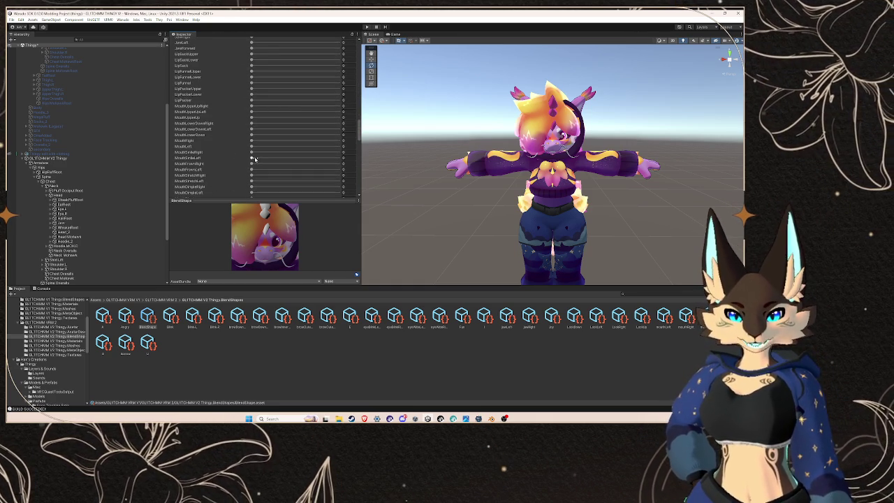
{"action": "left_click_drag", "start_coordinate": [251, 159], "coordinate": [335, 160]}
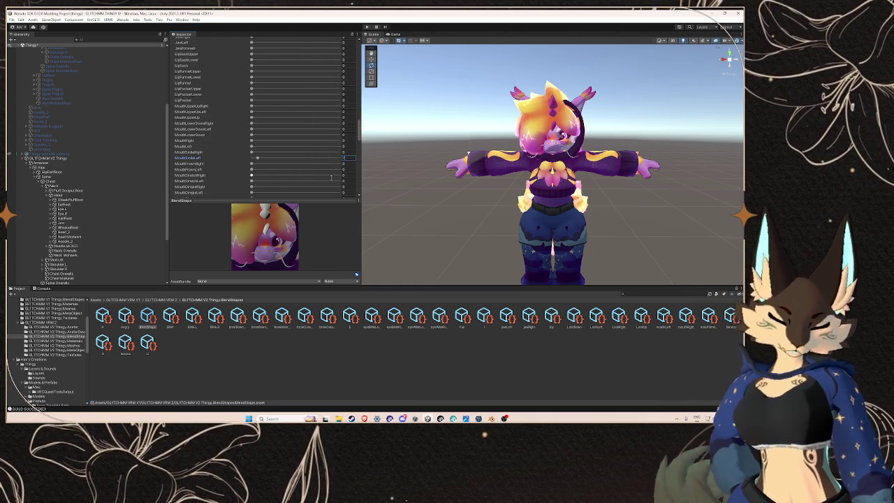
- Set MouthSmileRight to 5, then start another new BlendShapeClip
{"action": "left_click", "coordinate": [338, 153]}
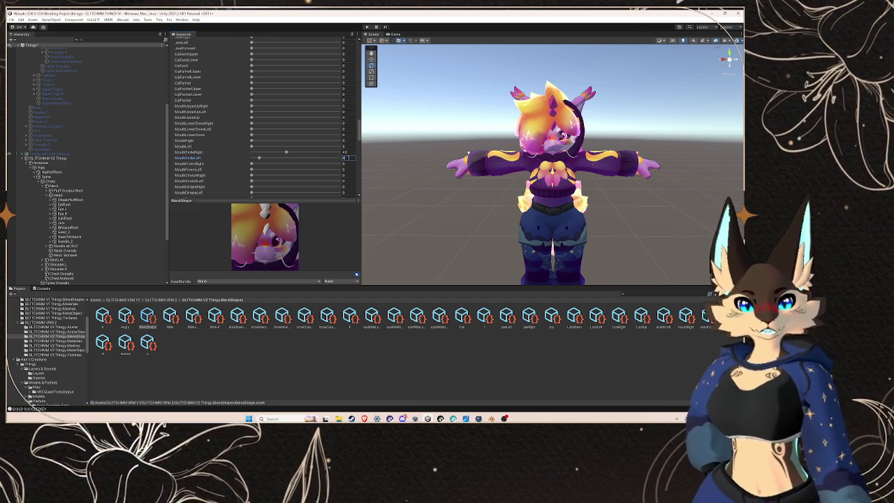
{"action": "left_click_drag", "start_coordinate": [259, 158], "coordinate": [329, 158]}
{"action": "left_click", "coordinate": [300, 152]}
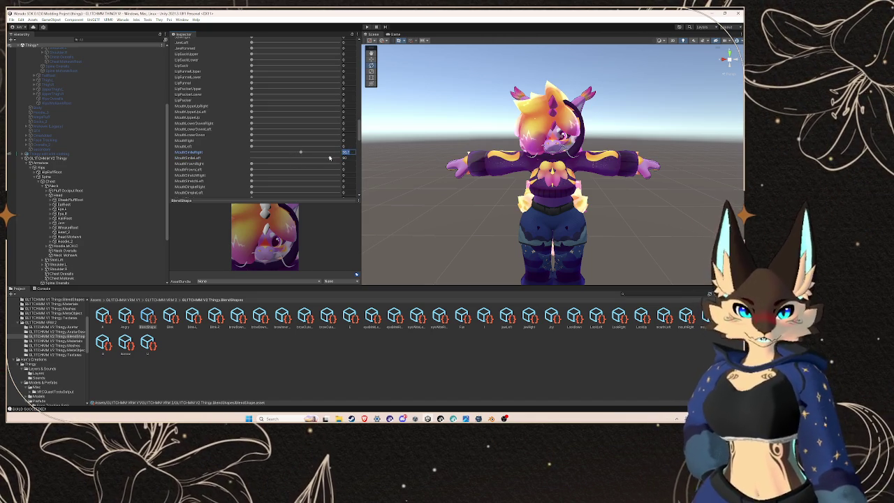
{"action": "type", "text": "5"}
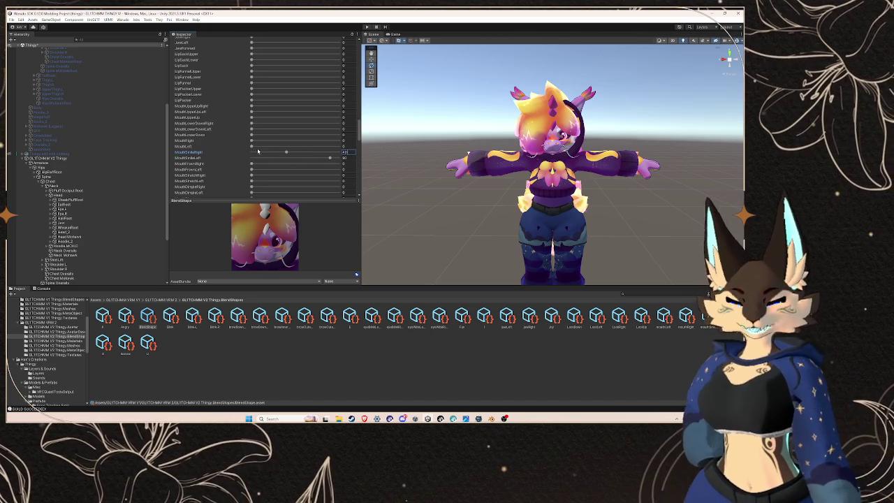
{"action": "scroll", "coordinate": [238, 144], "scroll_direction": "up", "scroll_amount": 15}
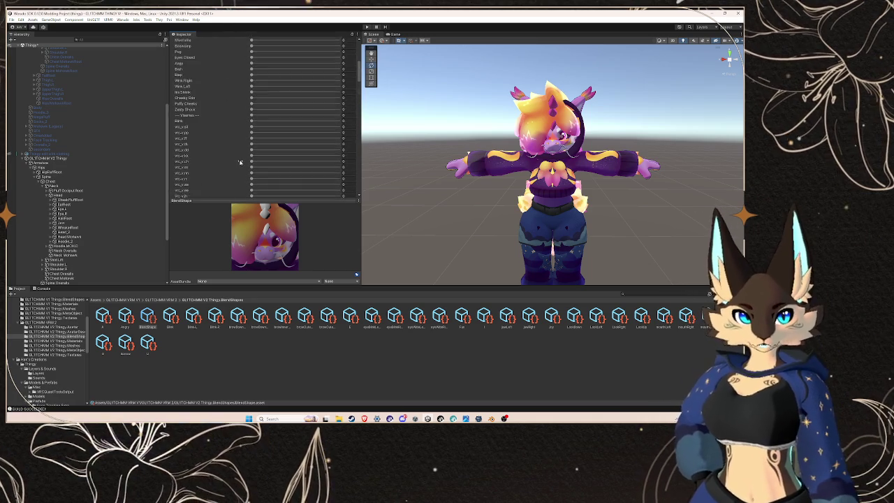
{"action": "left_click", "coordinate": [265, 124]}
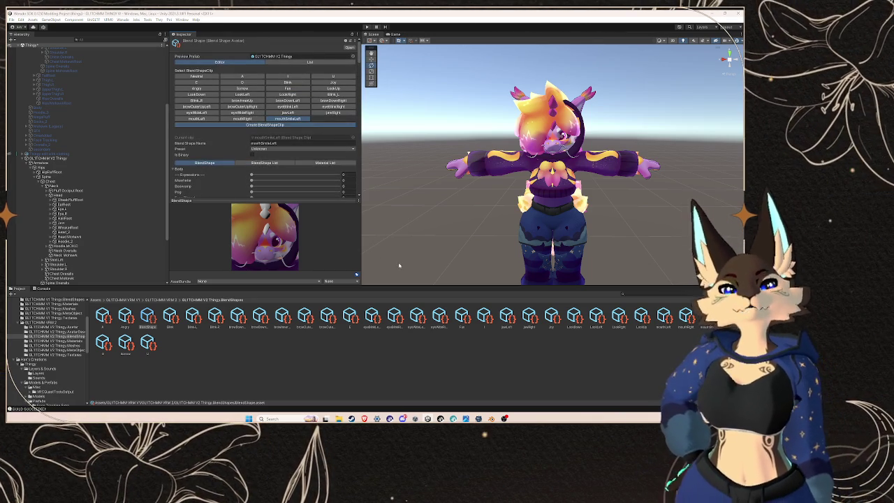
- Copy 'mouthSmileRight' from the ARKit reference page into the new clip's File name field
{"action": "left_click", "coordinate": [412, 395]}
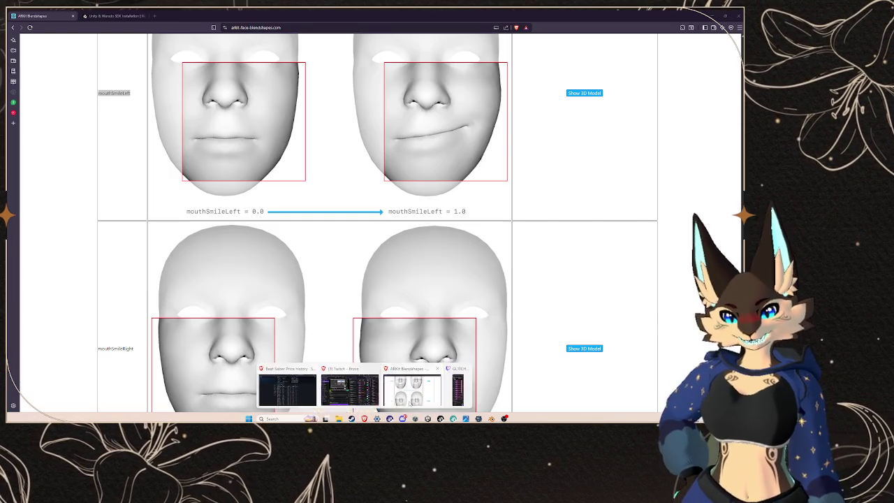
{"action": "left_click_drag", "start_coordinate": [136, 350], "coordinate": [101, 348]}
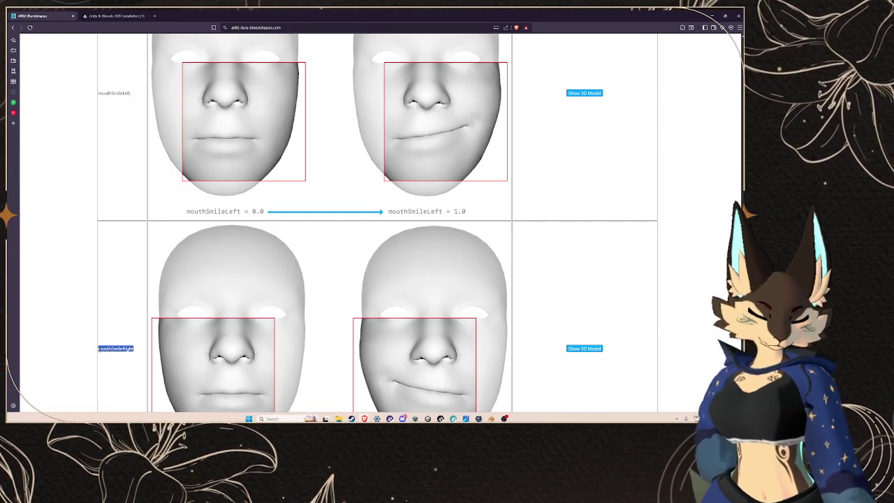
{"action": "right_click", "coordinate": [107, 349]}
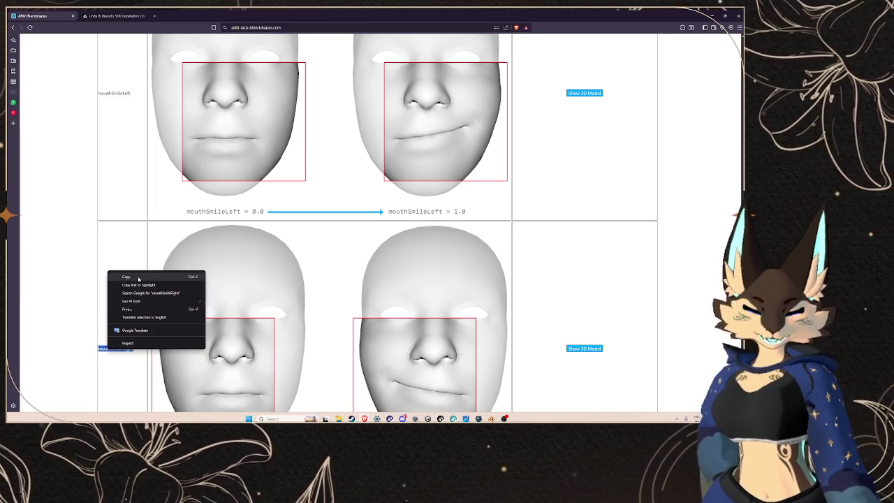
{"action": "left_click", "coordinate": [126, 276]}
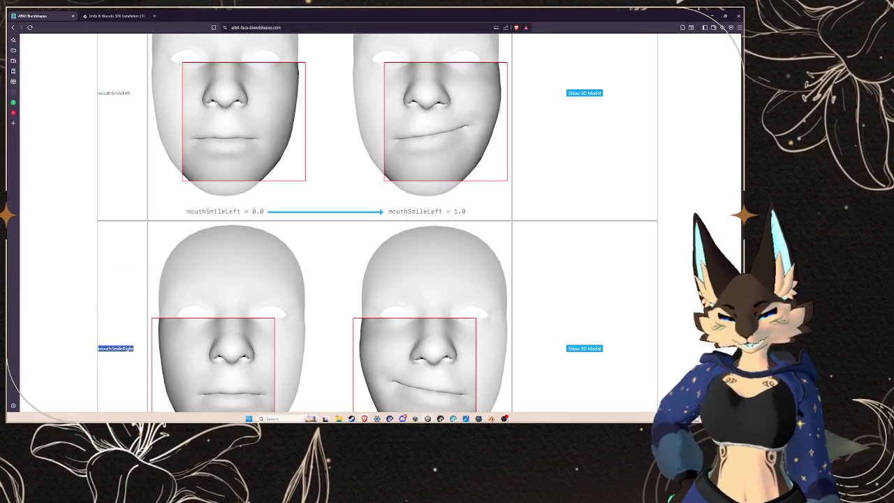
{"action": "left_click", "coordinate": [427, 387]}
{"action": "key", "text": "ctrl+v"}
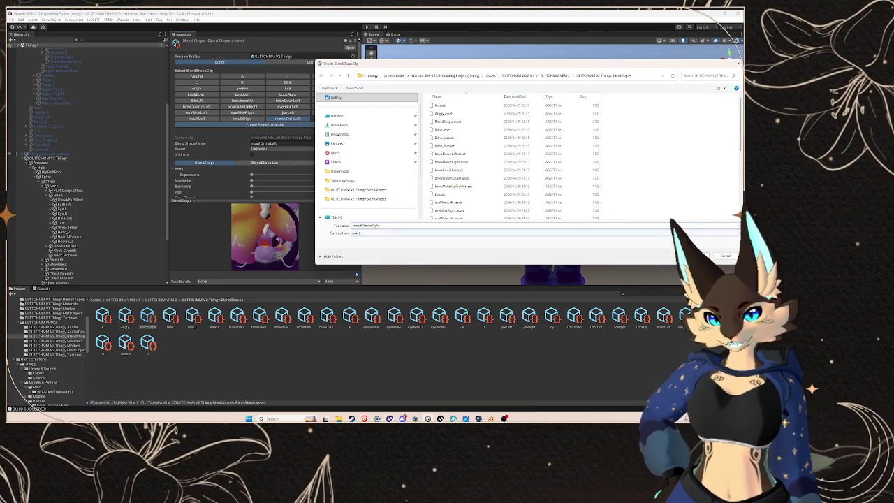
- Save the mouthSmileRight clip asset into the V2 BlendShapes folder
{"action": "left_click", "coordinate": [697, 257]}
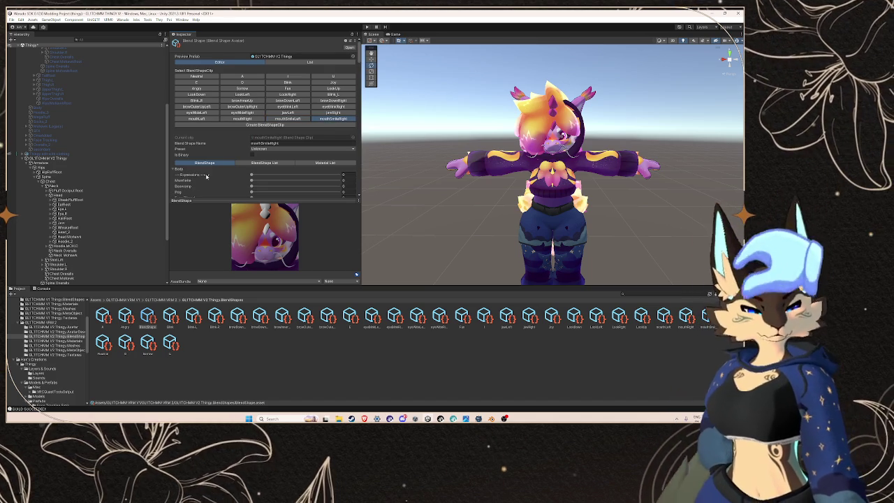
{"action": "scroll", "coordinate": [205, 176], "scroll_direction": "down", "scroll_amount": 3}
{"action": "scroll", "coordinate": [207, 176], "scroll_direction": "down", "scroll_amount": 15}
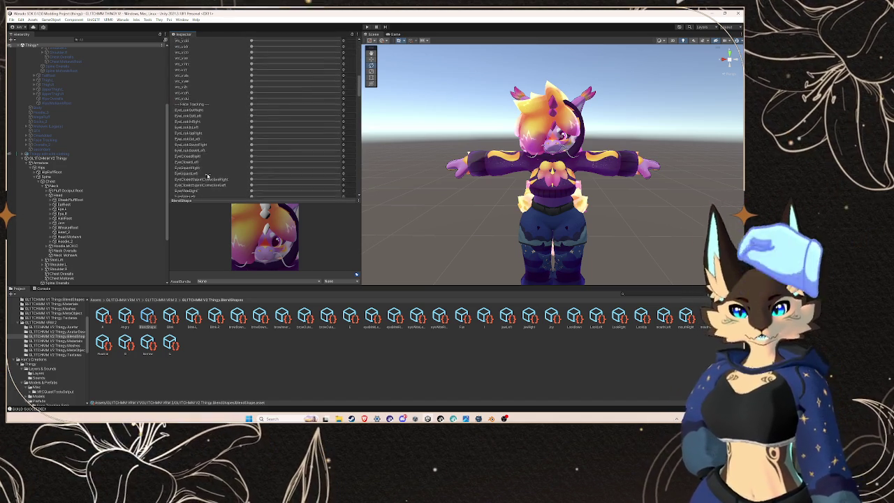
{"action": "scroll", "coordinate": [207, 176], "scroll_direction": "down", "scroll_amount": 5}
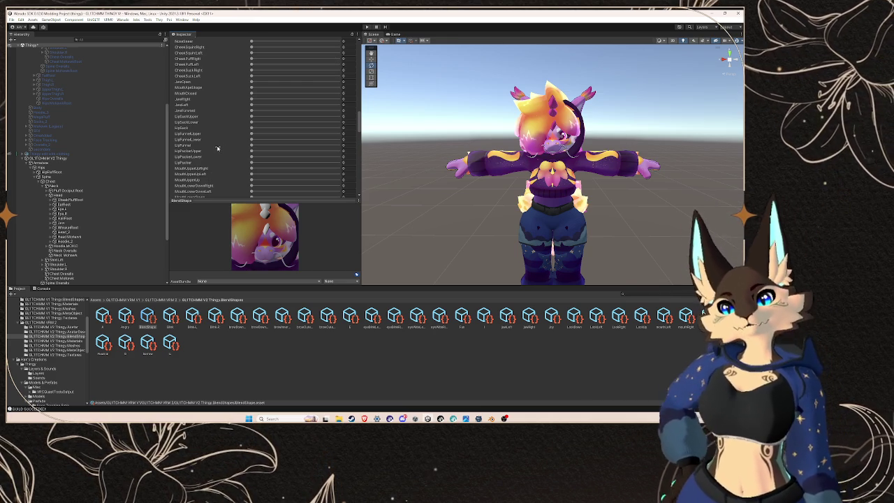
{"action": "scroll", "coordinate": [222, 140], "scroll_direction": "up", "scroll_amount": 20}
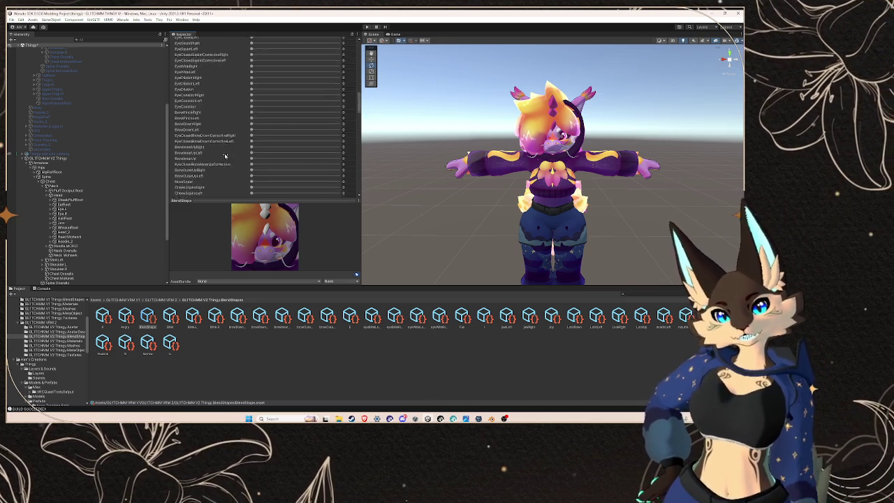
{"action": "scroll", "coordinate": [225, 158], "scroll_direction": "down", "scroll_amount": 15}
{"action": "scroll", "coordinate": [227, 157], "scroll_direction": "down", "scroll_amount": 5}
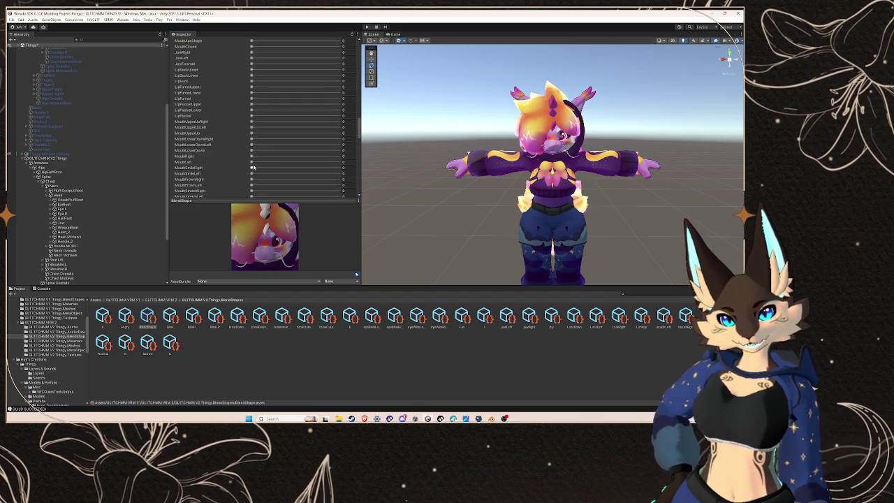
- Set the new clip's MouthSmileRight and MouthSmileLeft slider amounts in the Inspector
{"action": "scroll", "coordinate": [237, 142], "scroll_direction": "up", "scroll_amount": 20}
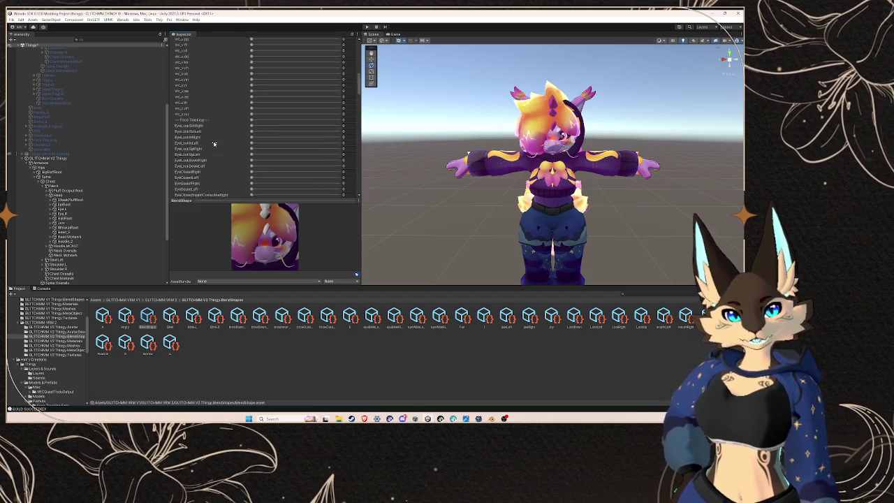
{"action": "scroll", "coordinate": [215, 143], "scroll_direction": "down", "scroll_amount": 20}
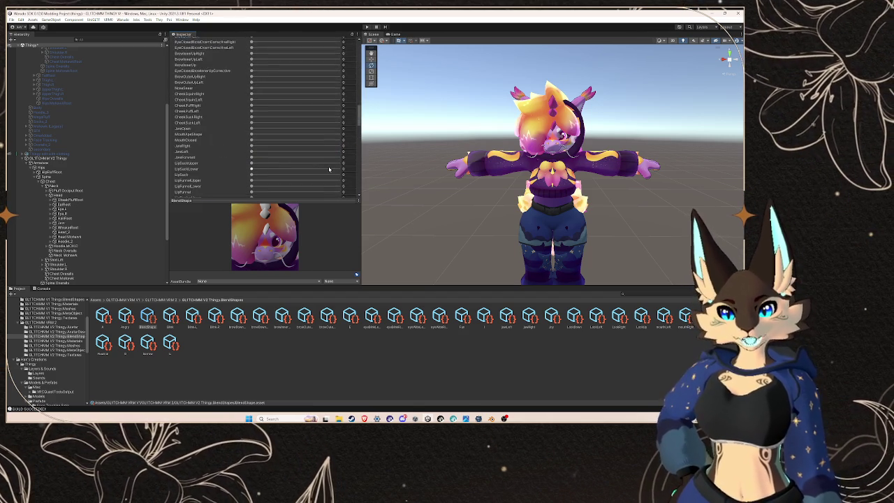
{"action": "left_click", "coordinate": [345, 167]}
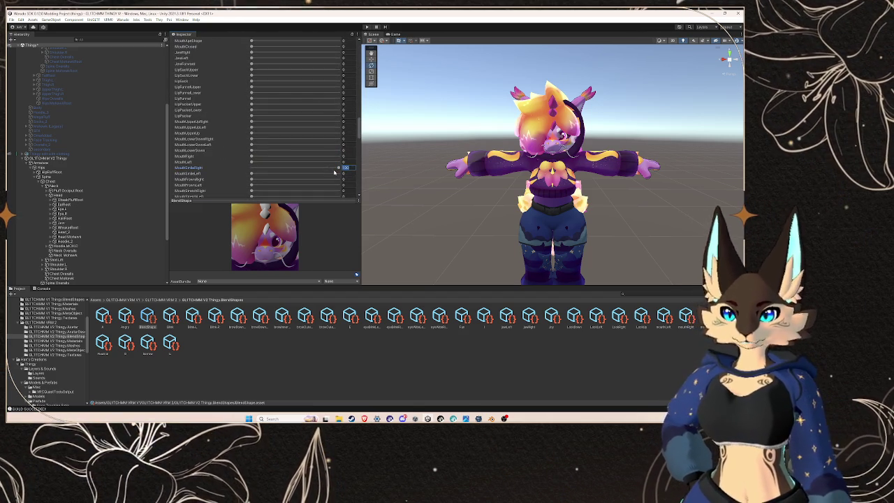
{"action": "left_click", "coordinate": [343, 174]}
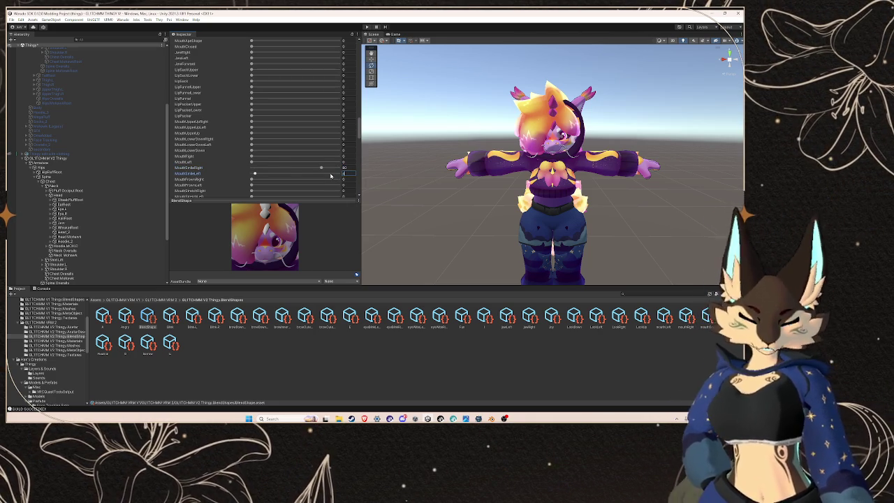
{"action": "left_click", "coordinate": [287, 173]}
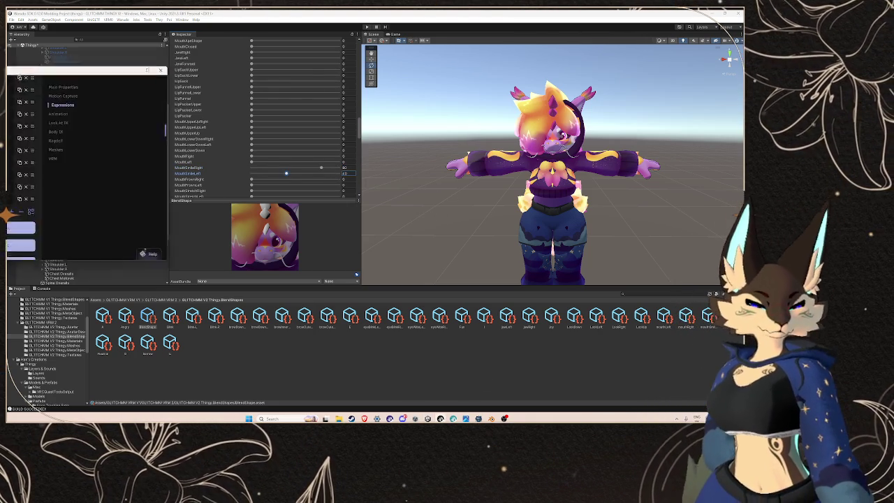
- Bring the Warudo Editor showing the character's Expressions list to the front, nudged slightly right
{"action": "key", "text": "alt+Tab"}
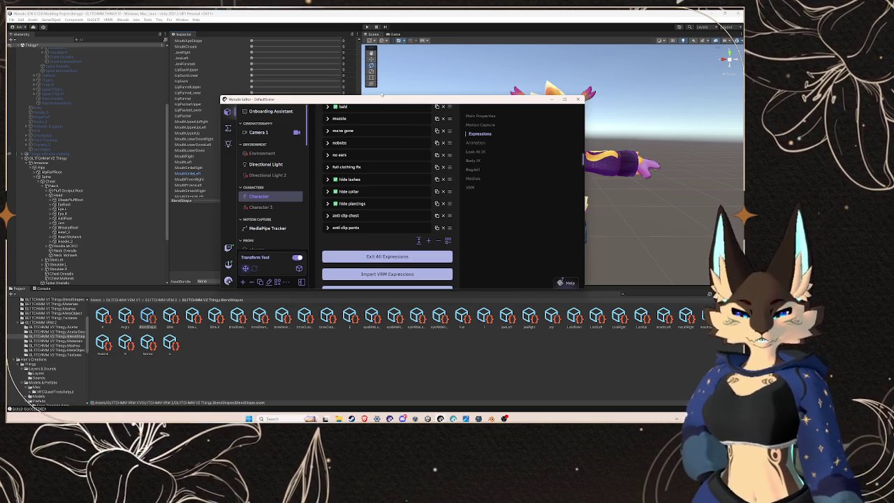
{"action": "key", "text": "alt+Tab"}
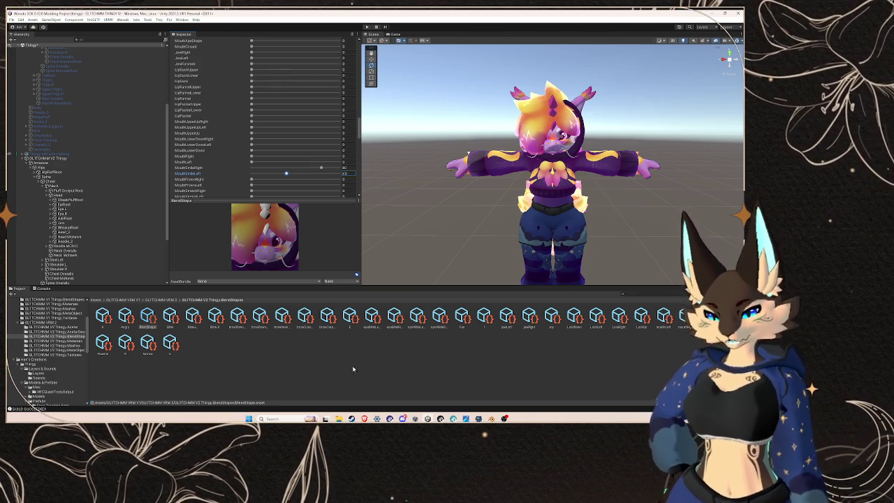
{"action": "left_click", "coordinate": [427, 418]}
{"action": "mouse_move", "coordinate": [465, 418]}
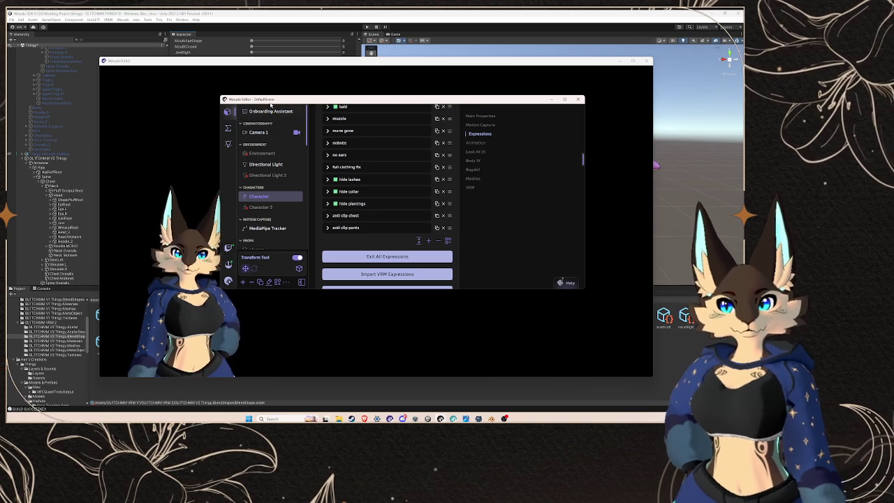
{"action": "left_click_drag", "start_coordinate": [272, 100], "coordinate": [345, 109]}
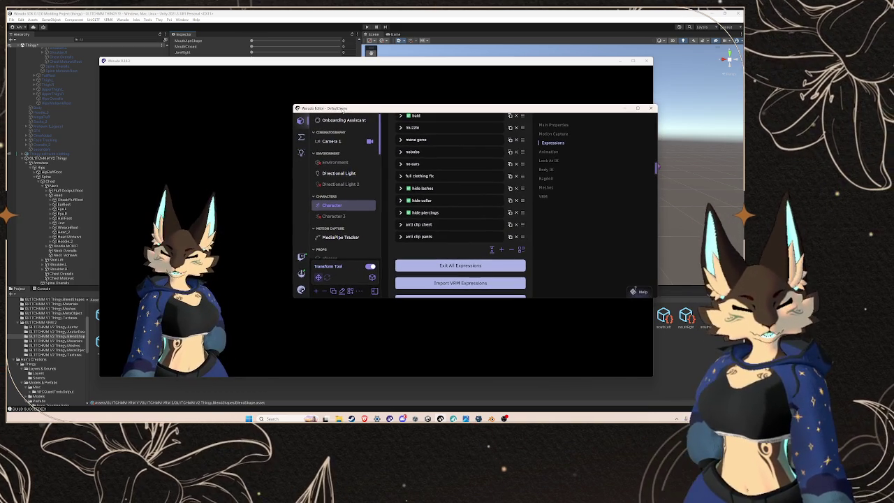
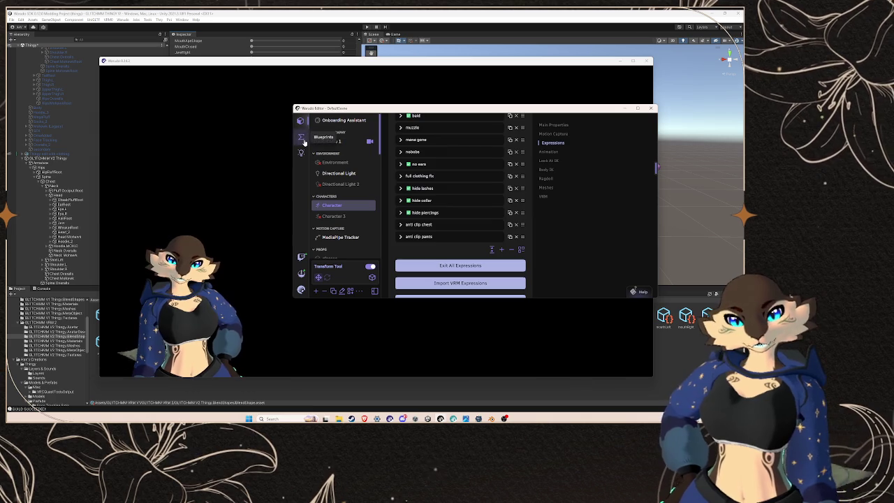
- Browse the subscribed workshop item cards, then switch to the Discover page to search
{"action": "left_click", "coordinate": [303, 137]}
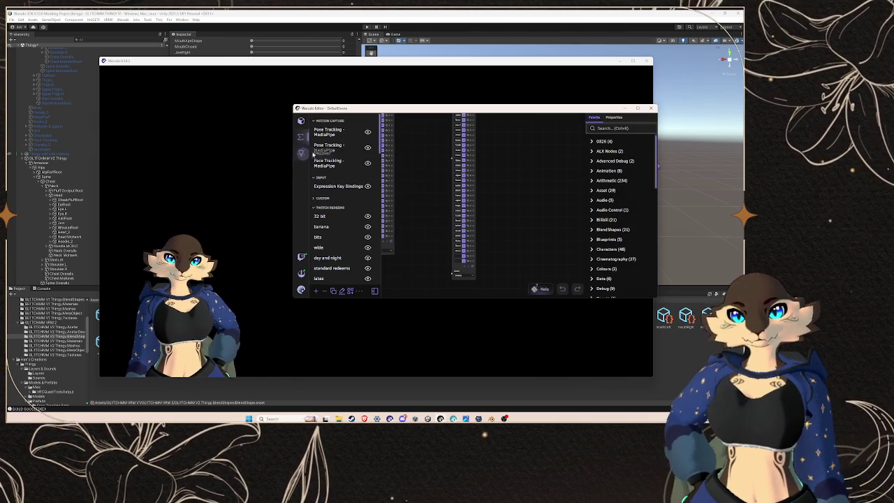
{"action": "left_click", "coordinate": [301, 153]}
{"action": "left_click", "coordinate": [383, 127]}
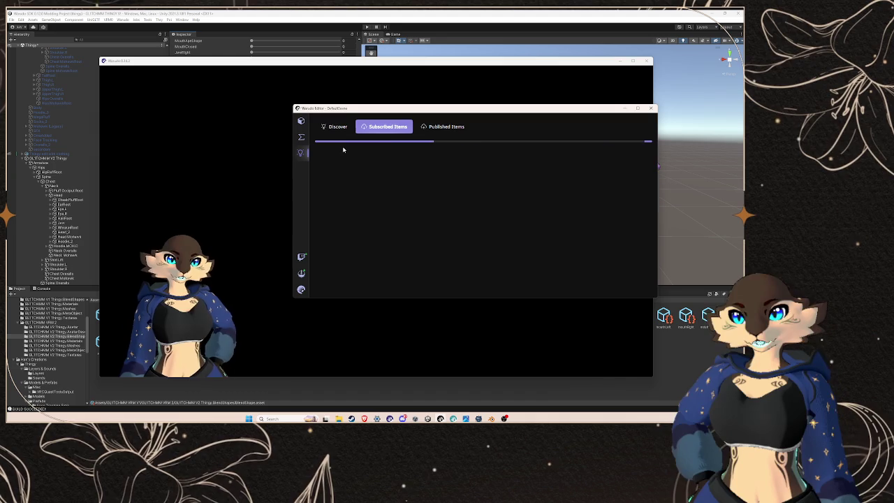
{"action": "scroll", "coordinate": [381, 282], "scroll_direction": "down", "scroll_amount": 5}
{"action": "scroll", "coordinate": [433, 205], "scroll_direction": "down", "scroll_amount": 10}
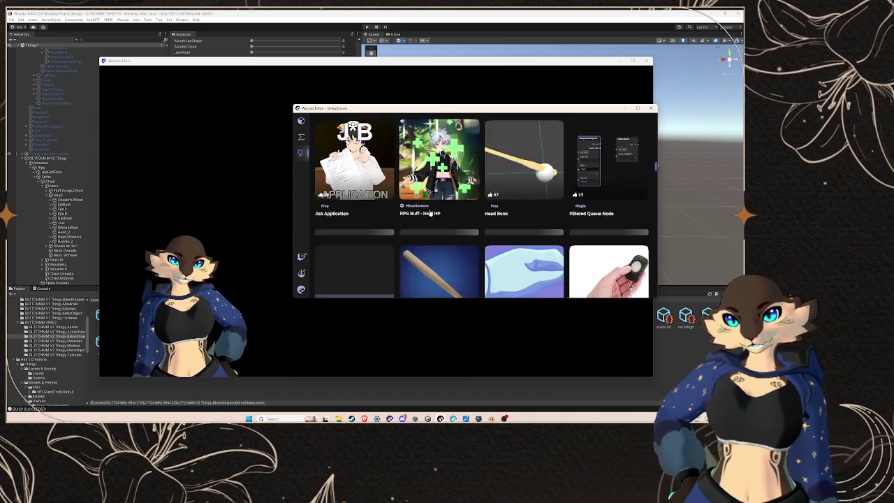
{"action": "scroll", "coordinate": [433, 205], "scroll_direction": "down", "scroll_amount": 10}
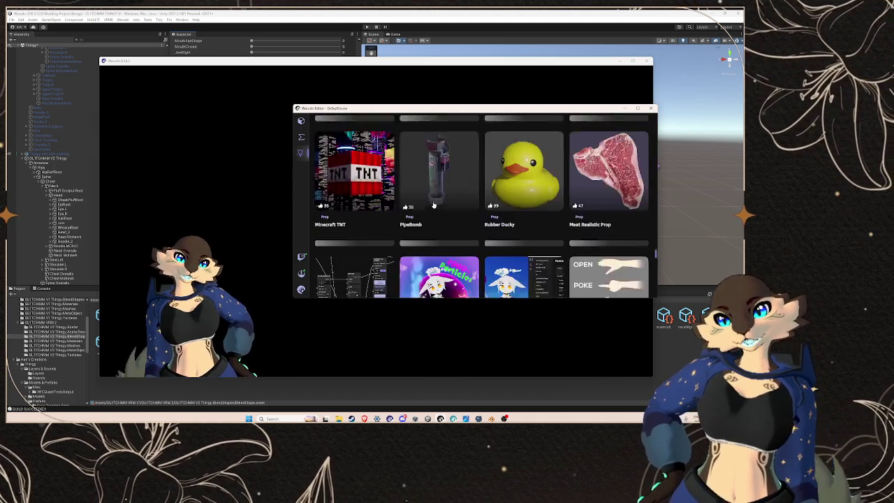
{"action": "scroll", "coordinate": [433, 204], "scroll_direction": "up", "scroll_amount": 10}
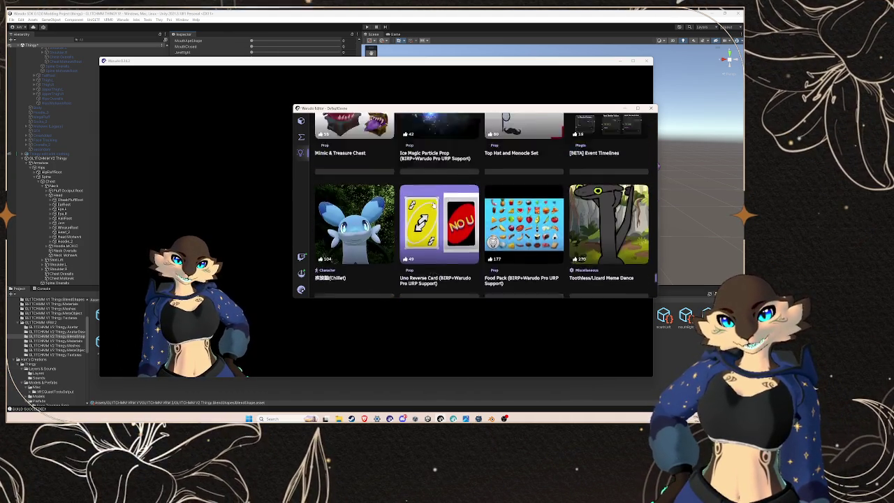
{"action": "scroll", "coordinate": [383, 202], "scroll_direction": "up", "scroll_amount": 10}
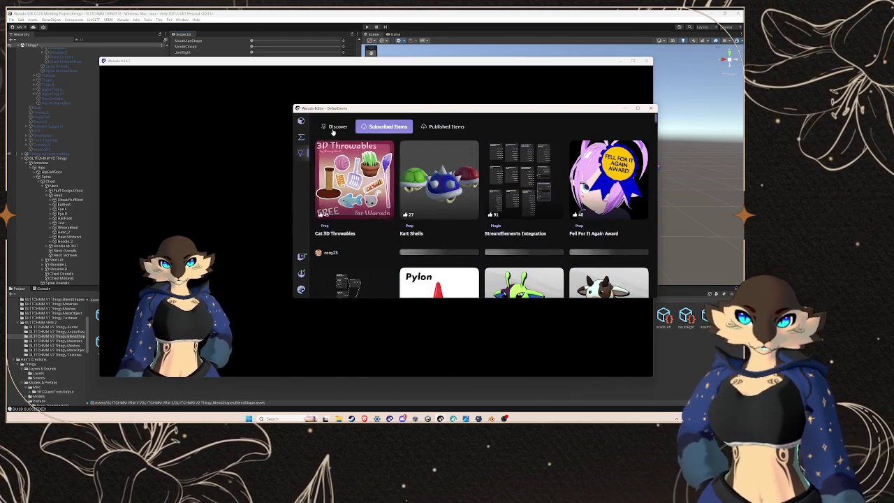
{"action": "left_click", "coordinate": [334, 127]}
{"action": "left_click", "coordinate": [343, 154]}
{"action": "type", "text": "egg"}
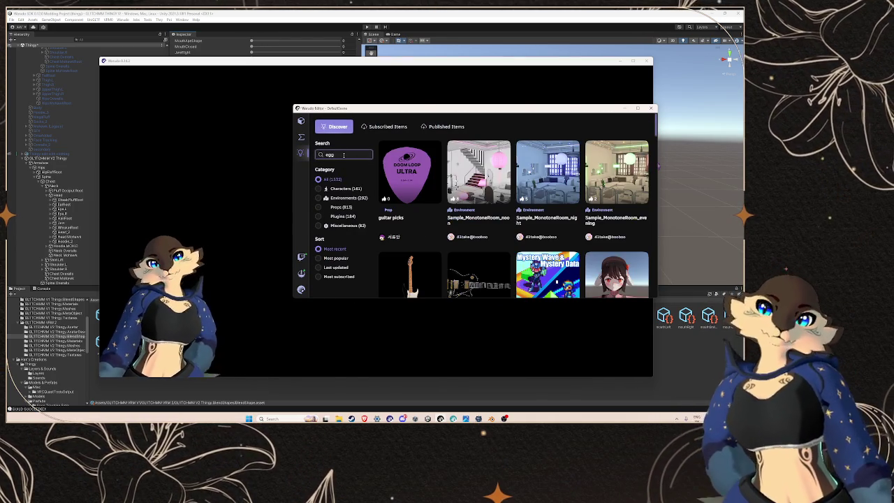
- Search the workshop for egg and check the E G G Helmet details
{"action": "key", "text": "Return"}
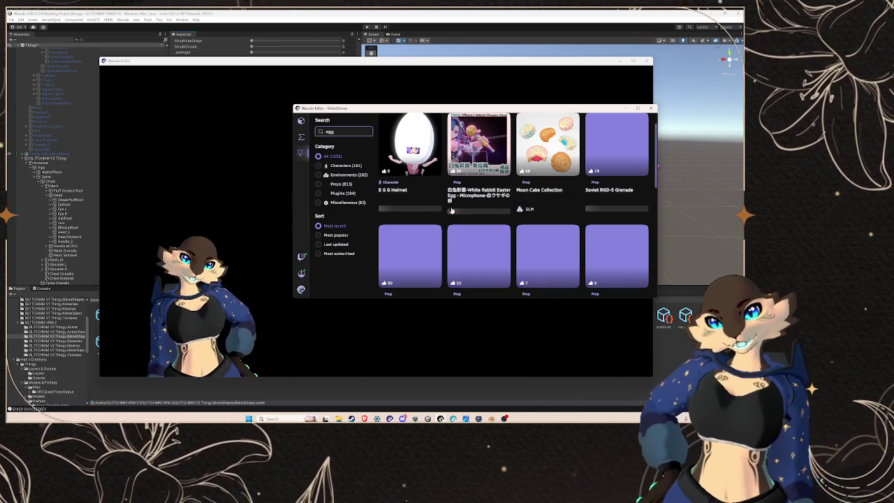
{"action": "left_click", "coordinate": [413, 151]}
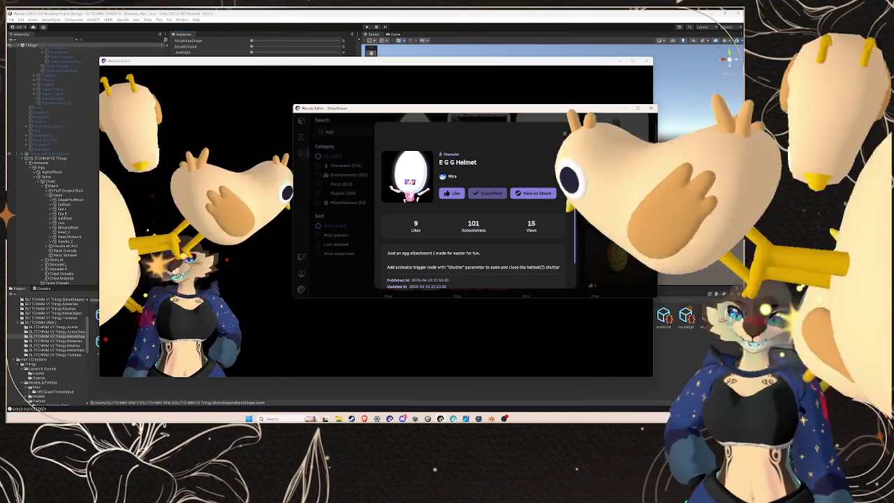
{"action": "left_click", "coordinate": [564, 133]}
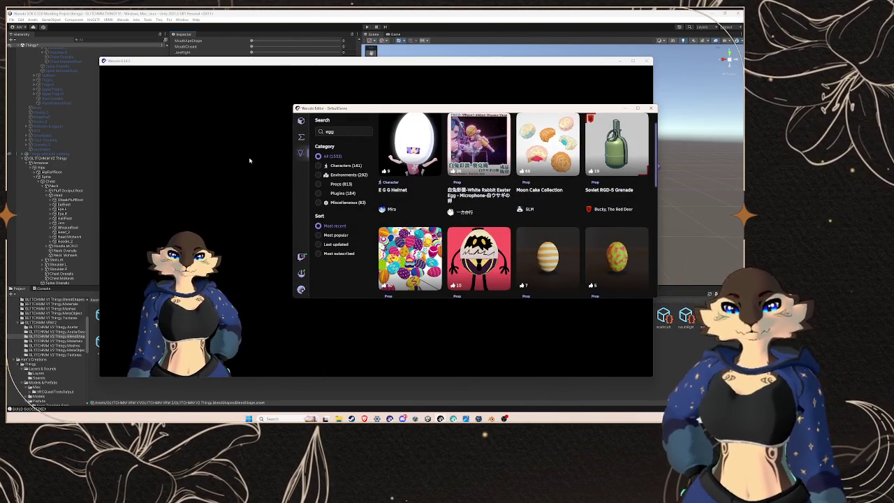
- Switch between the Warudo editor and the Unity project, ending in Unity
{"action": "left_click", "coordinate": [249, 160]}
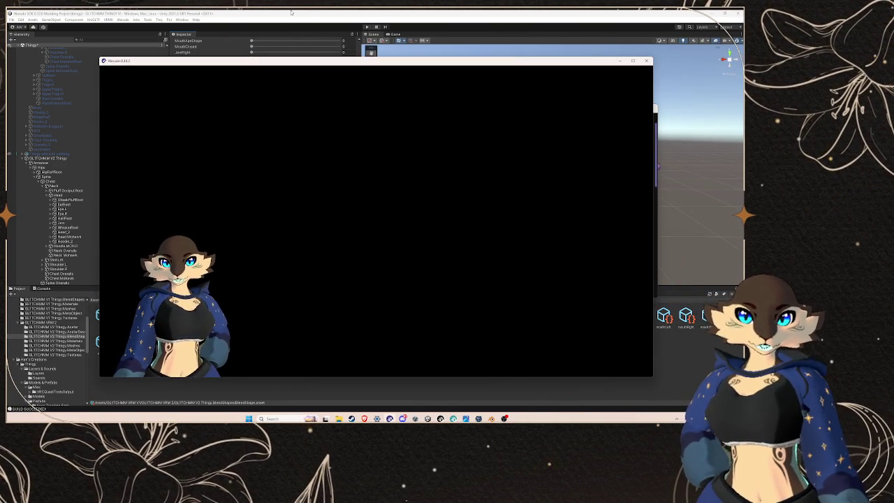
{"action": "left_click", "coordinate": [291, 12]}
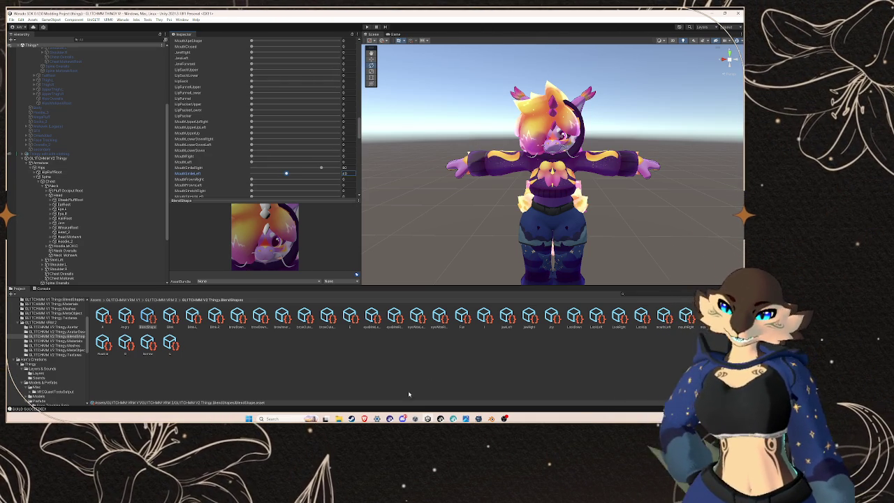
{"action": "left_click", "coordinate": [453, 418]}
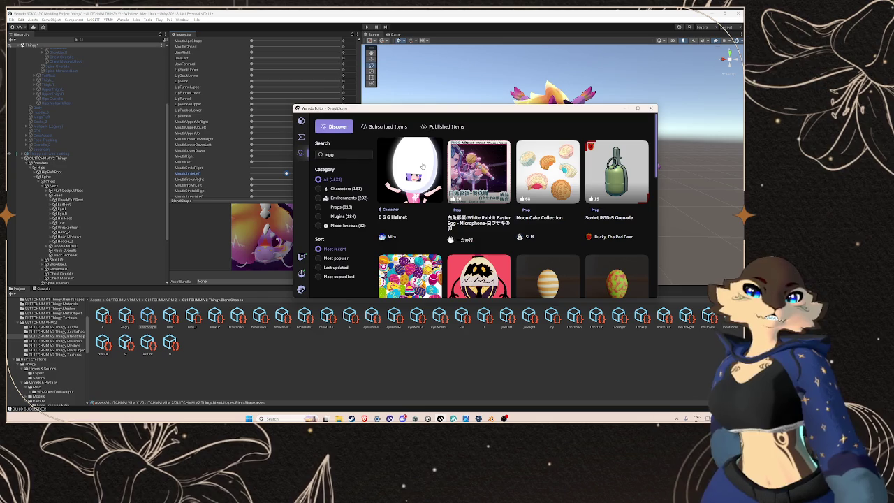
{"action": "left_click", "coordinate": [420, 372]}
- Open GLITCHMMM V2 Thingy's blendshape clip editor, view mouthSmileLeft, and start creating a new clip
{"action": "left_click", "coordinate": [136, 159]}
{"action": "scroll", "coordinate": [75, 169], "scroll_direction": "down", "scroll_amount": 5}
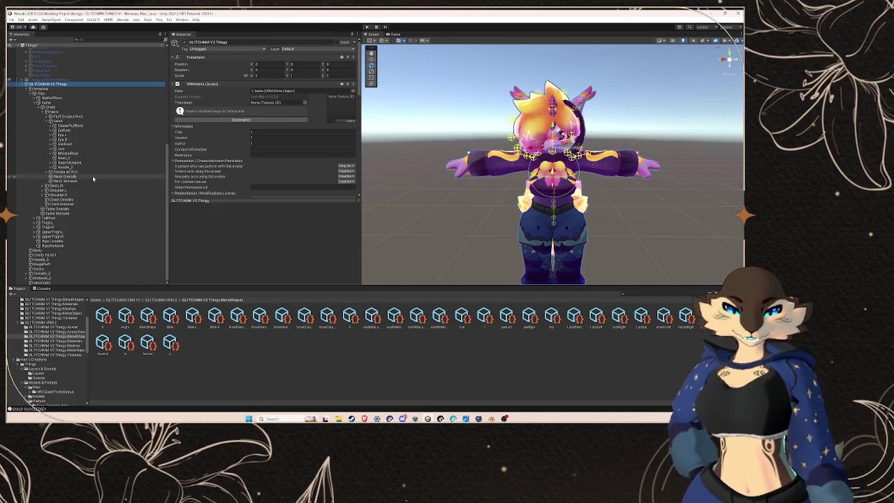
{"action": "scroll", "coordinate": [311, 151], "scroll_direction": "down", "scroll_amount": 8}
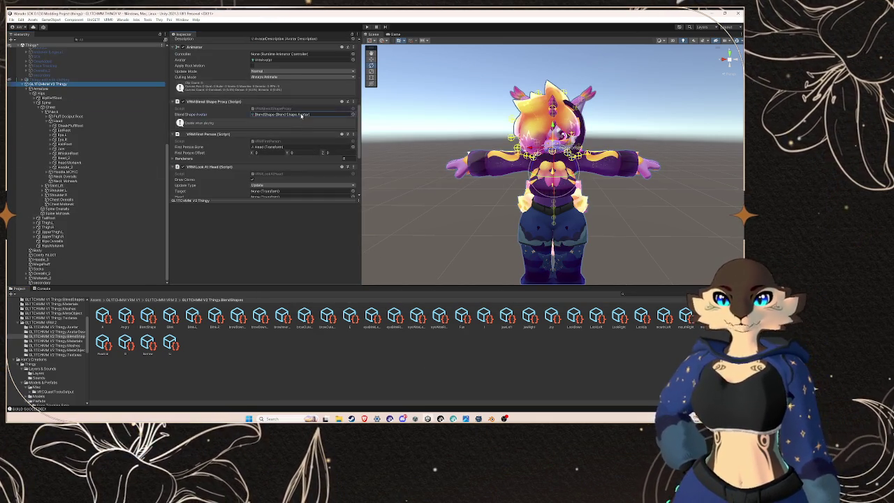
{"action": "double_click", "coordinate": [279, 114]}
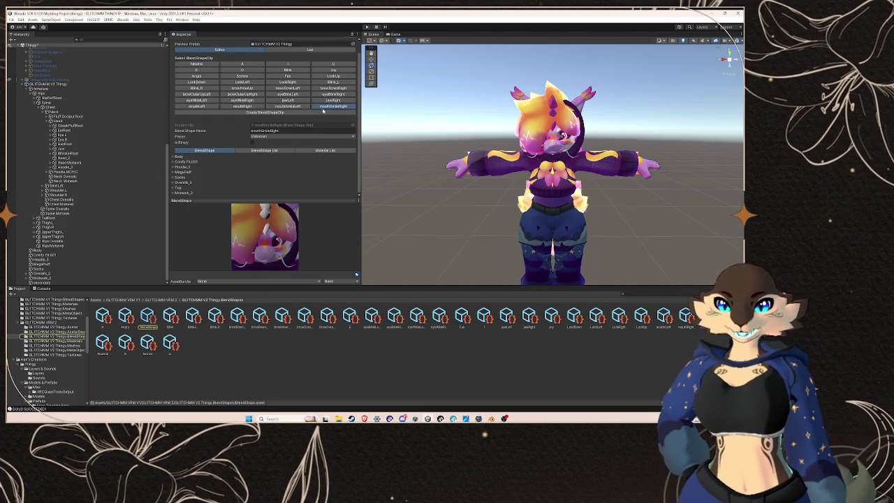
{"action": "left_click", "coordinate": [287, 106]}
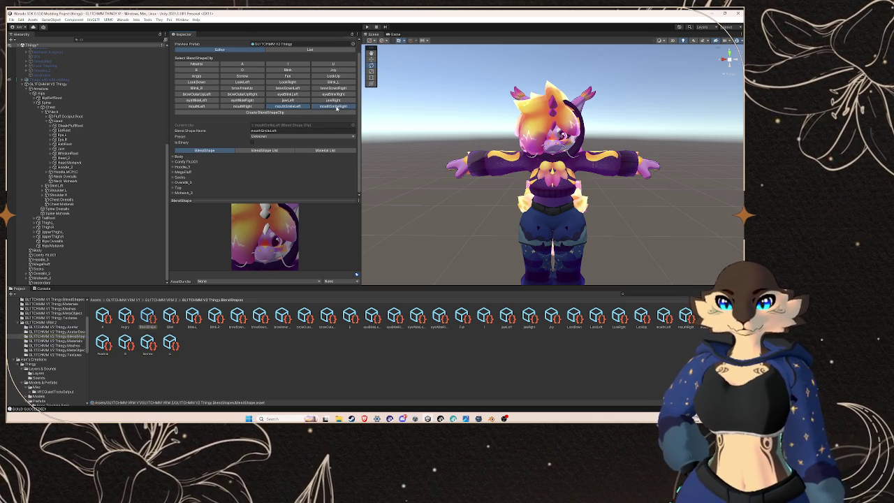
{"action": "left_click", "coordinate": [265, 113]}
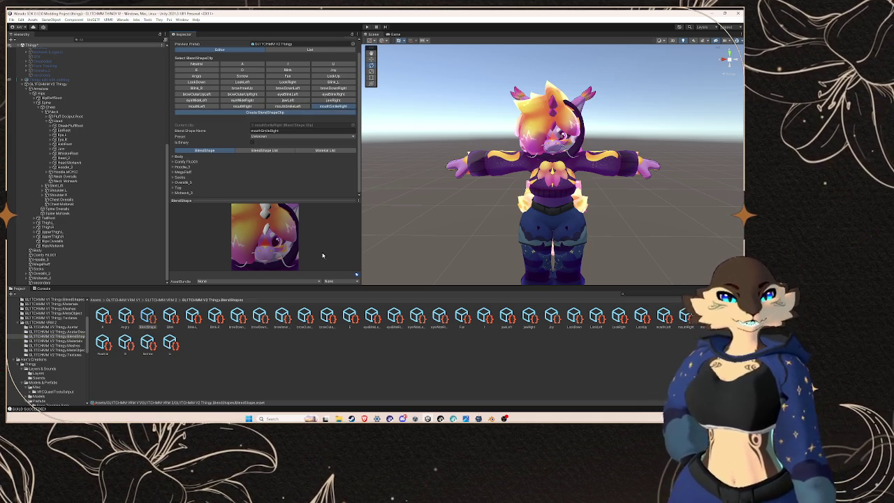
{"action": "mouse_move", "coordinate": [364, 419]}
{"action": "left_click", "coordinate": [426, 380]}
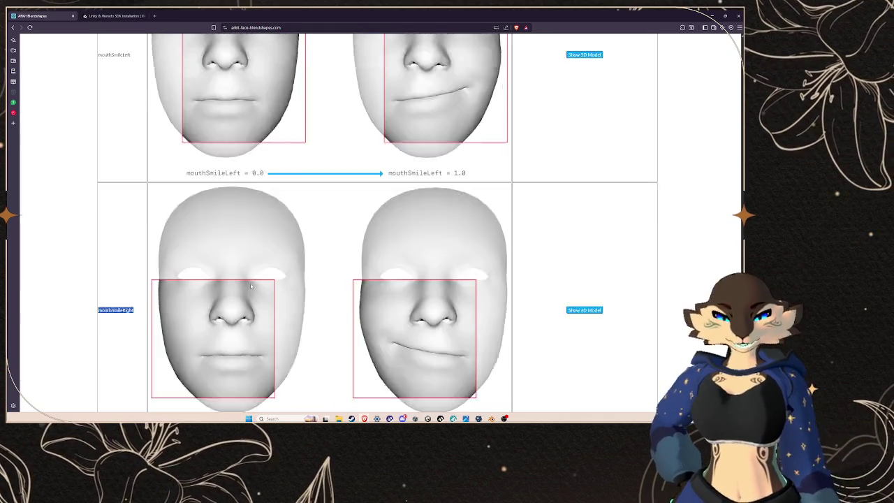
- Review ARKit mouth blendshapes like mouthSmileRight and mouthFrownLeft, then return to Unity's save dialog
{"action": "scroll", "coordinate": [250, 284], "scroll_direction": "down", "scroll_amount": 5}
{"action": "scroll", "coordinate": [250, 302], "scroll_direction": "down", "scroll_amount": 15}
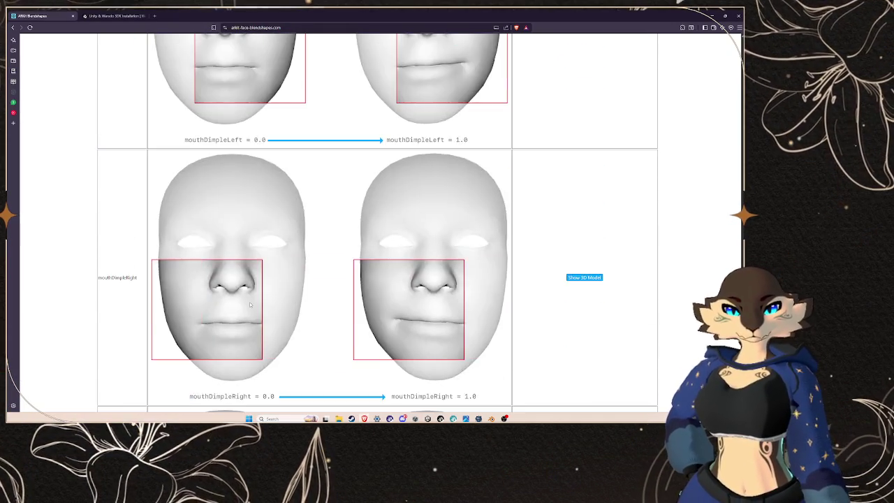
{"action": "scroll", "coordinate": [250, 306], "scroll_direction": "up", "scroll_amount": 5}
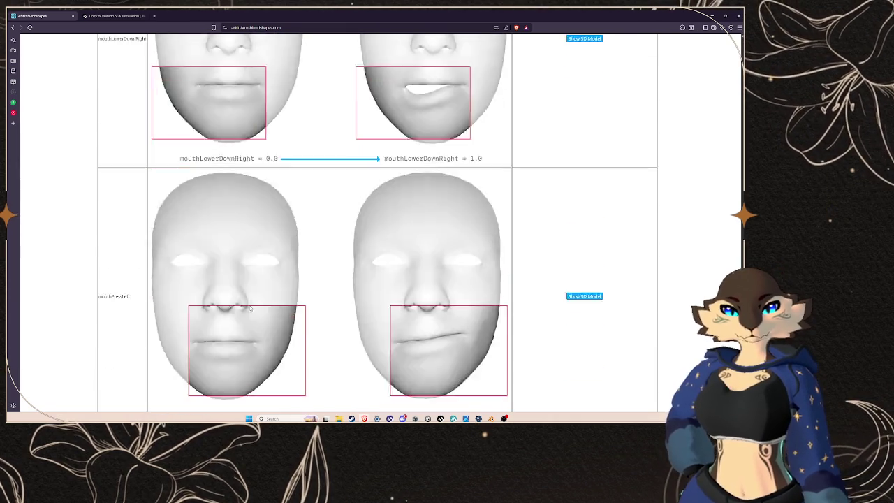
{"action": "scroll", "coordinate": [251, 304], "scroll_direction": "down", "scroll_amount": 10}
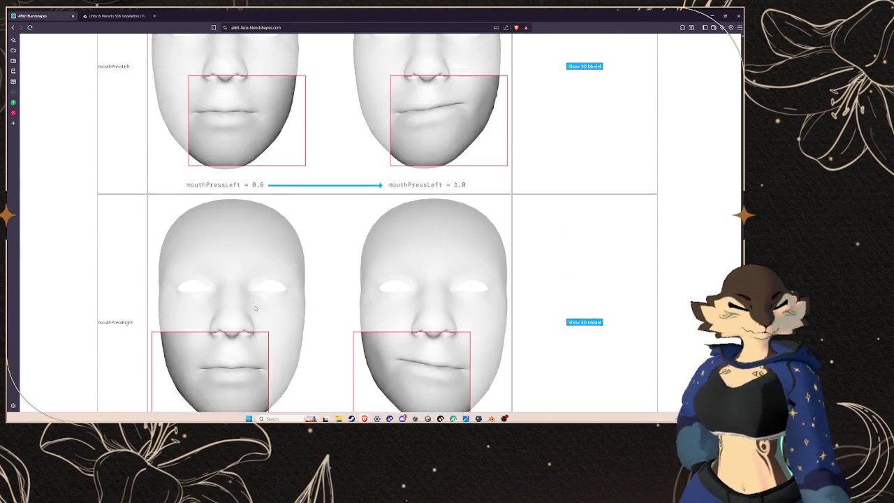
{"action": "scroll", "coordinate": [254, 308], "scroll_direction": "up", "scroll_amount": 6}
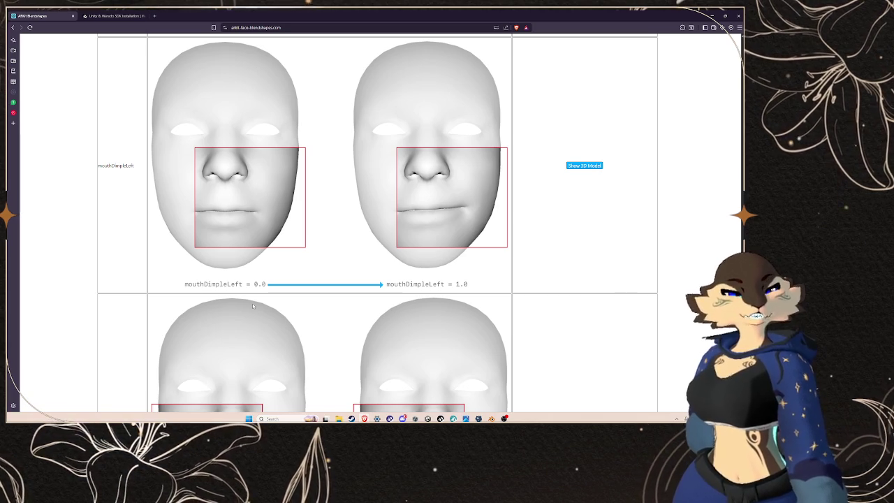
{"action": "scroll", "coordinate": [252, 303], "scroll_direction": "up", "scroll_amount": 7}
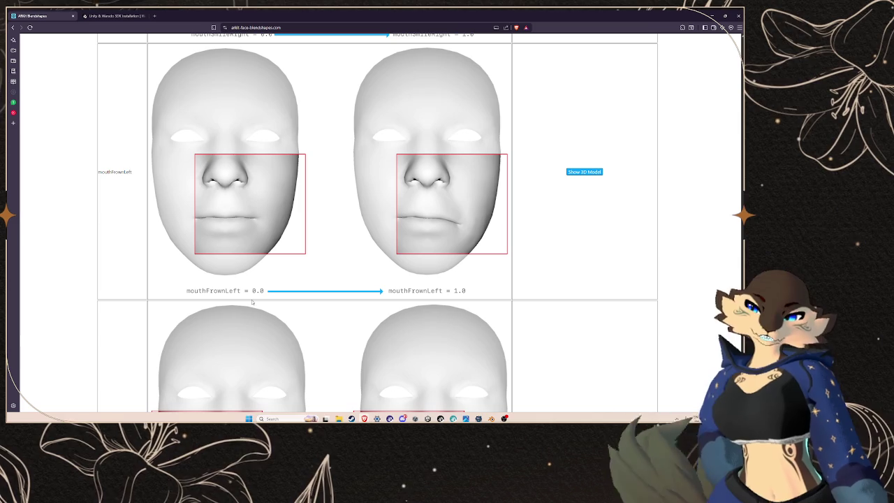
{"action": "scroll", "coordinate": [319, 293], "scroll_direction": "down", "scroll_amount": 15}
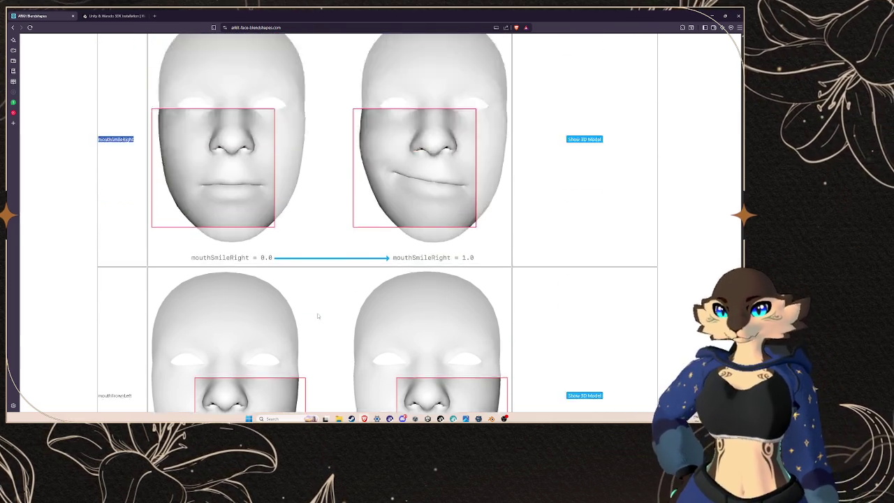
{"action": "scroll", "coordinate": [238, 302], "scroll_direction": "down", "scroll_amount": 15}
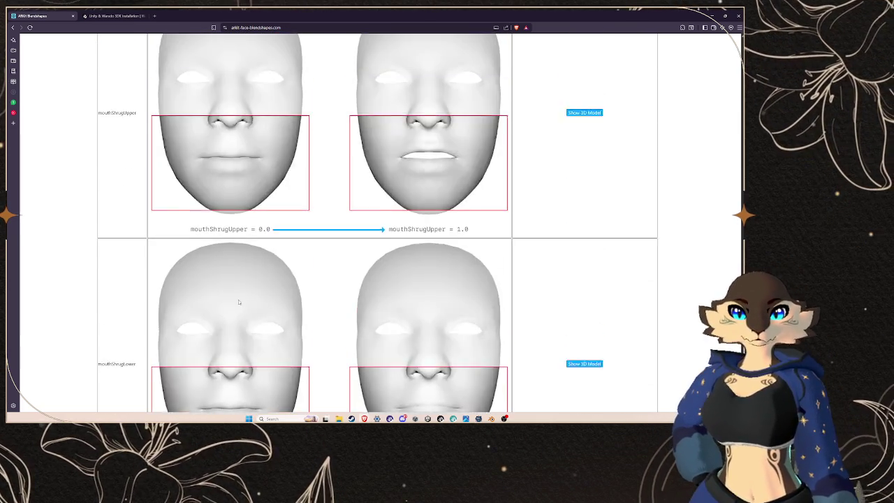
{"action": "scroll", "coordinate": [238, 302], "scroll_direction": "up", "scroll_amount": 15}
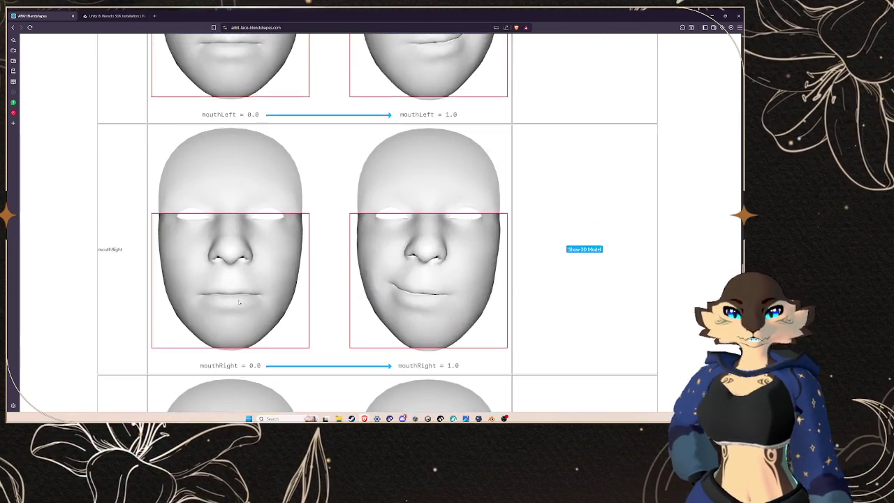
{"action": "scroll", "coordinate": [238, 302], "scroll_direction": "down", "scroll_amount": 5}
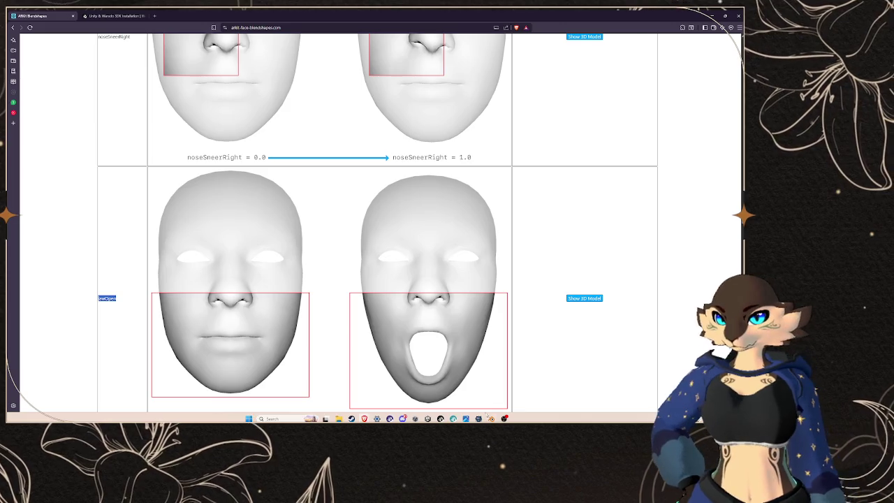
{"action": "mouse_move", "coordinate": [465, 419]}
{"action": "left_click", "coordinate": [453, 391]}
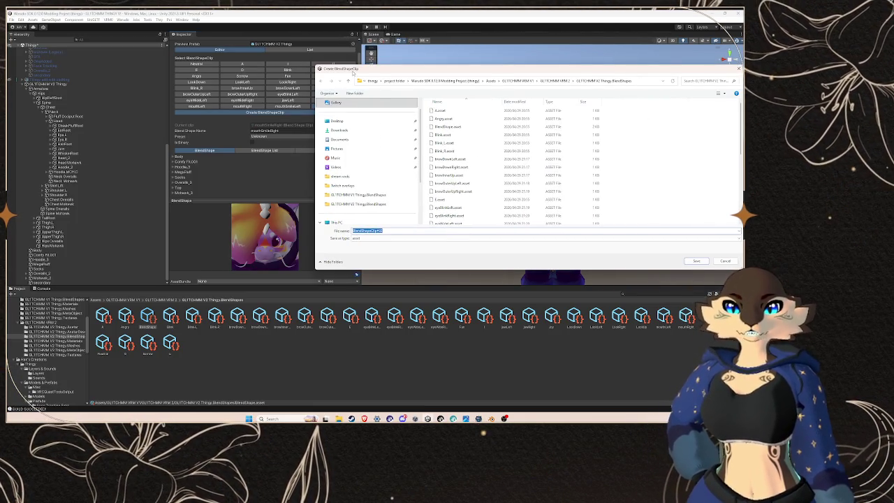
- Save the new blendshape clip as jawOpen in the avatar's BlendShapes folder
{"action": "left_click_drag", "start_coordinate": [389, 69], "coordinate": [321, 261]}
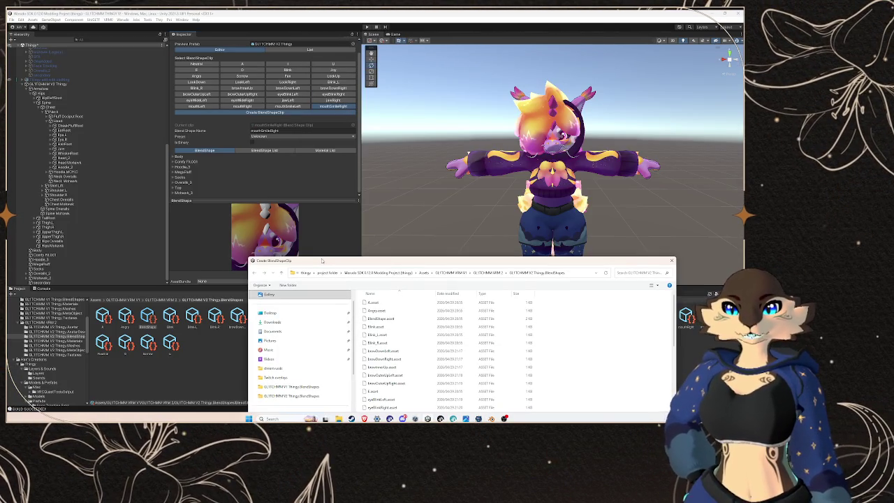
{"action": "mouse_move", "coordinate": [322, 261]}
{"action": "left_mouse_down"}
{"action": "mouse_move", "coordinate": [313, 258]}
{"action": "mouse_move", "coordinate": [399, 114]}
{"action": "mouse_move", "coordinate": [347, 95]}
{"action": "left_mouse_up"}
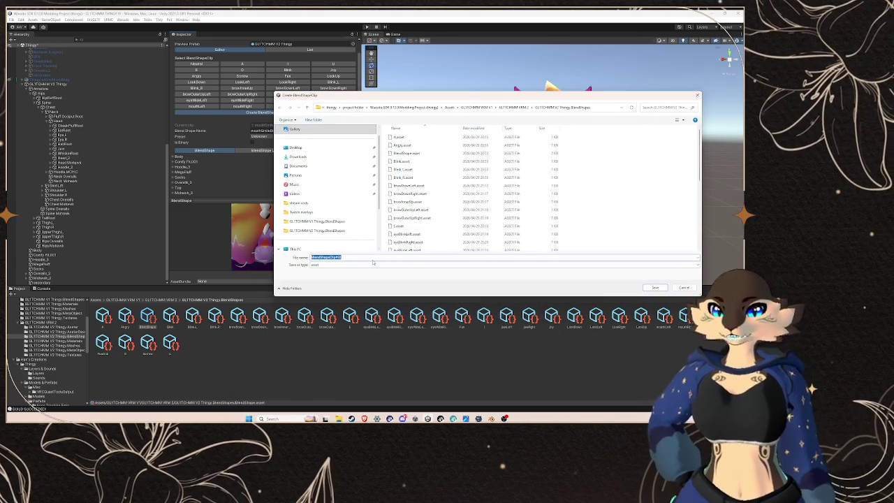
{"action": "type", "text": "jawOpen"}
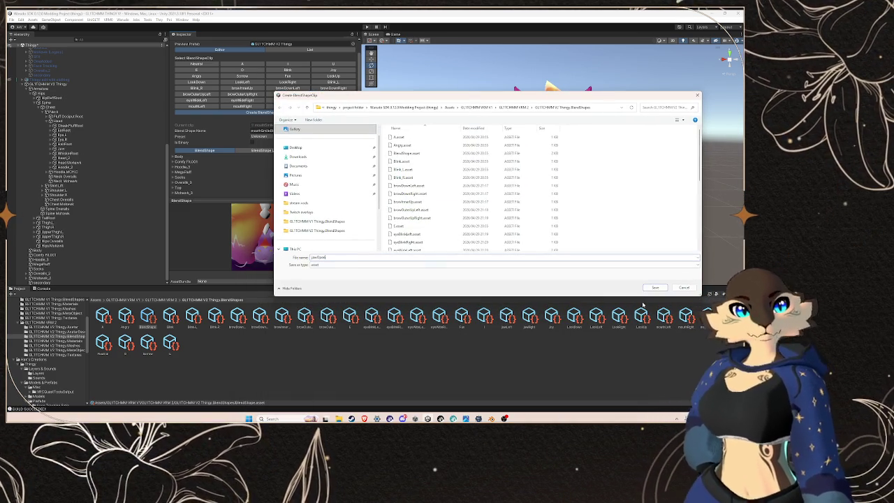
{"action": "left_click", "coordinate": [656, 288]}
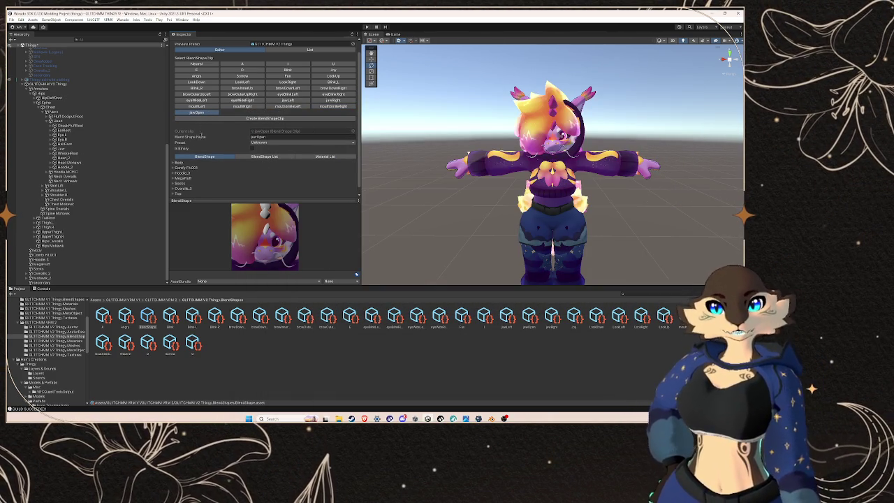
{"action": "left_click", "coordinate": [173, 161]}
- Set the jawOpen clip's Body JawOpen blendshape weight to 70
{"action": "scroll", "coordinate": [248, 178], "scroll_direction": "down", "scroll_amount": 10}
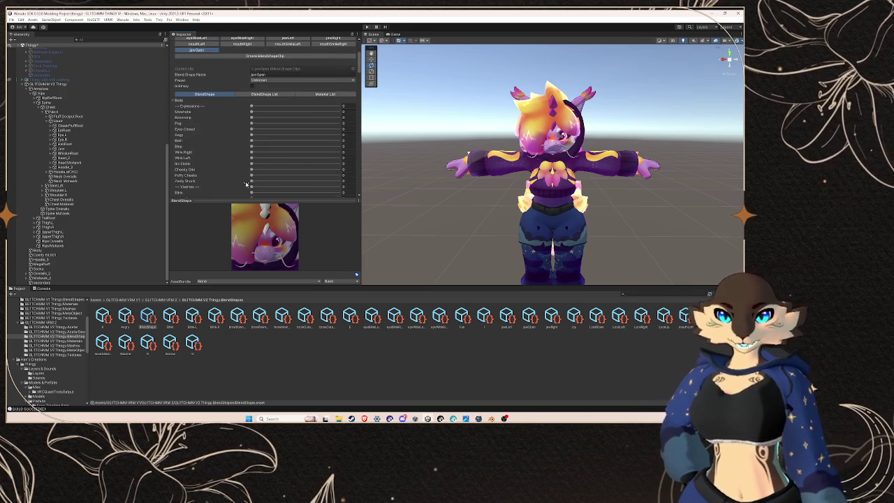
{"action": "scroll", "coordinate": [248, 175], "scroll_direction": "down", "scroll_amount": 10}
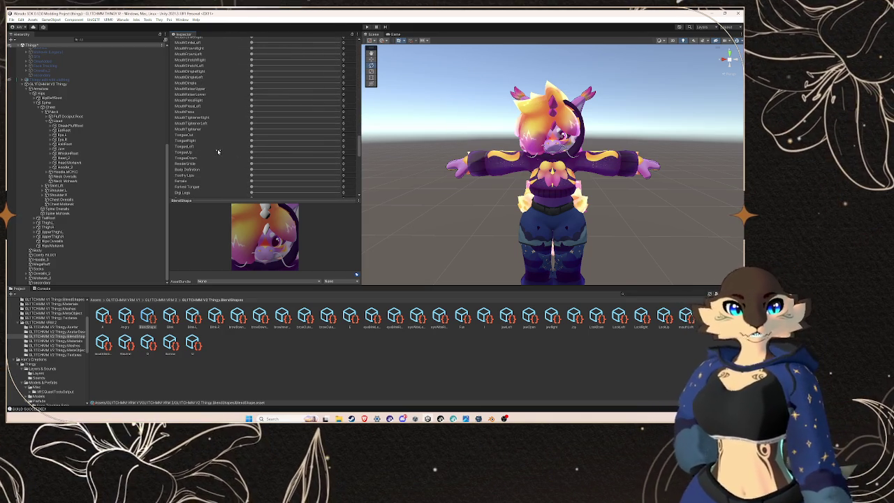
{"action": "scroll", "coordinate": [237, 164], "scroll_direction": "down", "scroll_amount": 8}
{"action": "scroll", "coordinate": [218, 150], "scroll_direction": "up", "scroll_amount": 8}
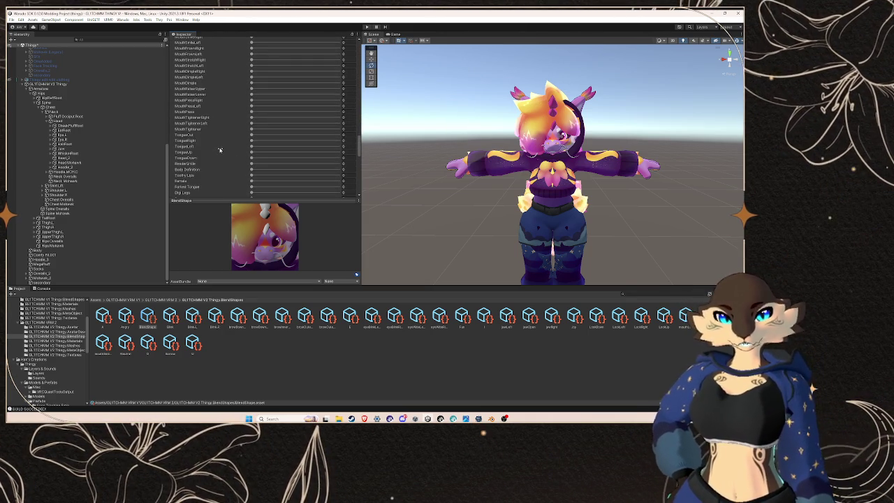
{"action": "scroll", "coordinate": [220, 149], "scroll_direction": "up", "scroll_amount": 5}
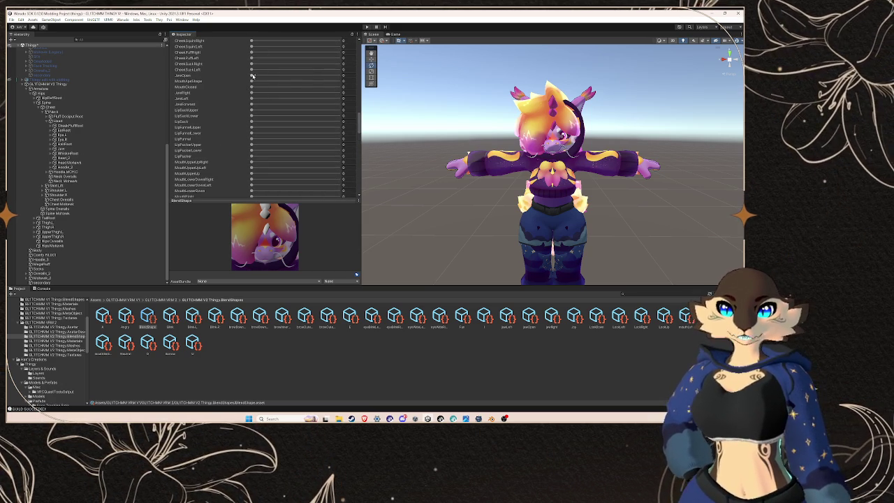
{"action": "left_click_drag", "start_coordinate": [252, 75], "coordinate": [380, 80]}
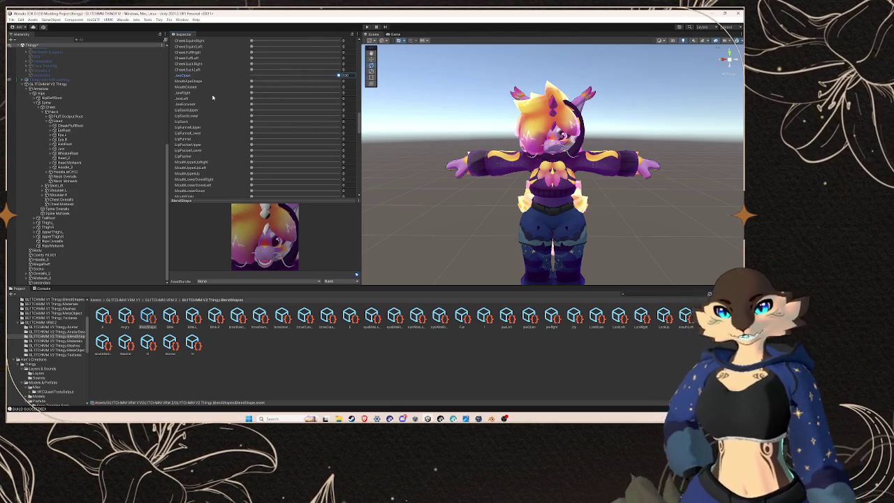
{"action": "type", "text": "7"}
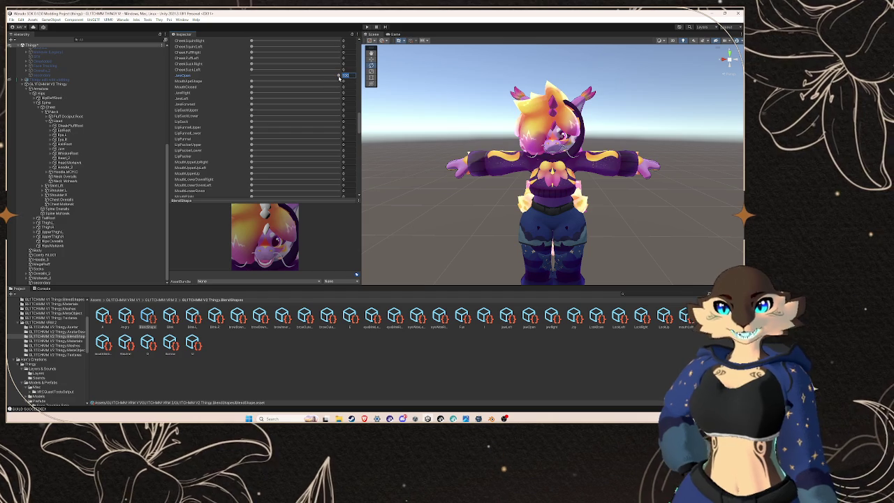
{"action": "type", "text": "0"}
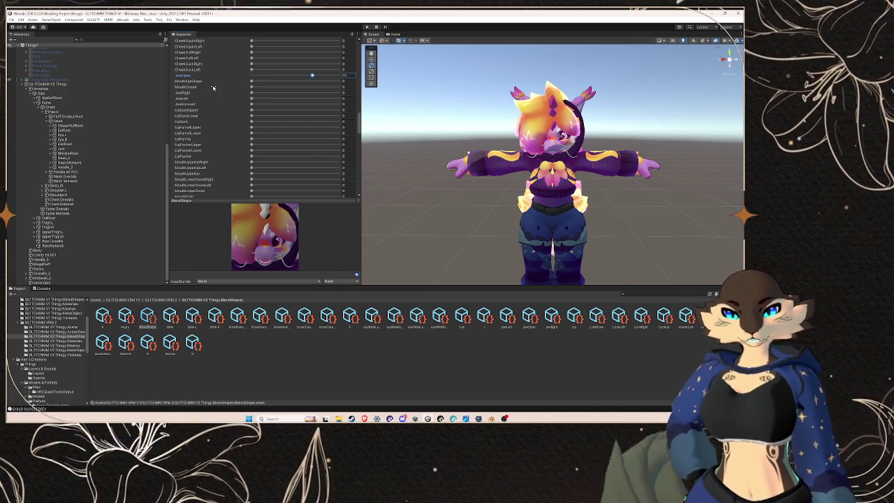
{"action": "scroll", "coordinate": [217, 92], "scroll_direction": "up", "scroll_amount": 10}
{"action": "scroll", "coordinate": [218, 91], "scroll_direction": "up", "scroll_amount": 3}
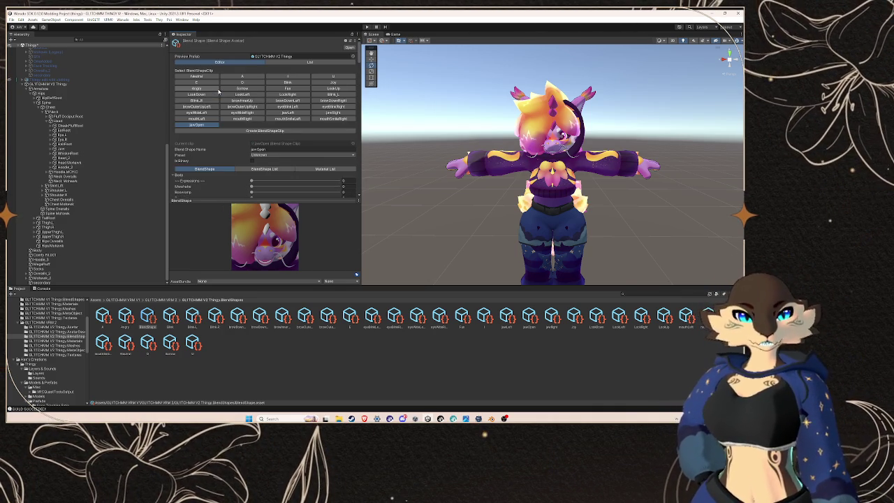
- Look over the A viseme clip's Body blendshape weights
{"action": "left_click", "coordinate": [242, 76]}
{"action": "left_click", "coordinate": [176, 178]}
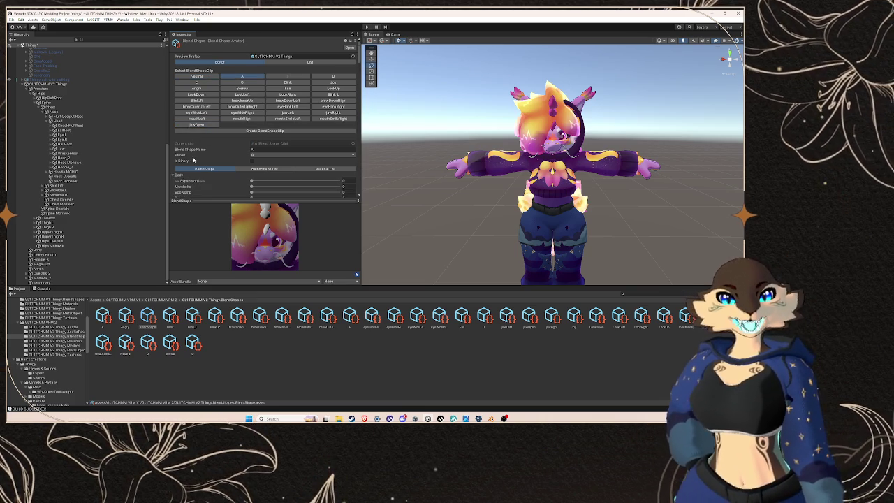
{"action": "scroll", "coordinate": [189, 164], "scroll_direction": "down", "scroll_amount": 5}
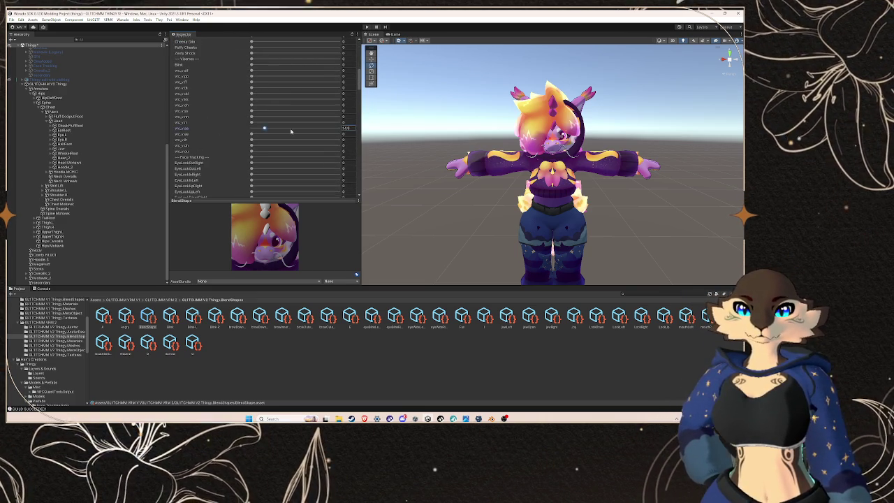
{"action": "scroll", "coordinate": [276, 66], "scroll_direction": "up", "scroll_amount": 8}
{"action": "scroll", "coordinate": [279, 63], "scroll_direction": "up", "scroll_amount": 3}
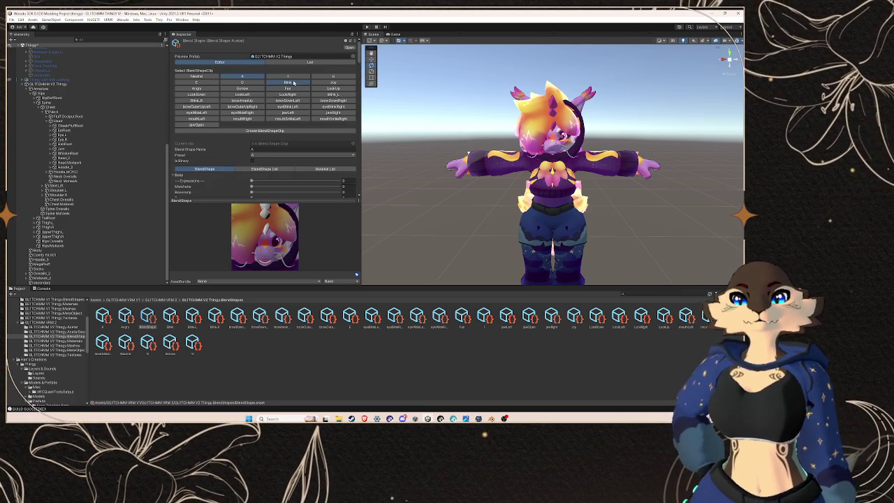
{"action": "scroll", "coordinate": [226, 154], "scroll_direction": "down", "scroll_amount": 5}
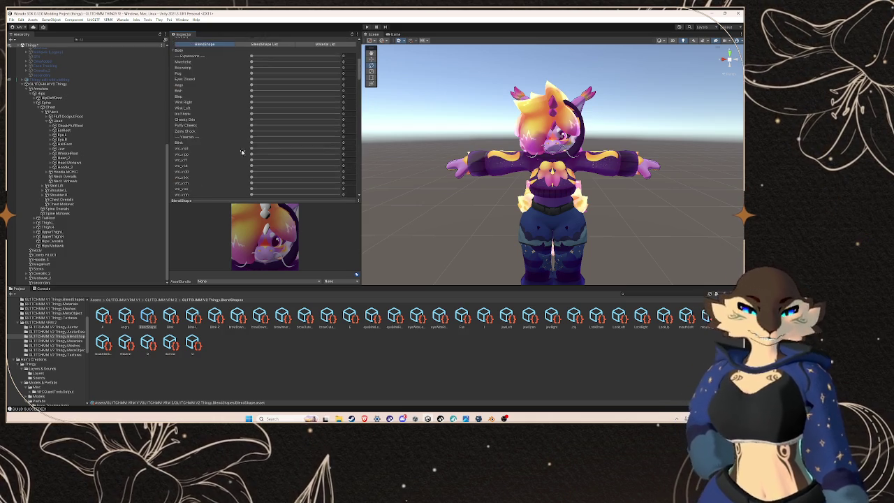
{"action": "scroll", "coordinate": [232, 151], "scroll_direction": "down", "scroll_amount": 2}
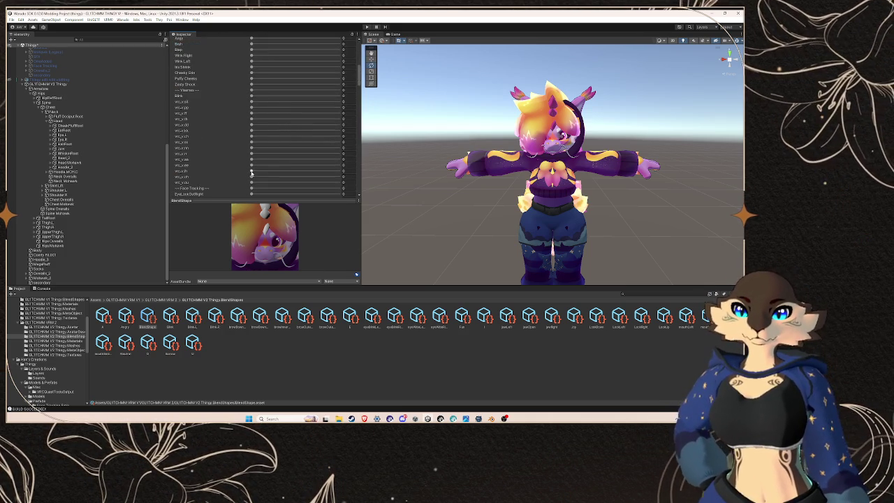
{"action": "scroll", "coordinate": [244, 138], "scroll_direction": "up", "scroll_amount": 6}
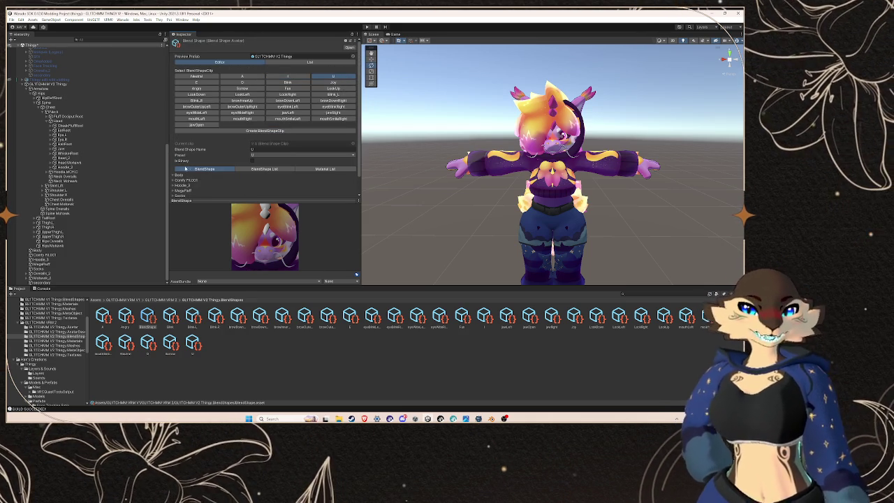
- Adjust the U clip's vrc_ou Body blendshape weight, entering 5
{"action": "left_click", "coordinate": [176, 175]}
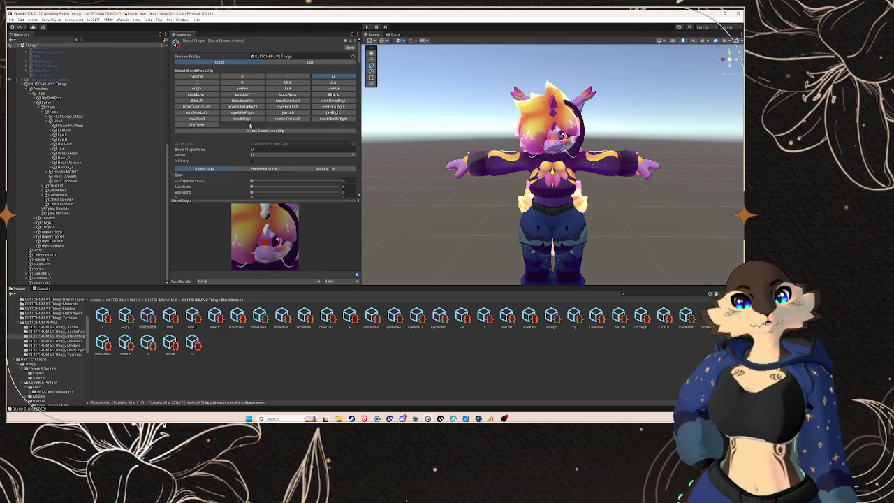
{"action": "scroll", "coordinate": [324, 157], "scroll_direction": "down", "scroll_amount": 6}
{"action": "left_click", "coordinate": [342, 129]}
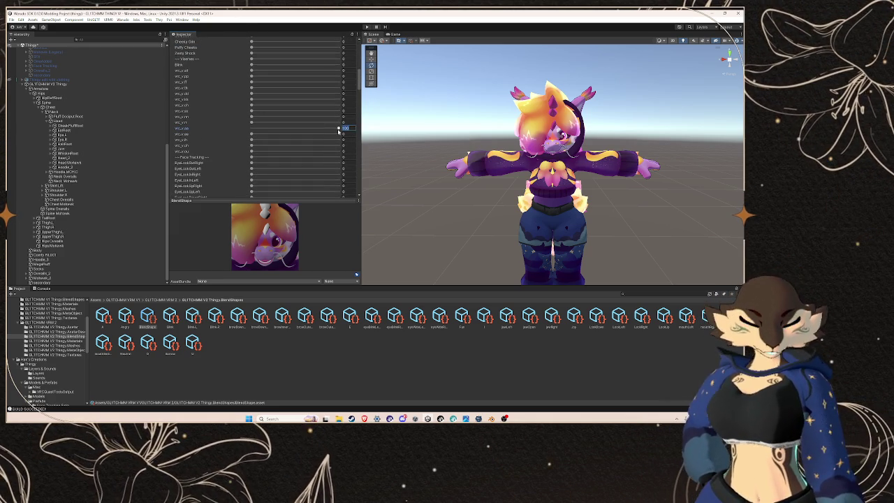
{"action": "scroll", "coordinate": [263, 132], "scroll_direction": "up", "scroll_amount": 6}
{"action": "left_click", "coordinate": [177, 160]}
{"action": "scroll", "coordinate": [222, 168], "scroll_direction": "down", "scroll_amount": 6}
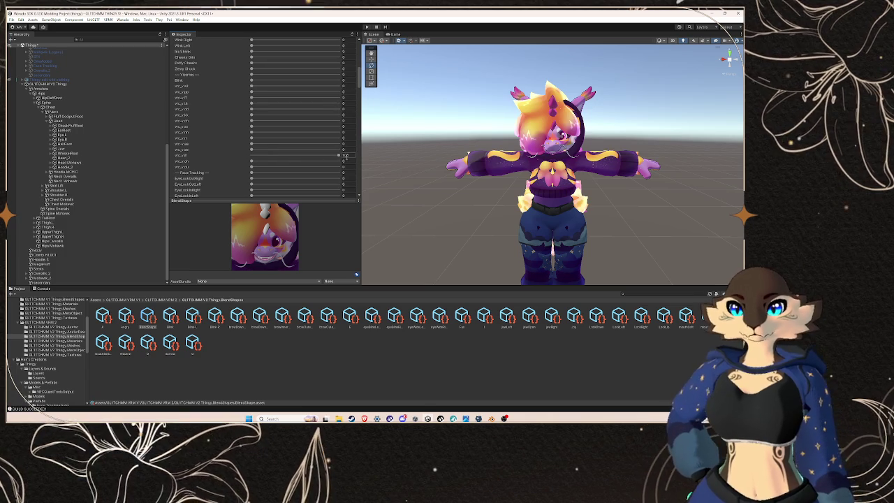
{"action": "left_click", "coordinate": [339, 157]}
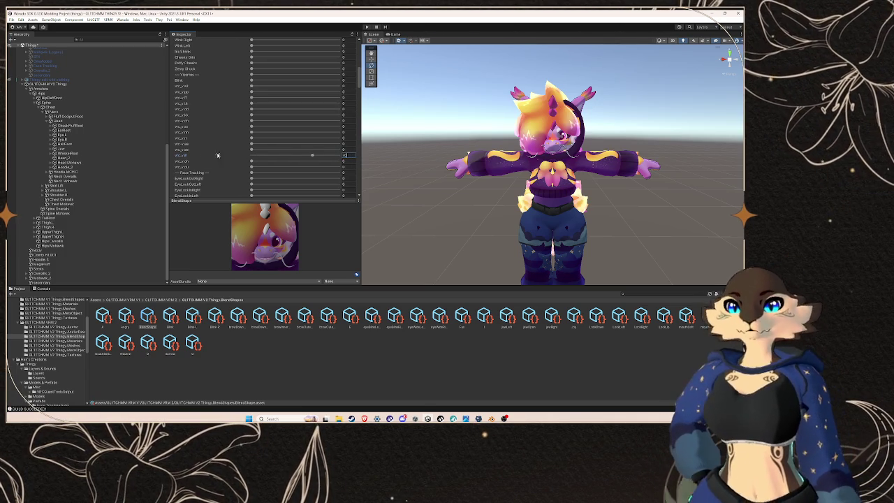
{"action": "scroll", "coordinate": [232, 155], "scroll_direction": "up", "scroll_amount": 7}
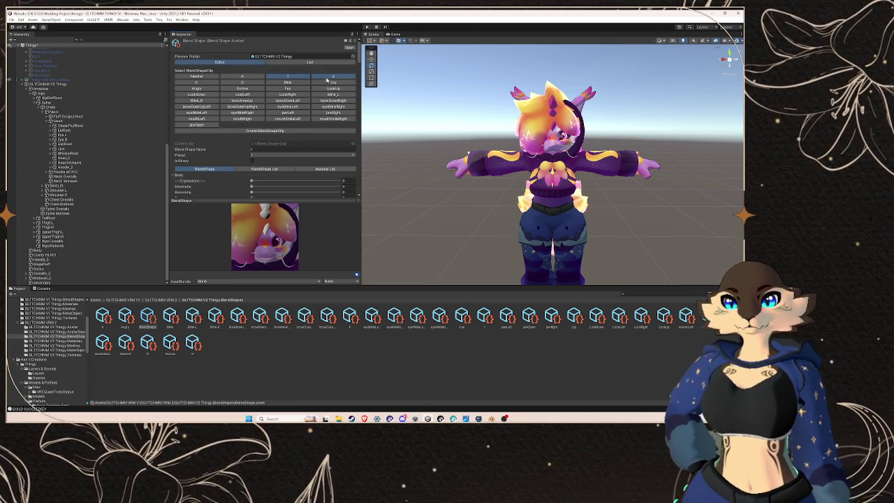
{"action": "scroll", "coordinate": [202, 176], "scroll_direction": "down", "scroll_amount": 6}
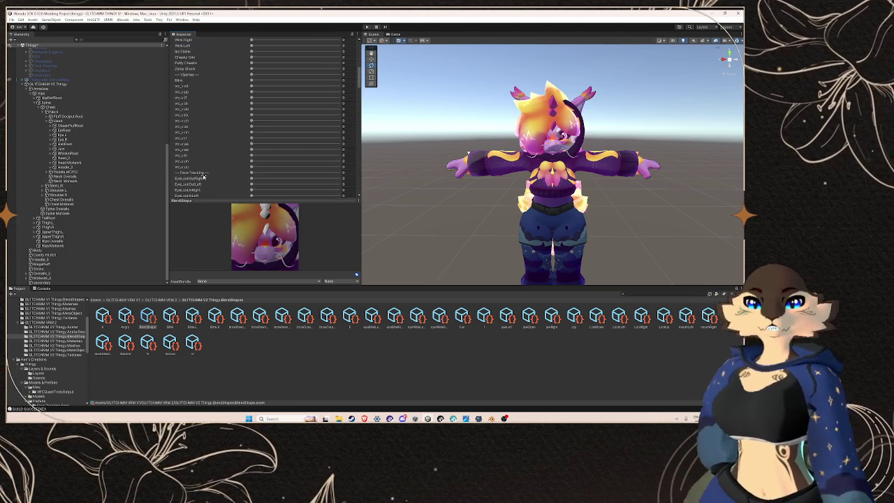
{"action": "left_click", "coordinate": [347, 182]}
{"action": "type", "text": "5"}
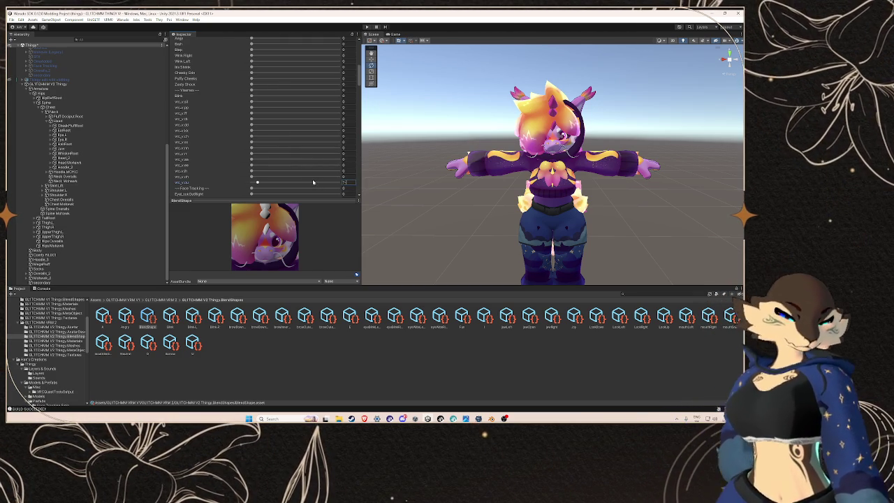
{"action": "left_click", "coordinate": [313, 182]}
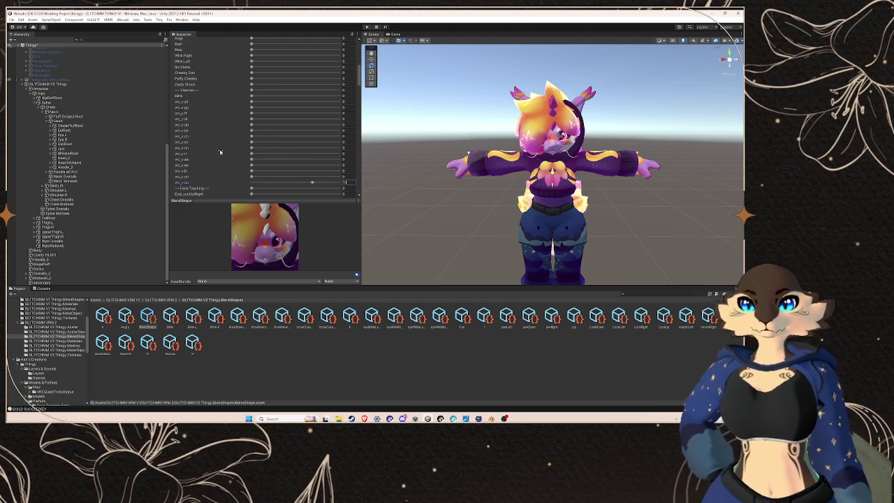
{"action": "scroll", "coordinate": [222, 152], "scroll_direction": "up", "scroll_amount": 10}
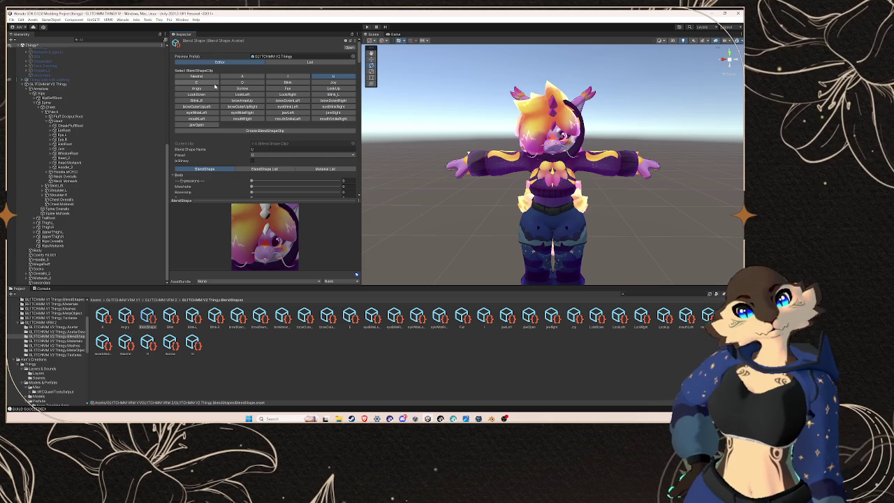
- Look over the E clip's Body blendshape weights, then select the GLITCHMM V2 Thingy avatar object
{"action": "left_click", "coordinate": [213, 83]}
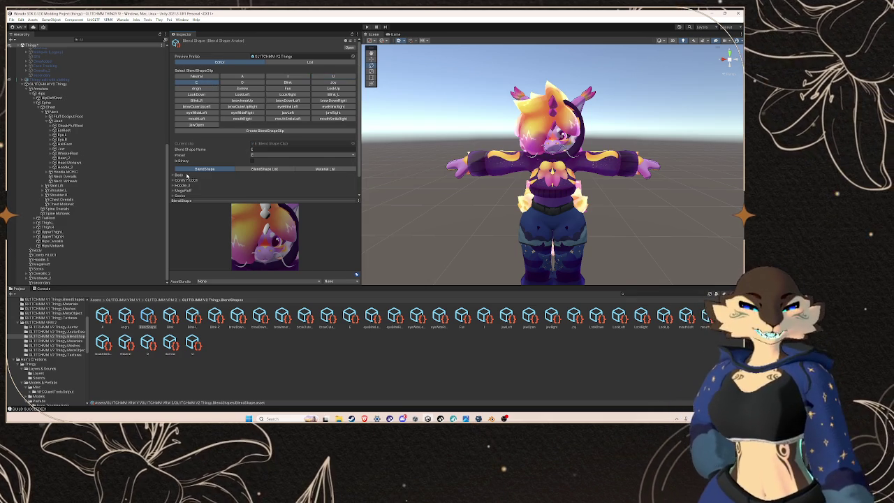
{"action": "left_click", "coordinate": [187, 175]}
{"action": "scroll", "coordinate": [209, 171], "scroll_direction": "down", "scroll_amount": 8}
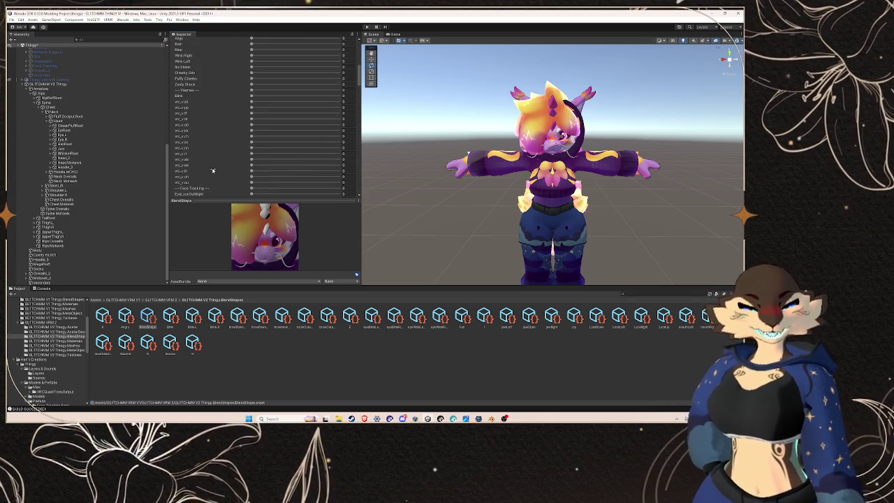
{"action": "scroll", "coordinate": [213, 170], "scroll_direction": "down", "scroll_amount": 9}
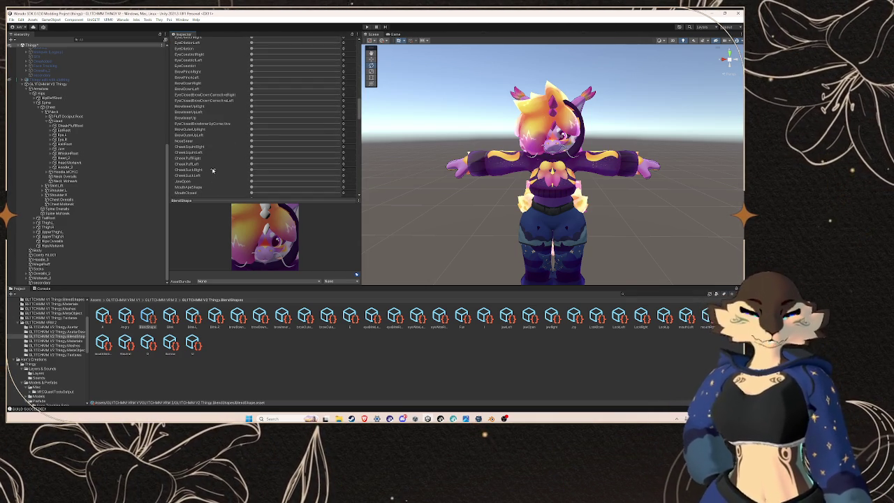
{"action": "scroll", "coordinate": [213, 170], "scroll_direction": "up", "scroll_amount": 15}
{"action": "scroll", "coordinate": [213, 169], "scroll_direction": "up", "scroll_amount": 3}
{"action": "scroll", "coordinate": [212, 169], "scroll_direction": "down", "scroll_amount": 12}
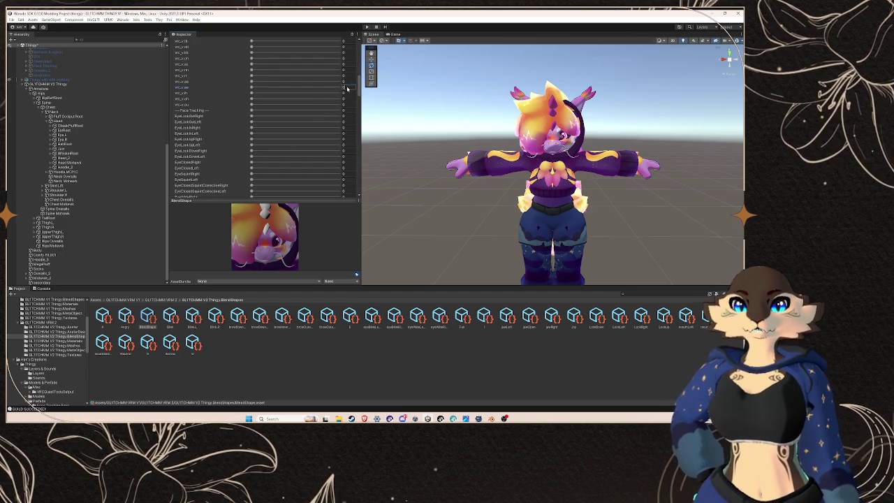
{"action": "scroll", "coordinate": [279, 89], "scroll_direction": "up", "scroll_amount": 15}
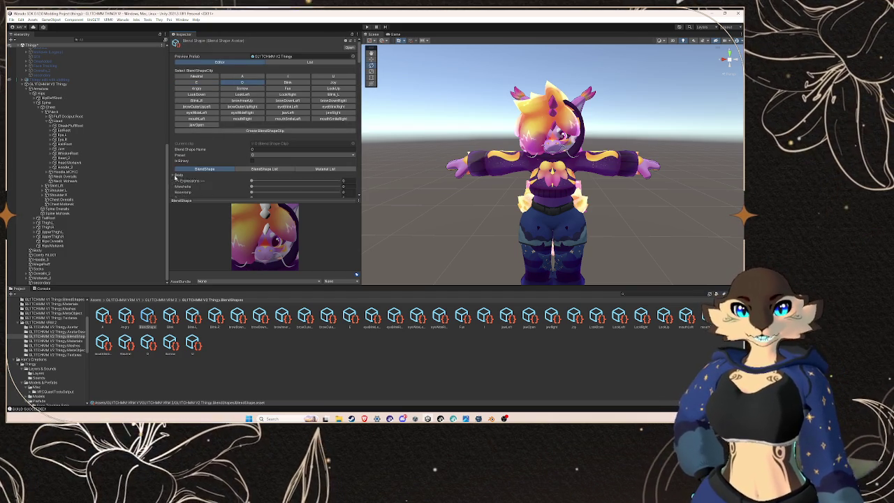
{"action": "scroll", "coordinate": [294, 154], "scroll_direction": "down", "scroll_amount": 12}
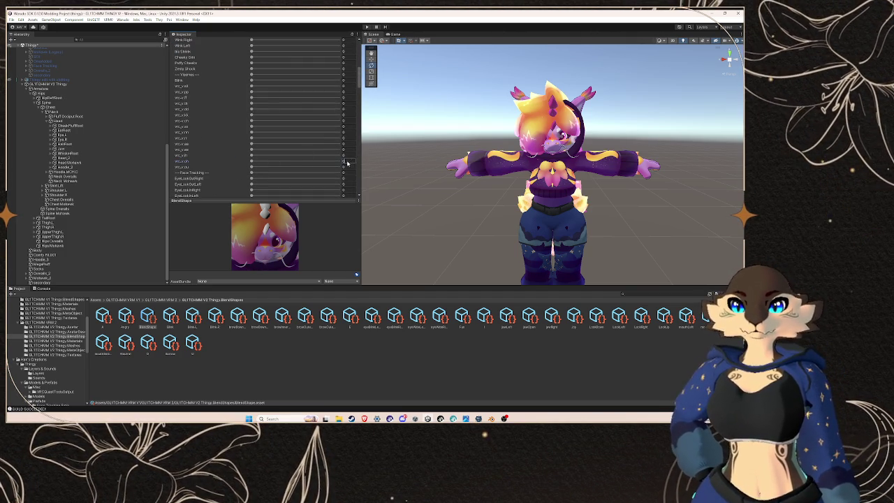
{"action": "scroll", "coordinate": [307, 140], "scroll_direction": "up", "scroll_amount": 12}
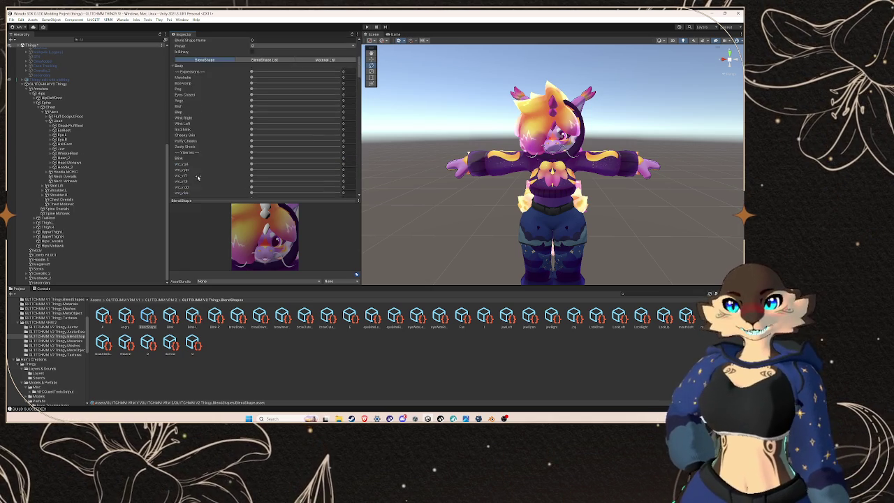
{"action": "left_click", "coordinate": [49, 83]}
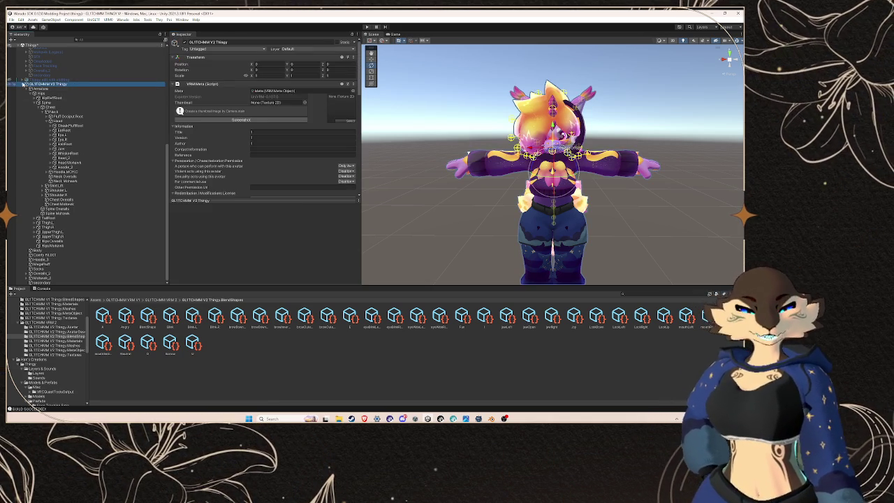
- Duplicate GLITCHMM V2 Thingy and run Warudo Setup Character on the duplicate
{"action": "left_click", "coordinate": [114, 21]}
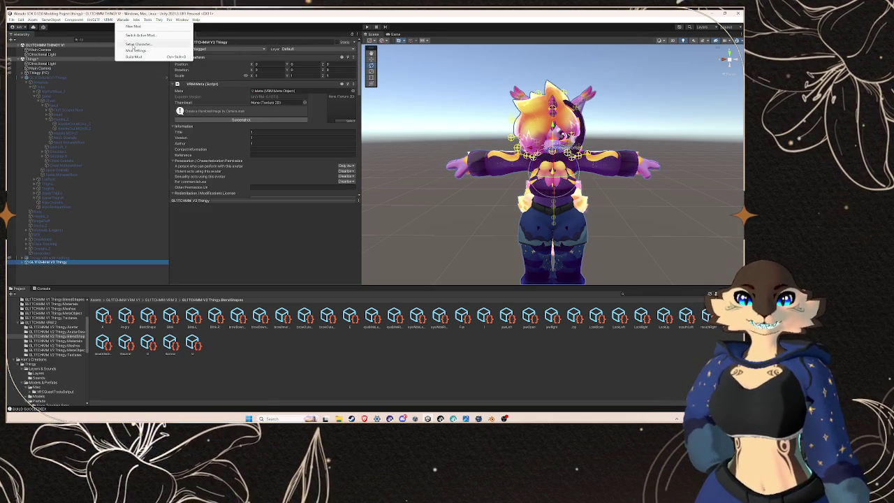
{"action": "right_click", "coordinate": [68, 262]}
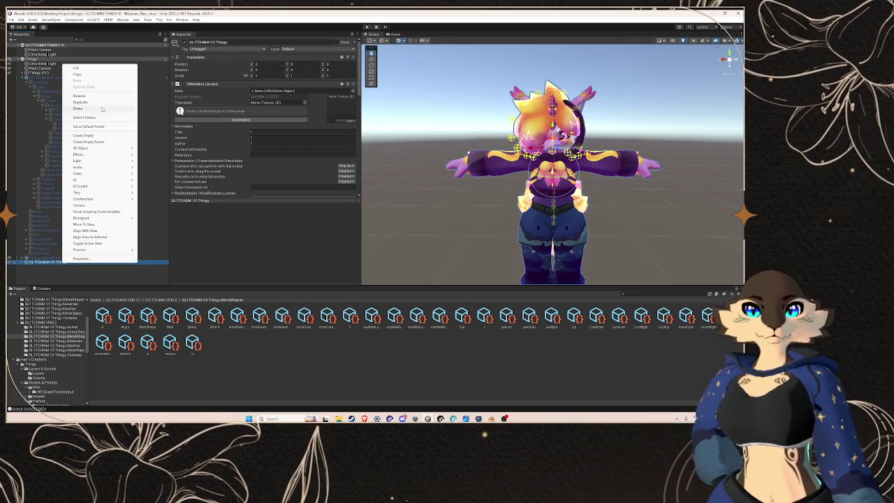
{"action": "left_click", "coordinate": [81, 102]}
{"action": "left_click", "coordinate": [124, 20]}
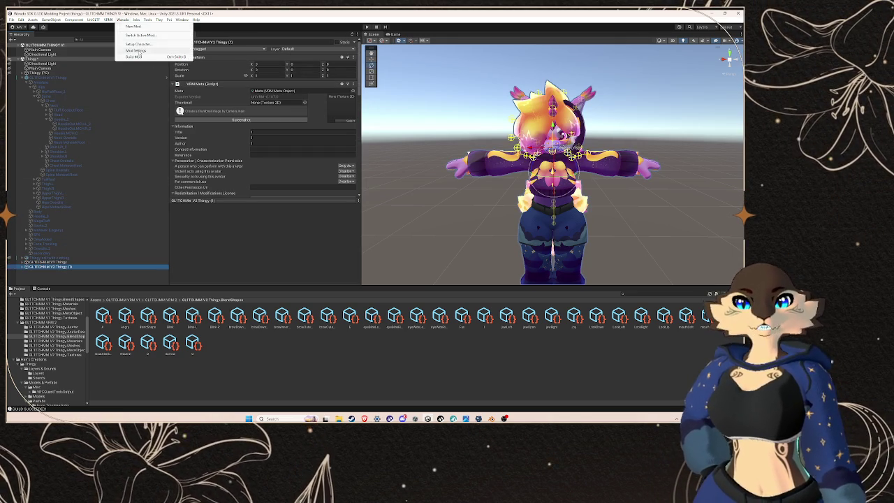
{"action": "left_click", "coordinate": [164, 44]}
{"action": "left_click", "coordinate": [204, 68]}
{"action": "key", "text": "Return"}
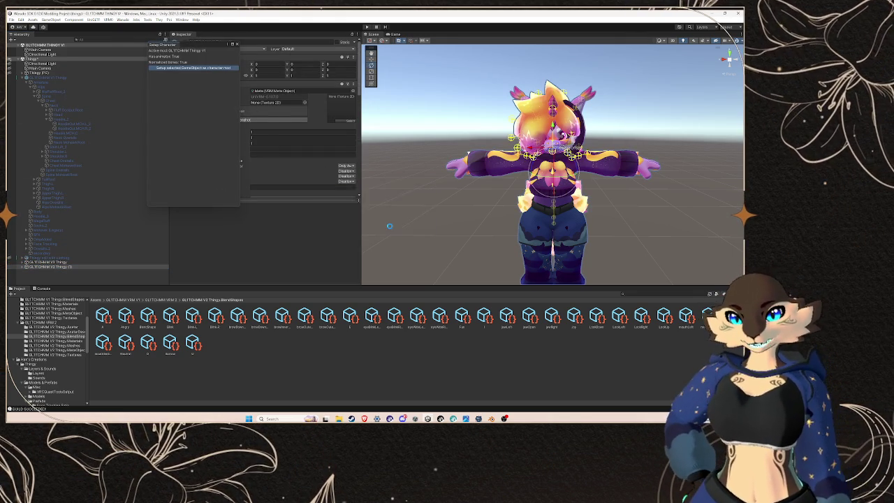
{"action": "left_click", "coordinate": [415, 225]}
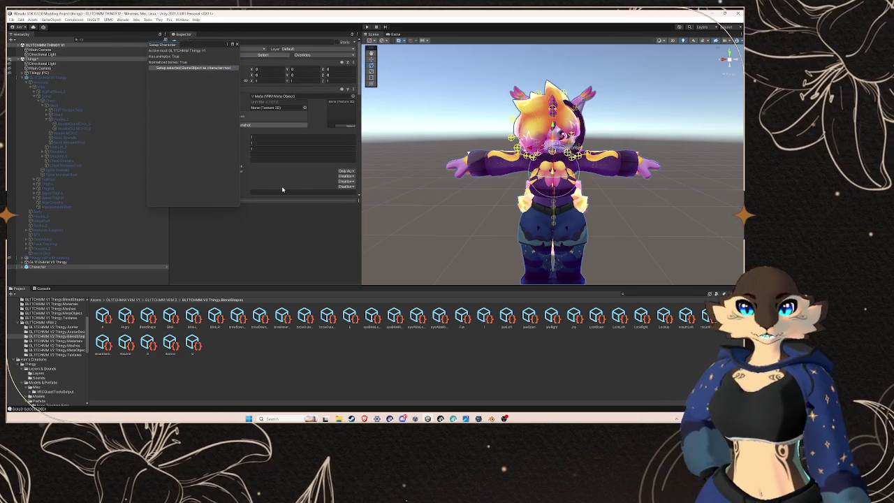
{"action": "left_click", "coordinate": [236, 45]}
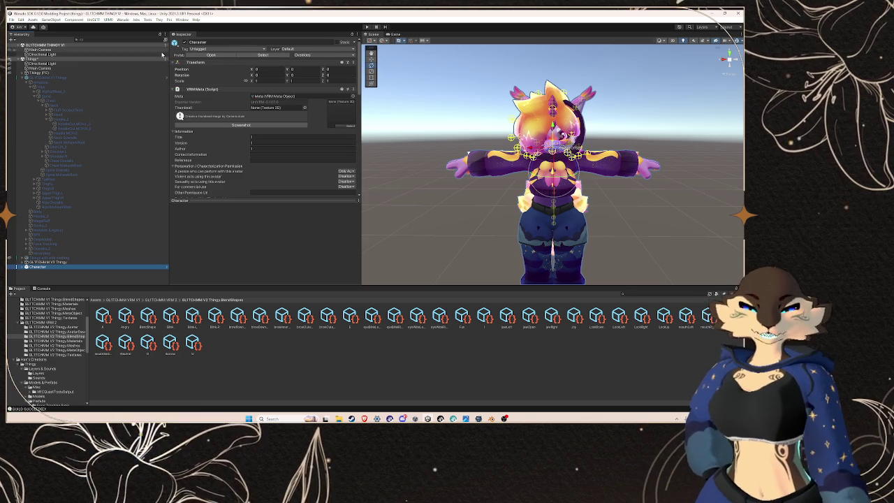
- Build the Warudo mod, saving the modified scene first
{"action": "left_click", "coordinate": [125, 20]}
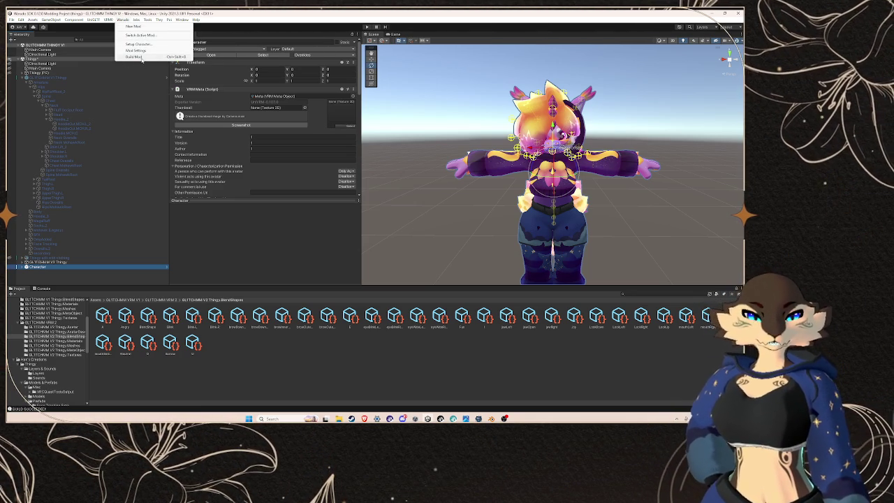
{"action": "left_click", "coordinate": [140, 58]}
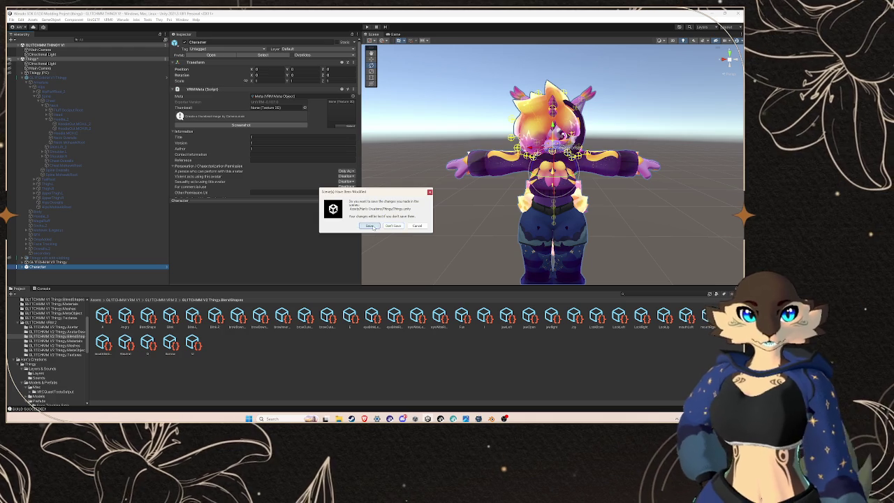
{"action": "left_click", "coordinate": [371, 226]}
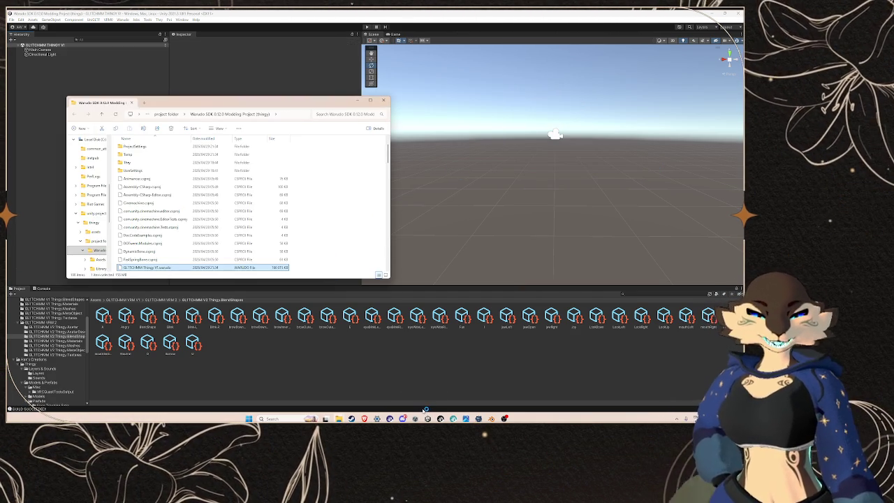
- In Warudo's scene editor, select the Character, browse its expressions, and view its Main Properties
{"action": "mouse_move", "coordinate": [416, 417]}
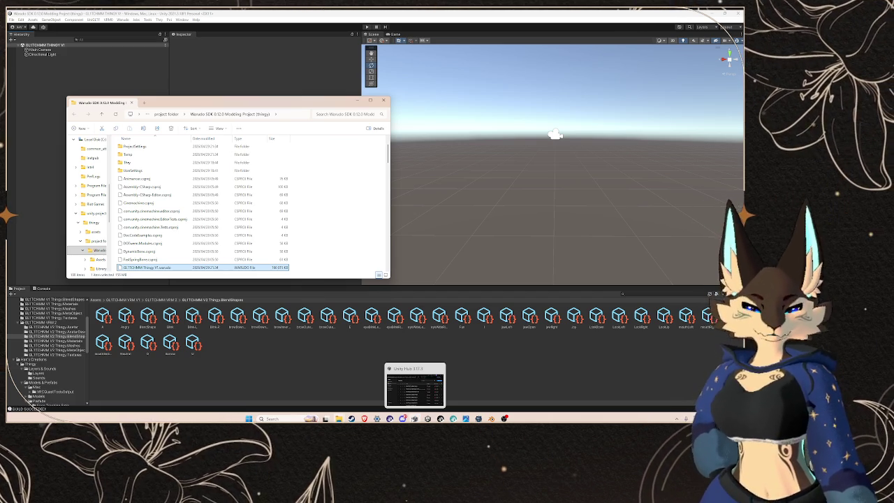
{"action": "mouse_move", "coordinate": [364, 418]}
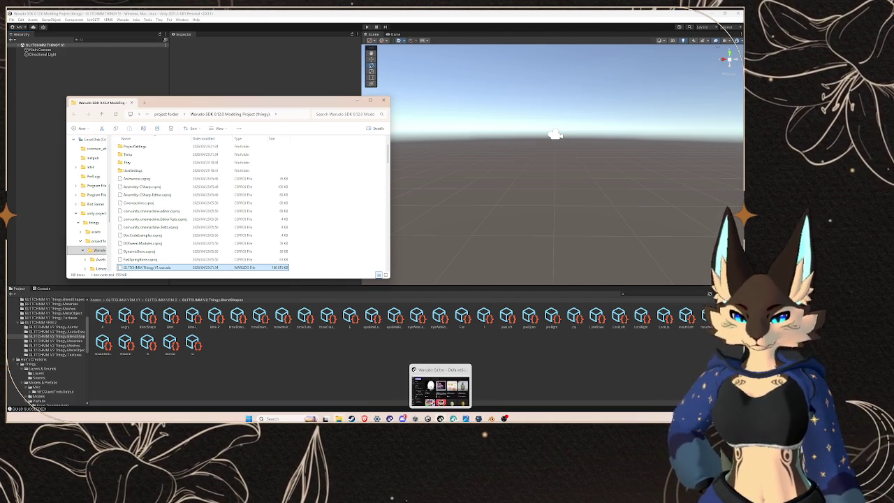
{"action": "left_click", "coordinate": [439, 419]}
{"action": "left_click", "coordinate": [301, 120]}
{"action": "left_click", "coordinate": [374, 203]}
{"action": "left_click", "coordinate": [401, 276]}
{"action": "scroll", "coordinate": [421, 210], "scroll_direction": "down", "scroll_amount": 2}
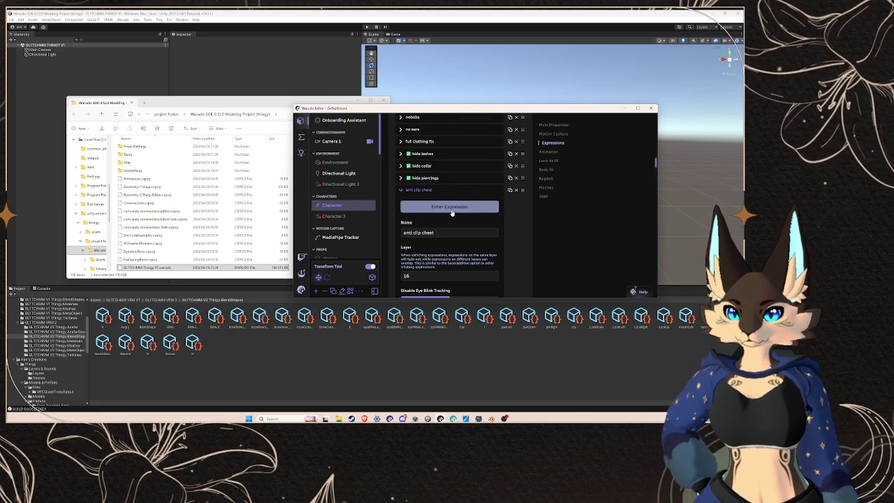
{"action": "left_click", "coordinate": [419, 193]}
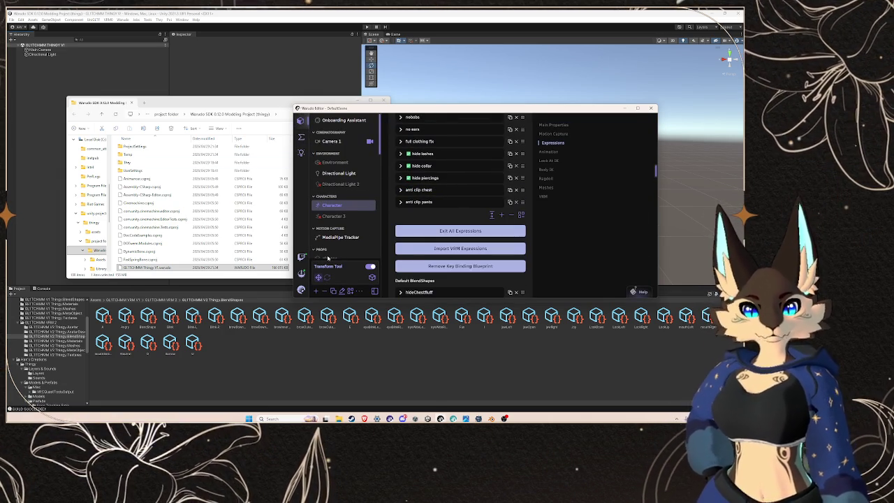
{"action": "left_click", "coordinate": [552, 125]}
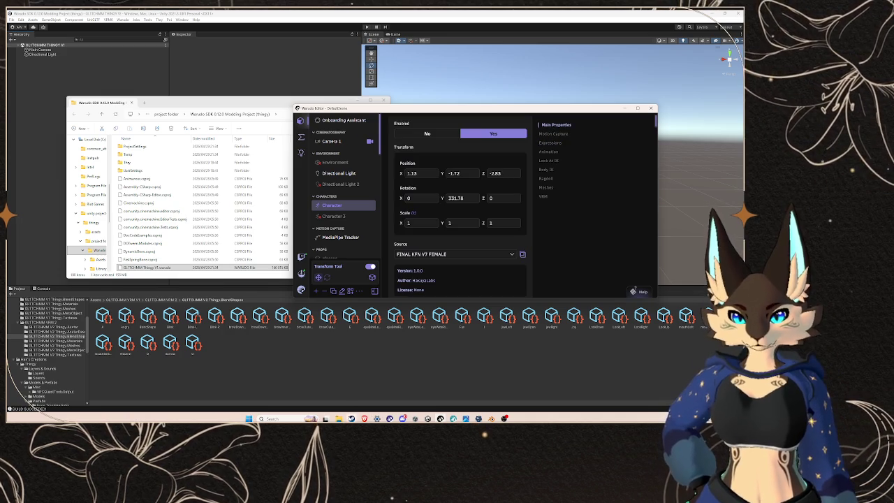
- Bring the VRM folder window forward and close it
{"action": "mouse_move", "coordinate": [338, 418]}
{"action": "left_click", "coordinate": [435, 385]}
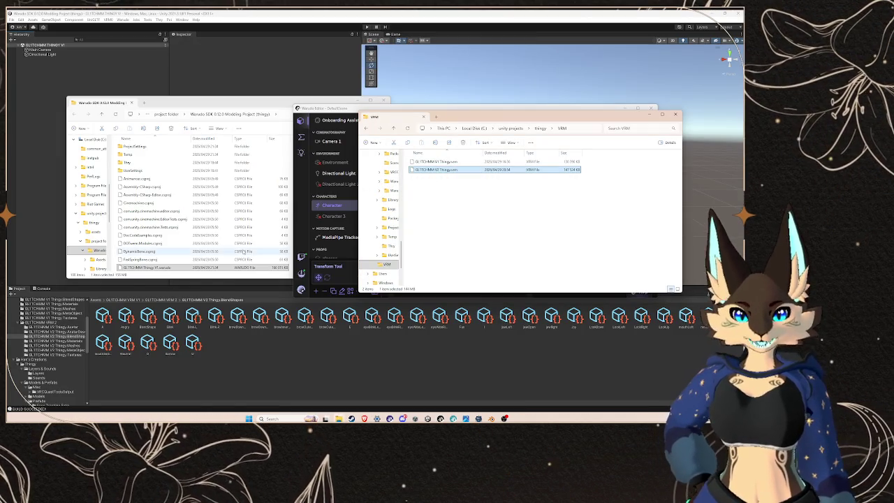
{"action": "left_click", "coordinate": [674, 114]}
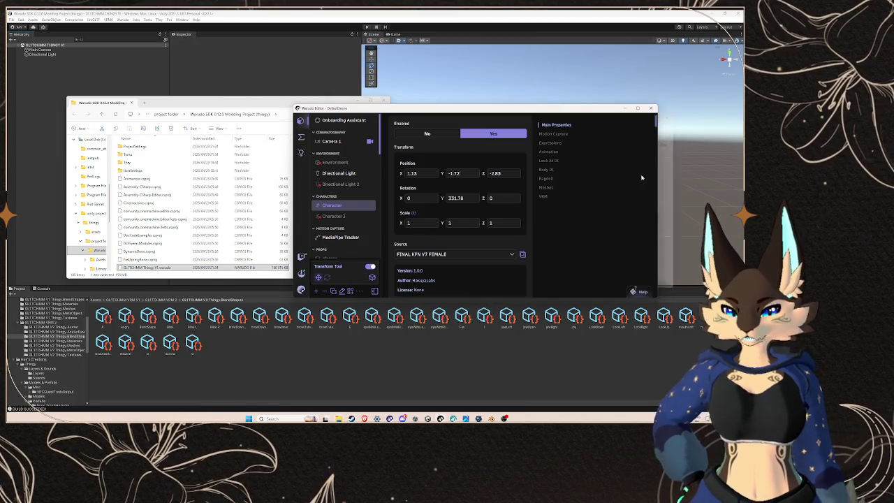
- Move the new .warudo build into Warudo's Characters folder, replacing GLITCHMM Thingy V1.warudo
{"action": "mouse_move", "coordinate": [338, 418]}
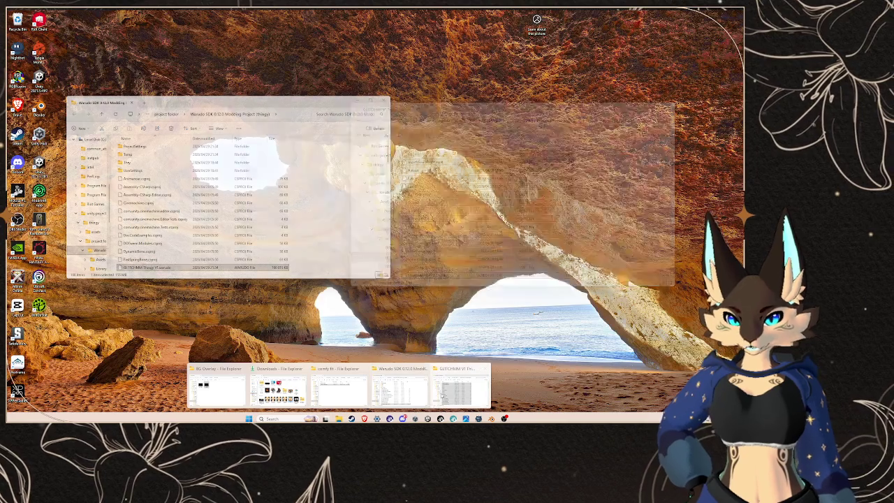
{"action": "scroll", "coordinate": [520, 203], "scroll_direction": "down", "scroll_amount": 3}
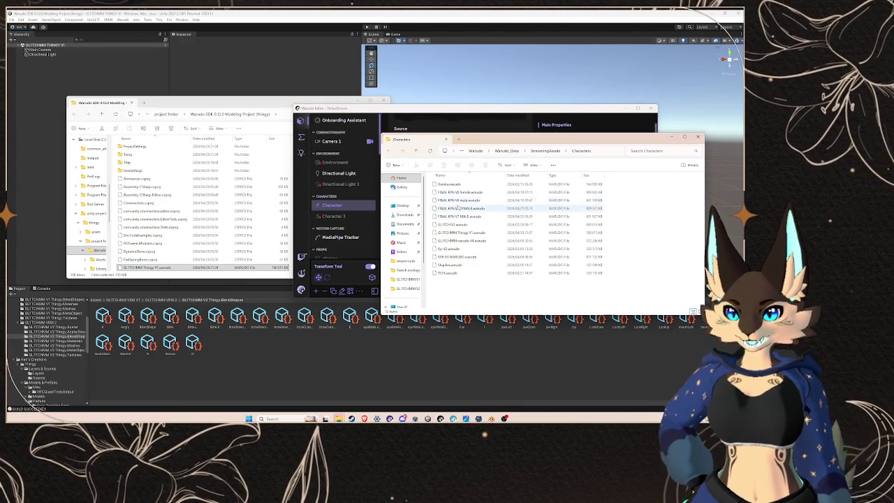
{"action": "mouse_move", "coordinate": [174, 267]}
{"action": "left_mouse_down"}
{"action": "mouse_move", "coordinate": [481, 251]}
{"action": "mouse_move", "coordinate": [511, 300]}
{"action": "left_mouse_up"}
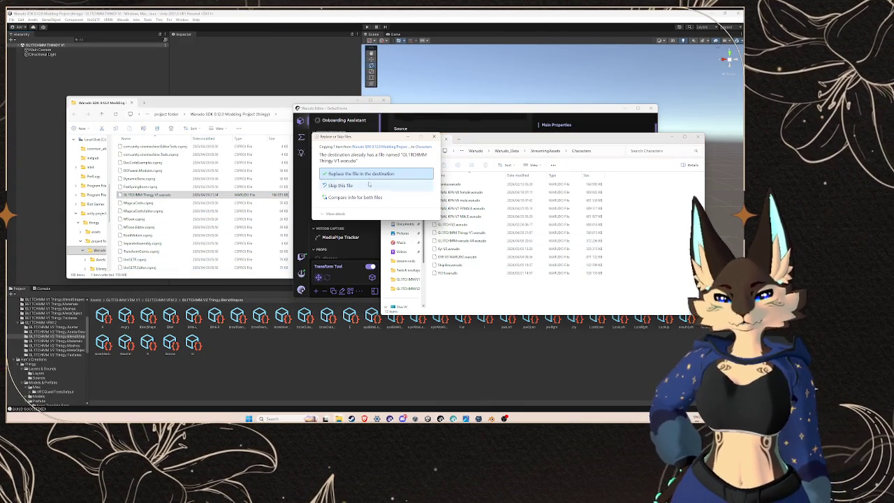
{"action": "left_click", "coordinate": [370, 173]}
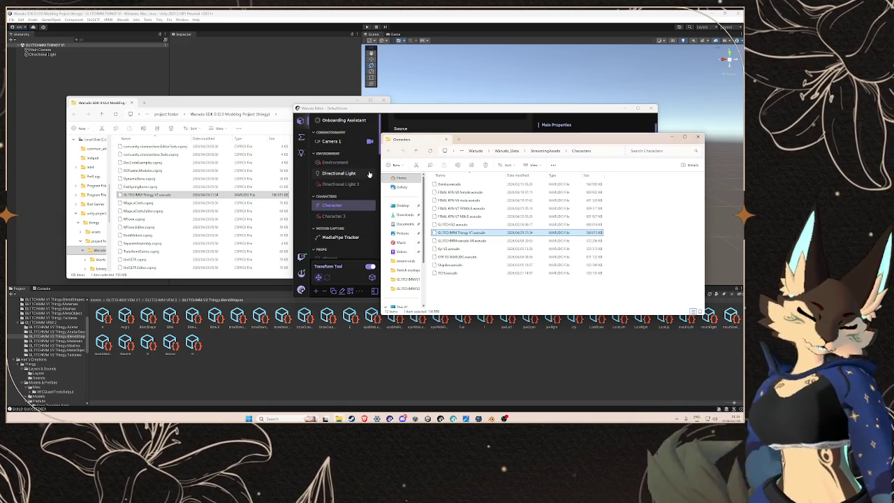
- Set the Character Source to GLITCHMM Thingy V1 in the Warudo editor
{"action": "left_click", "coordinate": [333, 204]}
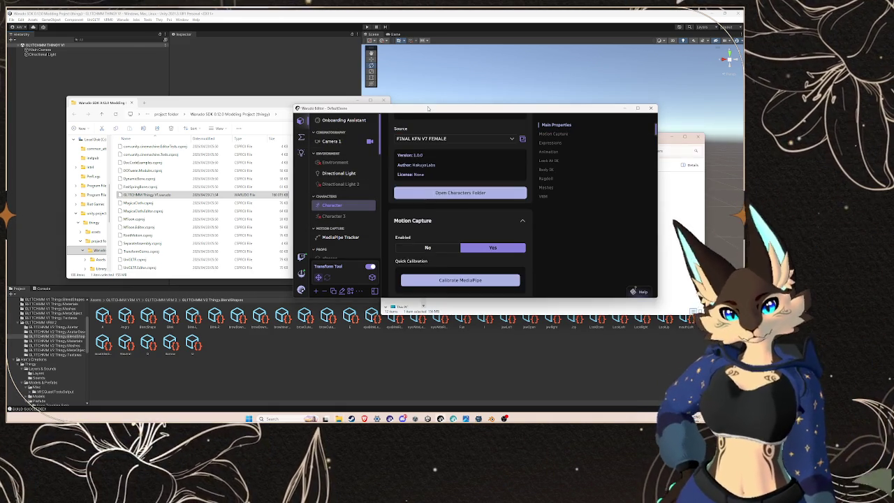
{"action": "left_click", "coordinate": [441, 139]}
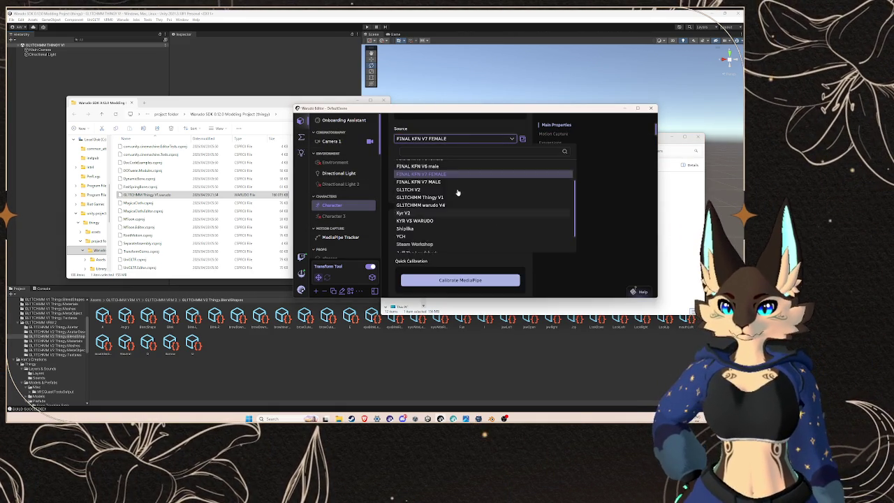
{"action": "left_click", "coordinate": [454, 203]}
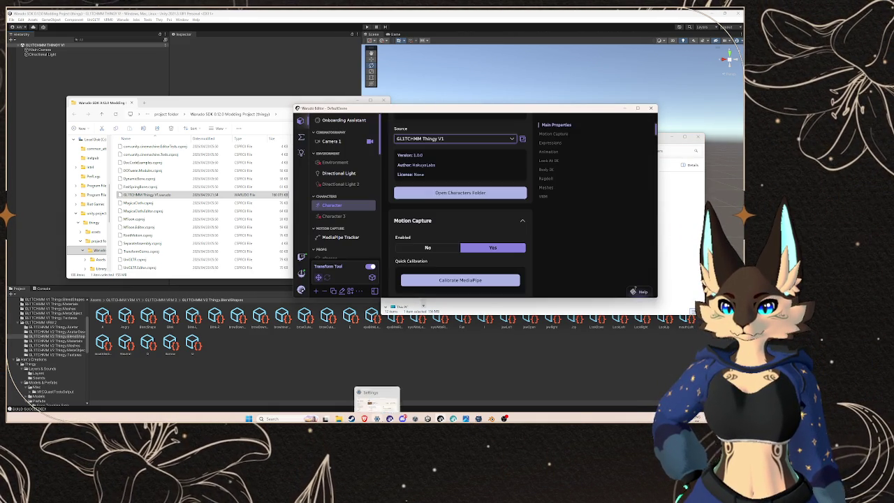
{"action": "left_click", "coordinate": [377, 418]}
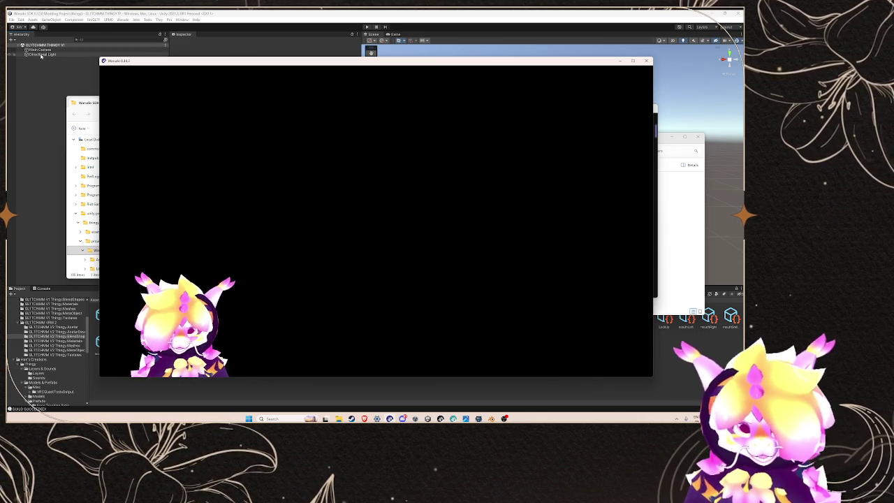
- Check the loaded GLITCHMM avatar in Warudo's main window, then return to Unity
{"action": "scroll", "coordinate": [76, 374], "scroll_direction": "up", "scroll_amount": 5}
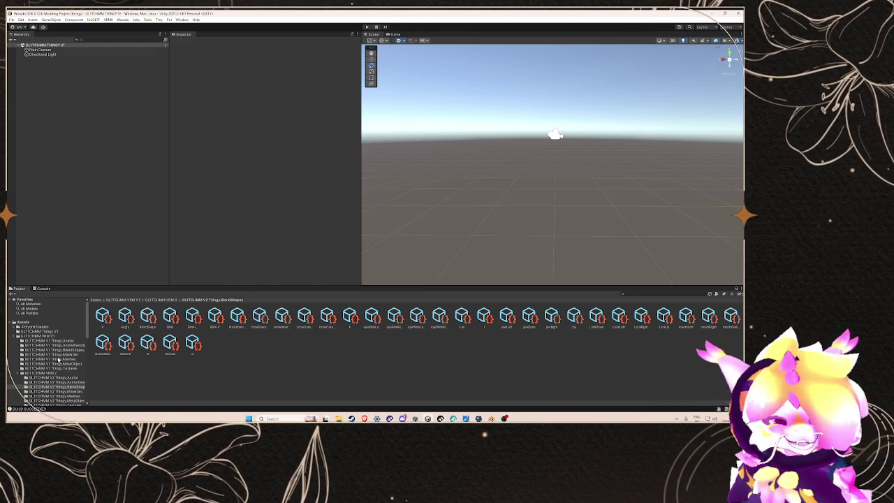
- Add the Thingy prefab to the scene and frame its expanded Character object
{"action": "scroll", "coordinate": [56, 365], "scroll_direction": "down", "scroll_amount": 5}
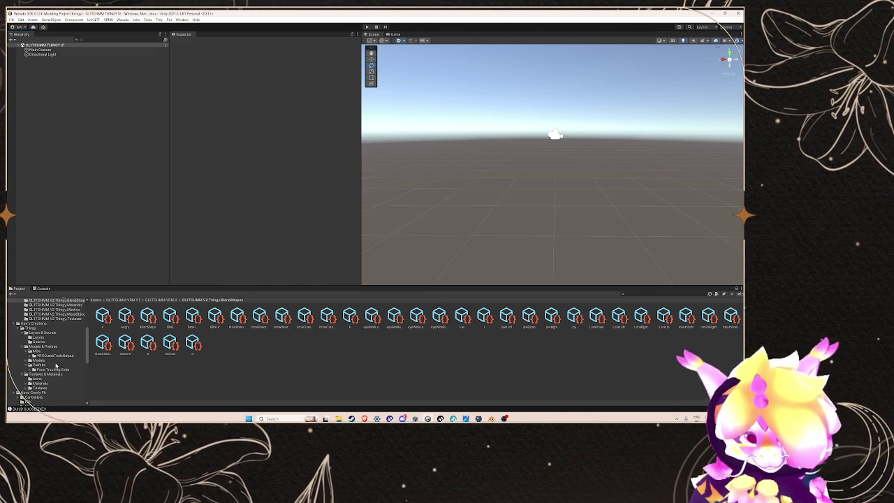
{"action": "left_click", "coordinate": [44, 328]}
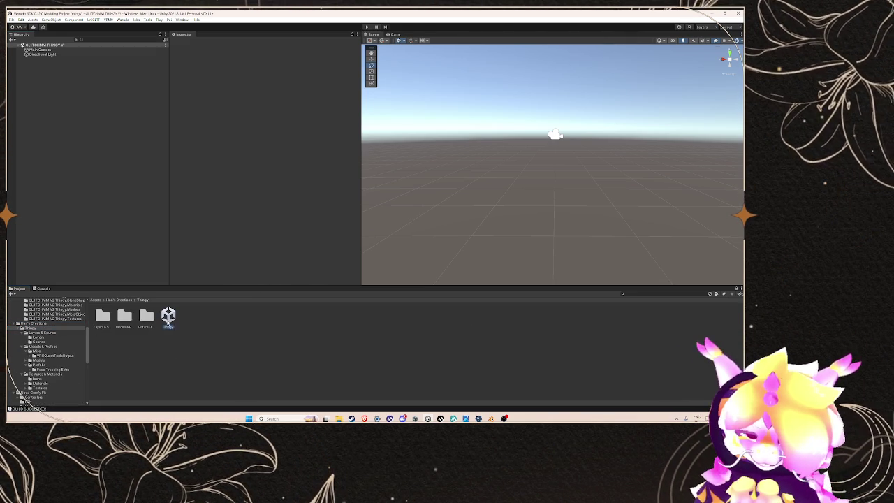
{"action": "left_click_drag", "start_coordinate": [69, 165], "coordinate": [67, 162]}
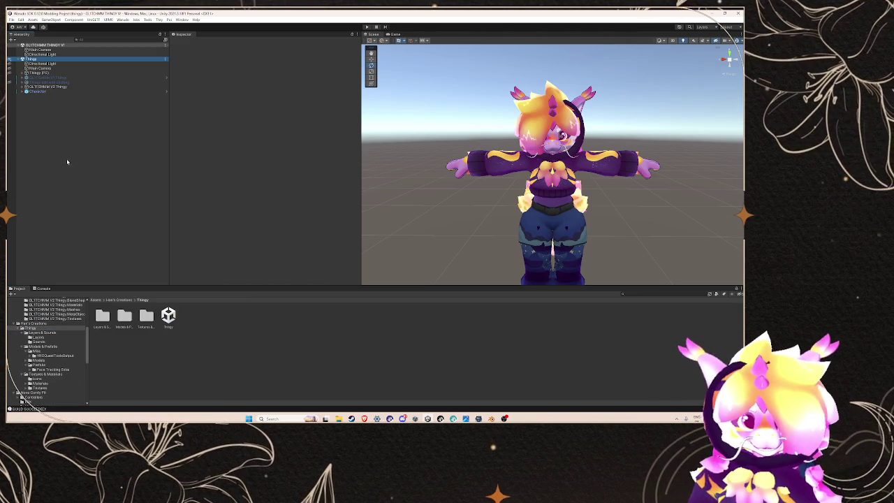
{"action": "left_click", "coordinate": [35, 95]}
{"action": "left_click", "coordinate": [26, 92]}
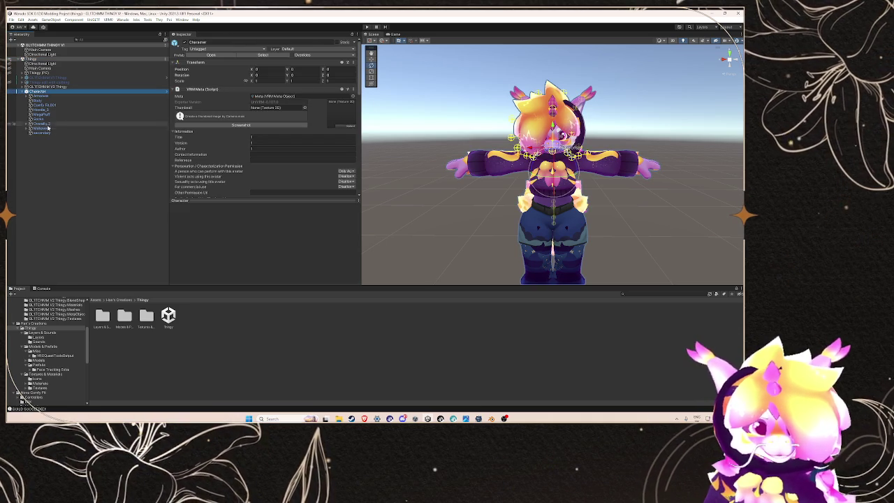
{"action": "key", "text": "f"}
{"action": "scroll", "coordinate": [572, 166], "scroll_direction": "up", "scroll_amount": 5}
{"action": "scroll", "coordinate": [572, 166], "scroll_direction": "down", "scroll_amount": 5}
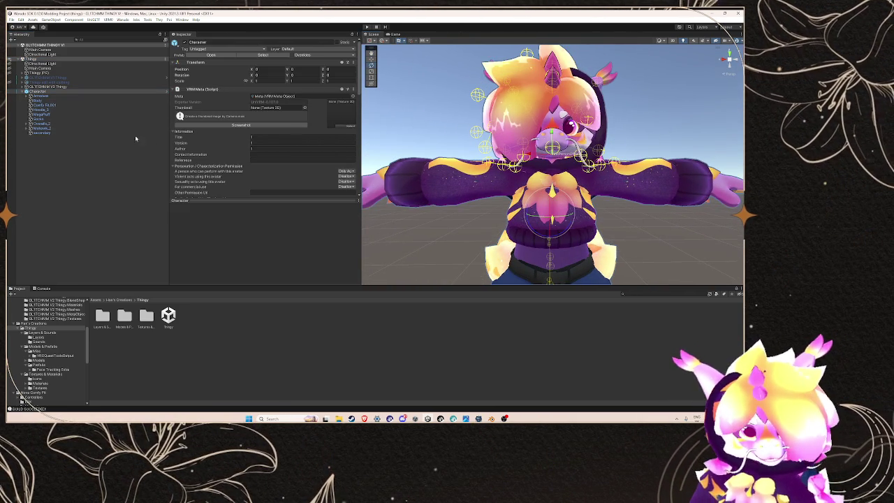
{"action": "scroll", "coordinate": [279, 137], "scroll_direction": "down", "scroll_amount": 5}
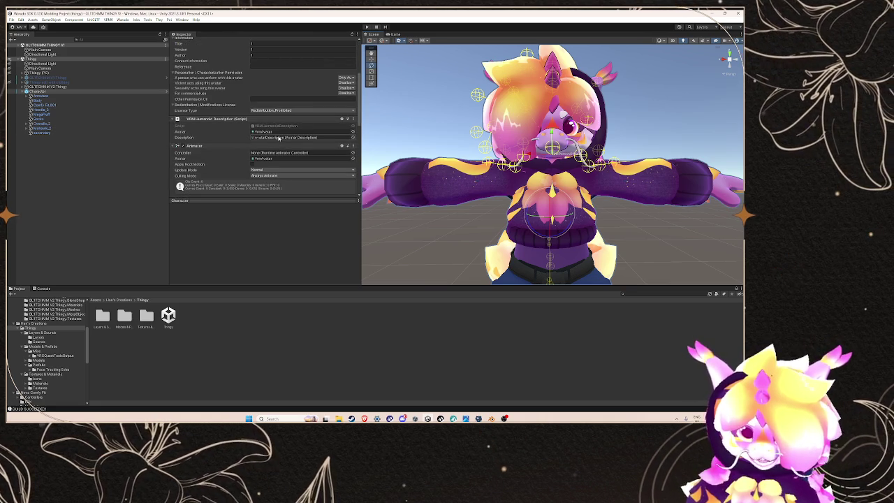
{"action": "scroll", "coordinate": [278, 139], "scroll_direction": "down", "scroll_amount": 3}
{"action": "scroll", "coordinate": [277, 141], "scroll_direction": "down", "scroll_amount": 2}
- Inspect the blend shape asset and avatar components, then deactivate GLITCHMM V3 Thingy
{"action": "left_click", "coordinate": [337, 136]}
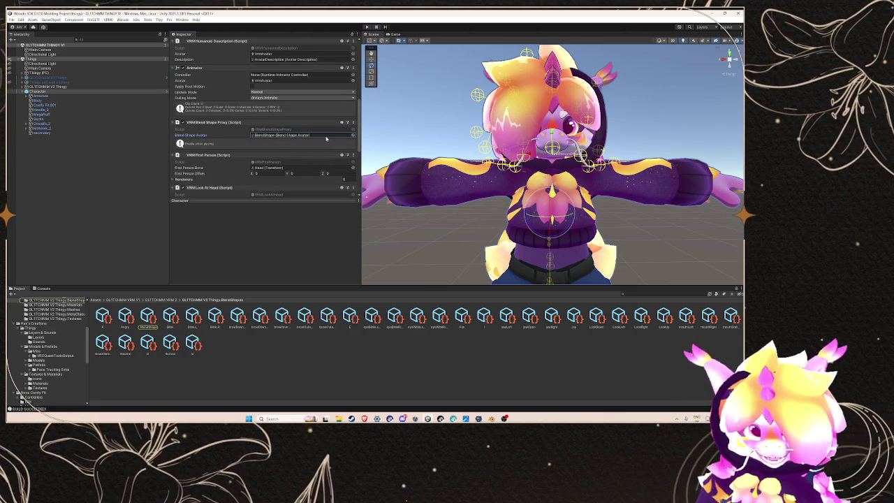
{"action": "left_click", "coordinate": [28, 87]}
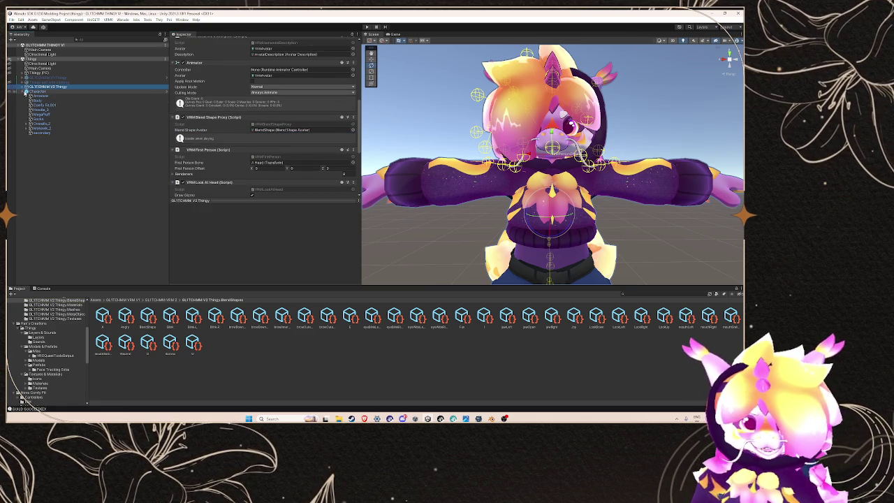
{"action": "left_click", "coordinate": [26, 91]}
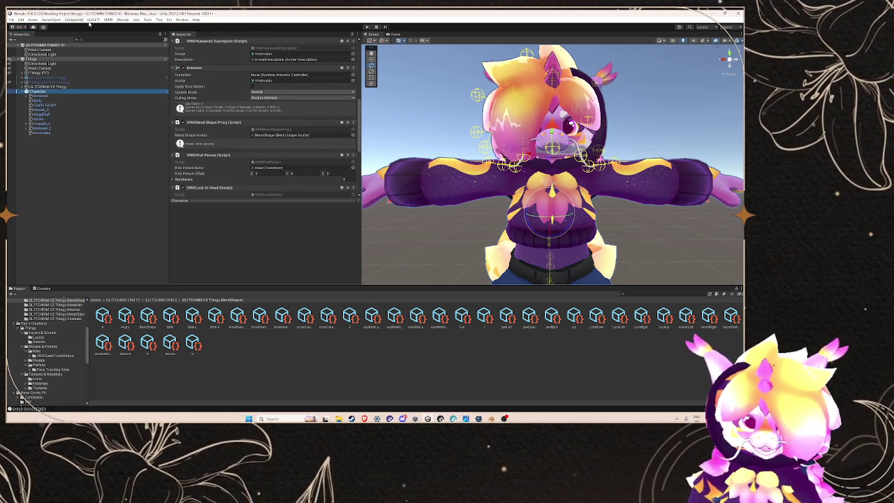
{"action": "left_click", "coordinate": [14, 86]}
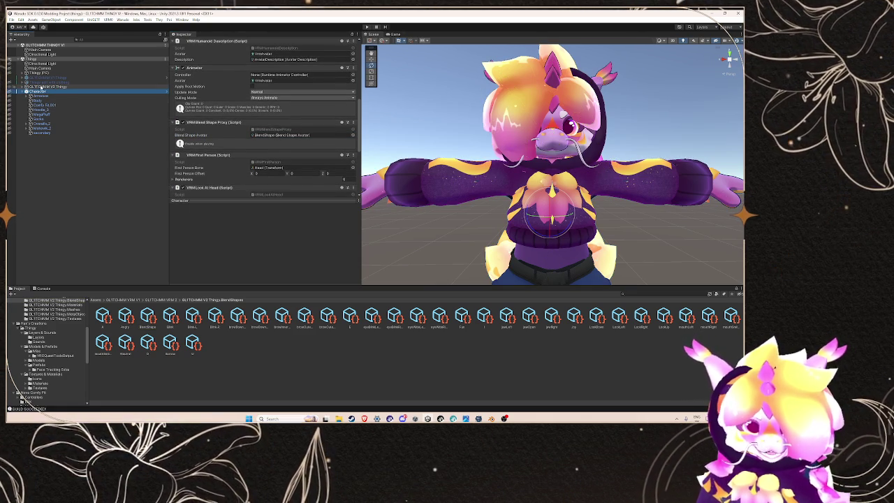
{"action": "left_click", "coordinate": [8, 86]}
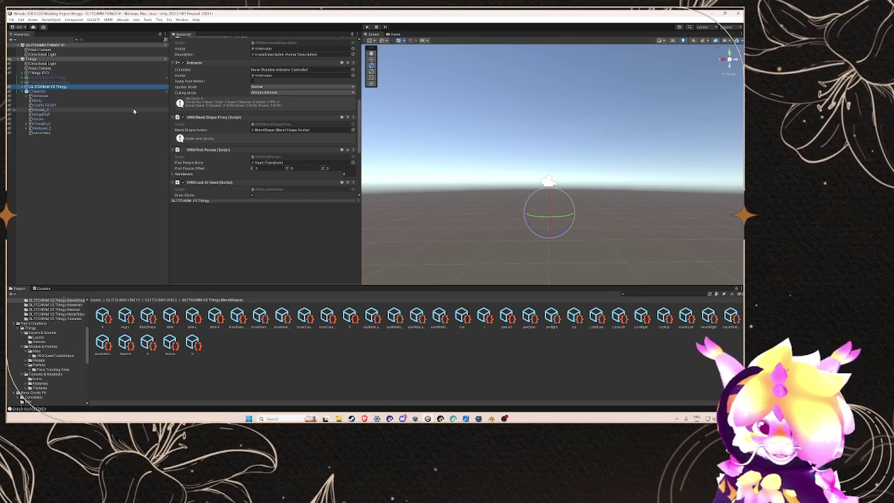
- Make Thingy edit with clothing visible and orbit around to inspect it
{"action": "left_click", "coordinate": [75, 83]}
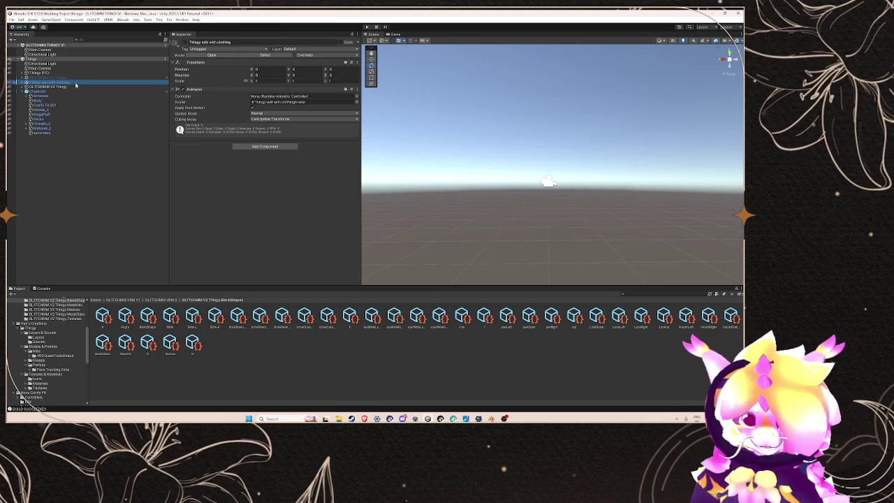
{"action": "left_click", "coordinate": [175, 42]}
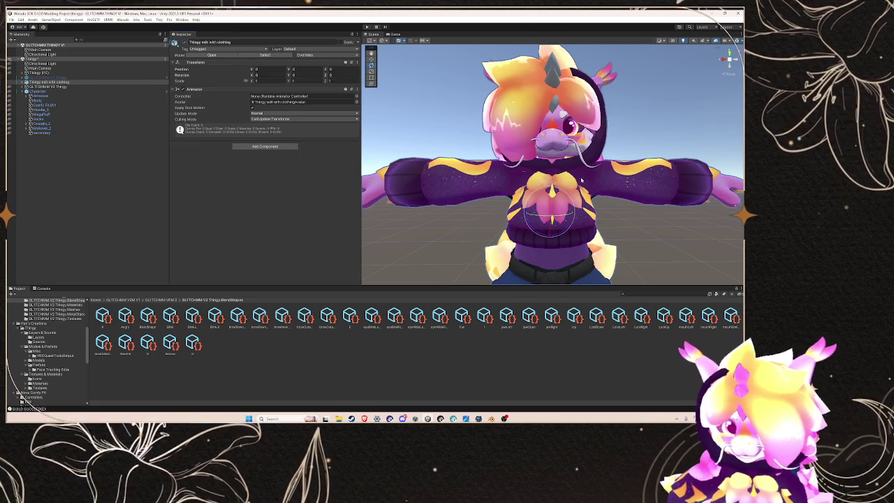
{"action": "scroll", "coordinate": [586, 178], "scroll_direction": "up", "scroll_amount": 3}
{"action": "left_click_drag", "start_coordinate": [587, 178], "coordinate": [581, 184]}
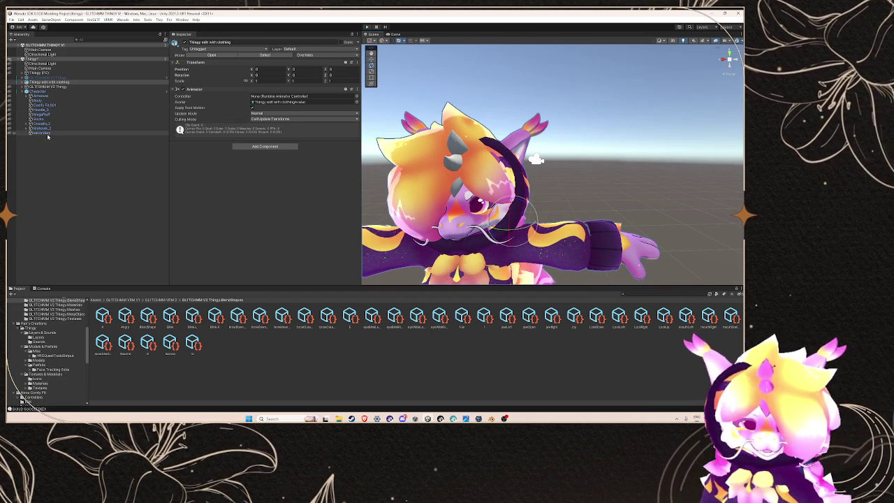
- Delete the Character object, hide Thingy edit with clothing again, and select GLITCHMM V2 Thingy
{"action": "left_click", "coordinate": [136, 90]}
{"action": "right_click", "coordinate": [61, 91]}
{"action": "left_click", "coordinate": [77, 135]}
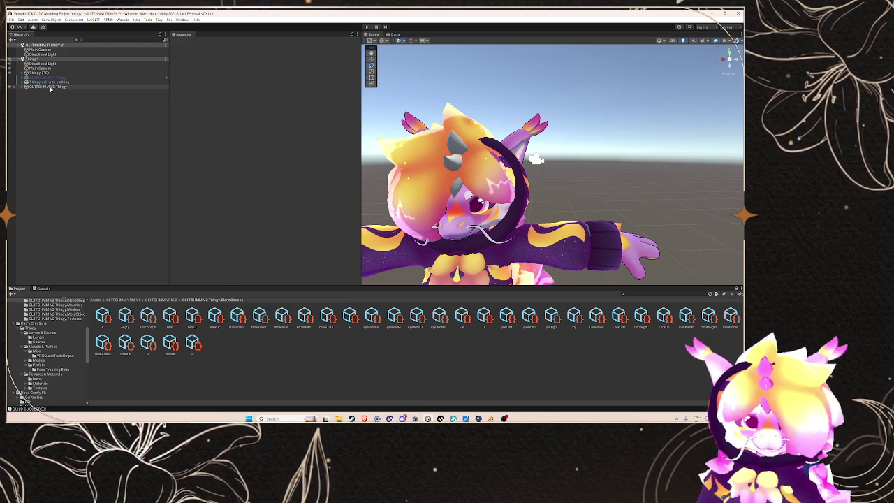
{"action": "left_click", "coordinate": [49, 81]}
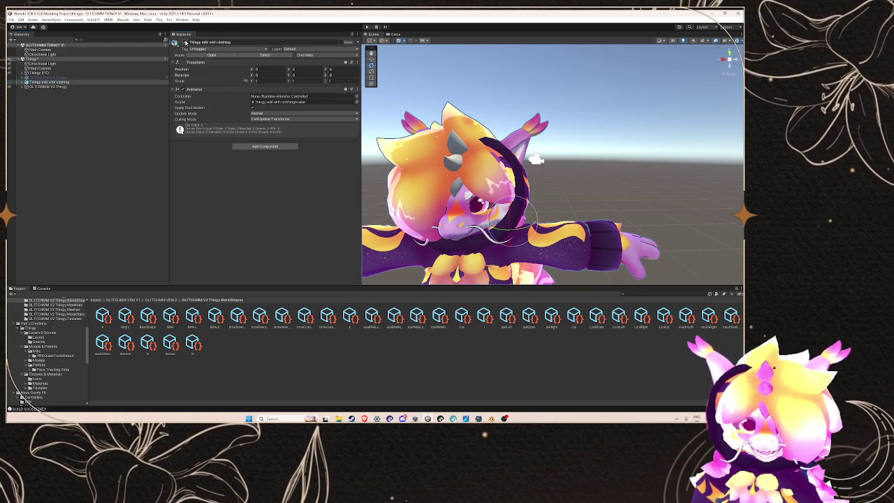
{"action": "left_click", "coordinate": [185, 42]}
{"action": "left_click", "coordinate": [77, 86]}
{"action": "right_click", "coordinate": [94, 90]}
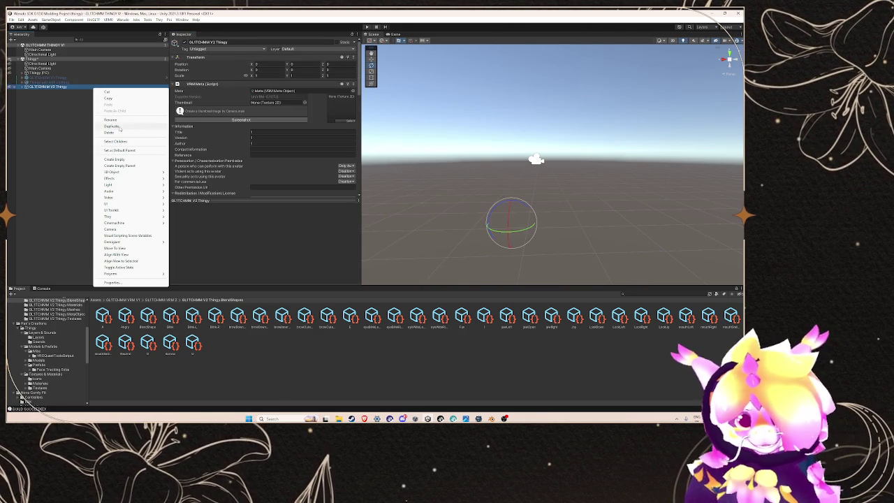
- Duplicate GLITCHMM V2 Thingy and create a new Warudo mod named GLITCHMM Thingy V2
{"action": "left_click", "coordinate": [112, 126]}
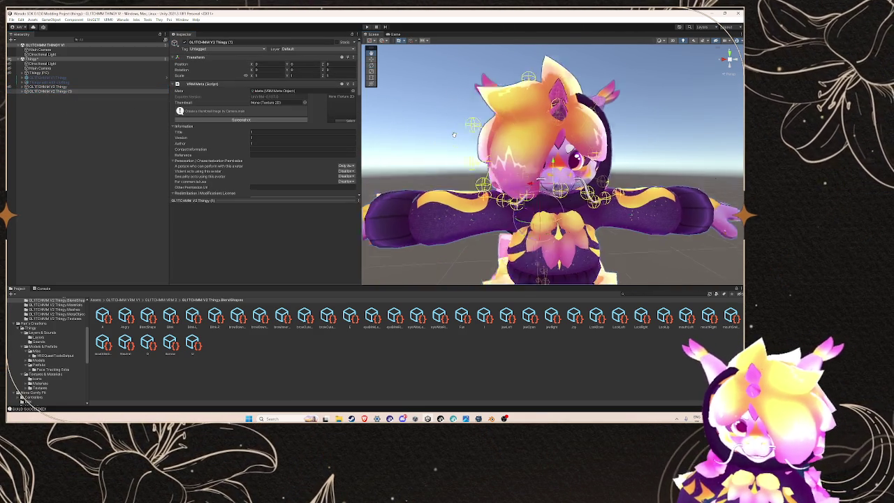
{"action": "left_click", "coordinate": [124, 20]}
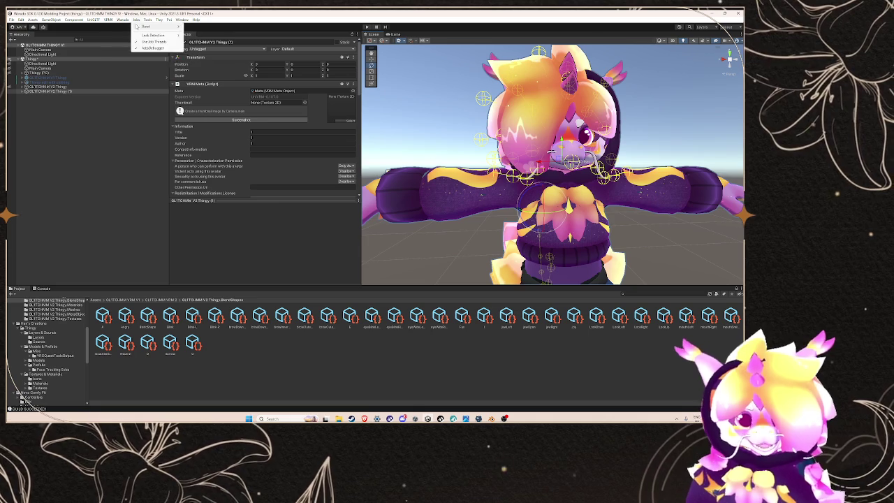
{"action": "left_click", "coordinate": [143, 26]}
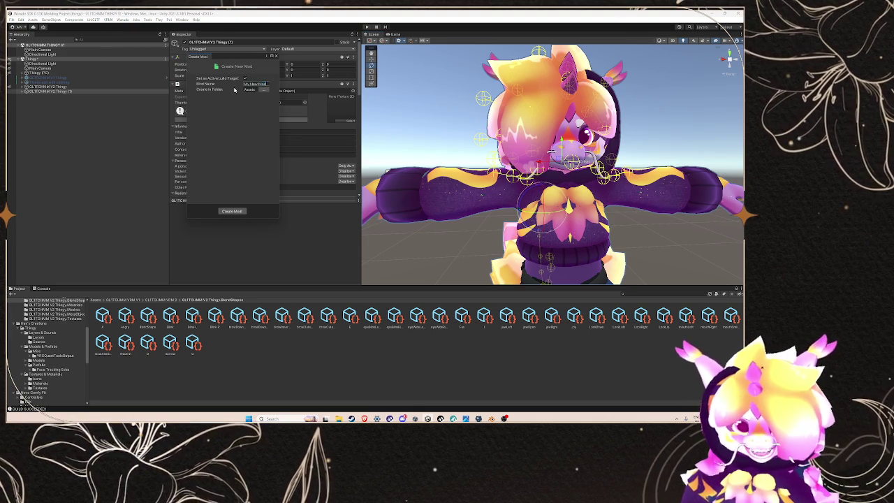
{"action": "left_click", "coordinate": [264, 84]}
{"action": "key", "text": "ctrl+v"}
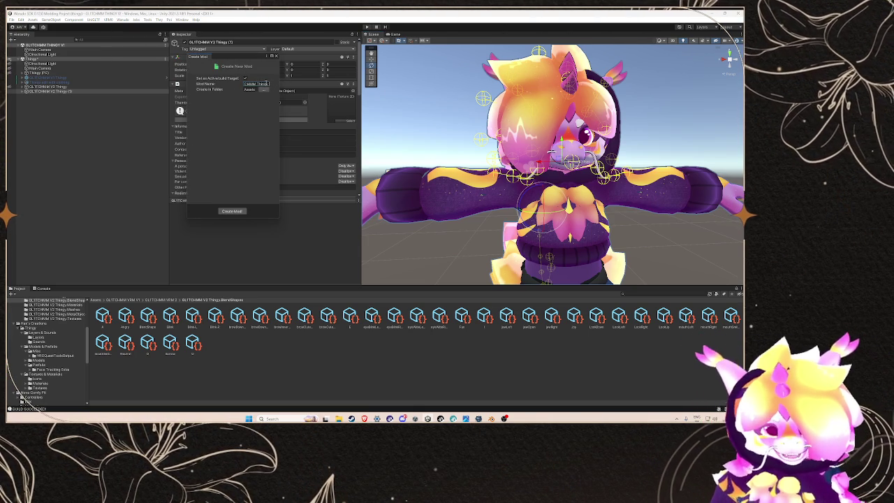
{"action": "left_click", "coordinate": [234, 211]}
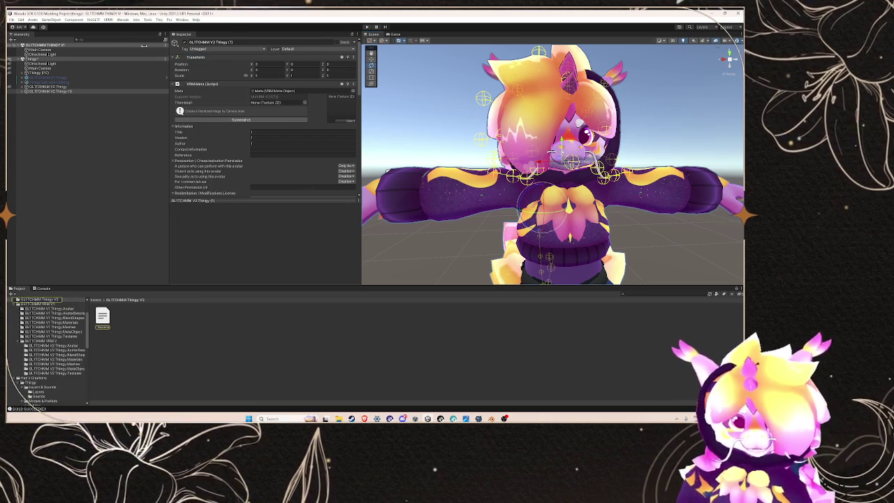
- Set up the duplicate as the mod's character, then start Build Mod and save the scene
{"action": "left_click", "coordinate": [123, 20]}
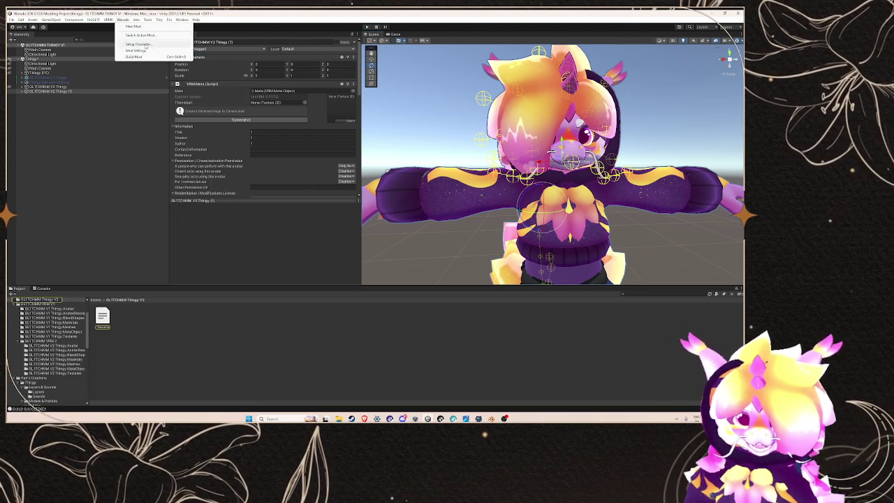
{"action": "left_click", "coordinate": [145, 45]}
{"action": "left_click", "coordinate": [194, 68]}
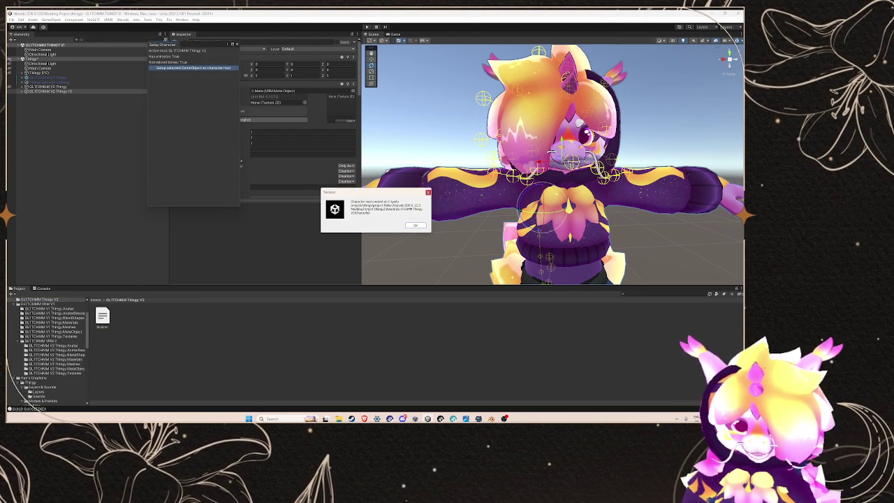
{"action": "left_click", "coordinate": [416, 225]}
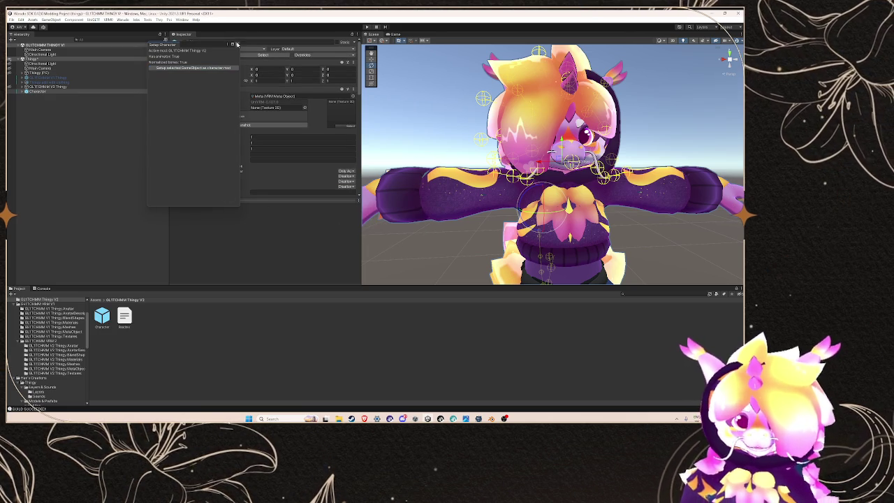
{"action": "left_click", "coordinate": [123, 19]}
{"action": "left_click", "coordinate": [136, 56]}
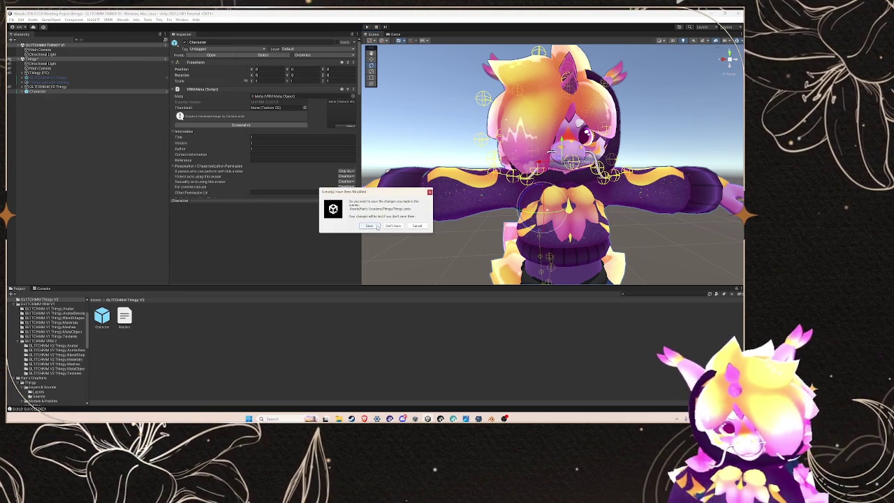
{"action": "left_click", "coordinate": [375, 225]}
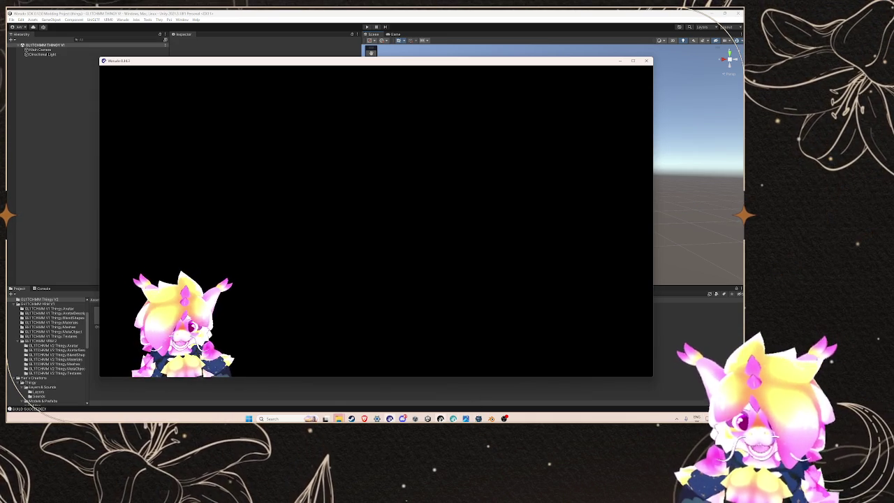
- In the Blueprints tab, change the blendshape node's mesh to Hoodie_3 and view the avatar
{"action": "mouse_move", "coordinate": [440, 419]}
{"action": "left_click", "coordinate": [411, 374]}
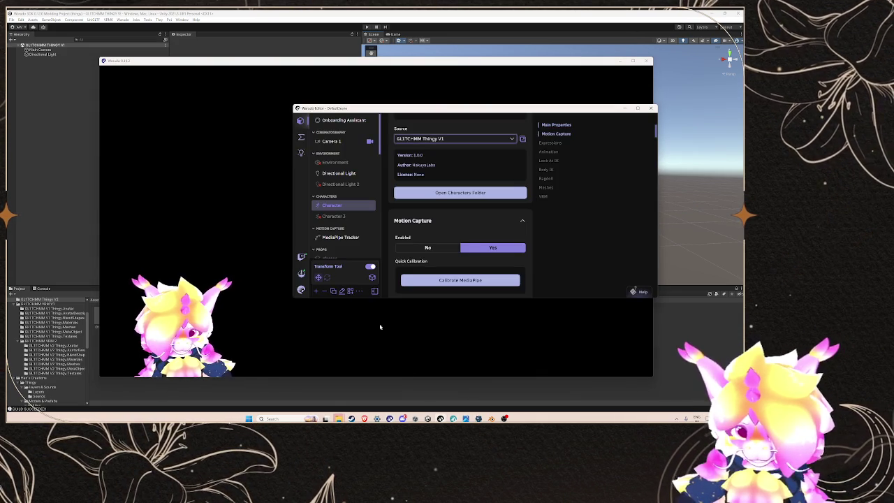
{"action": "left_click", "coordinate": [300, 136]}
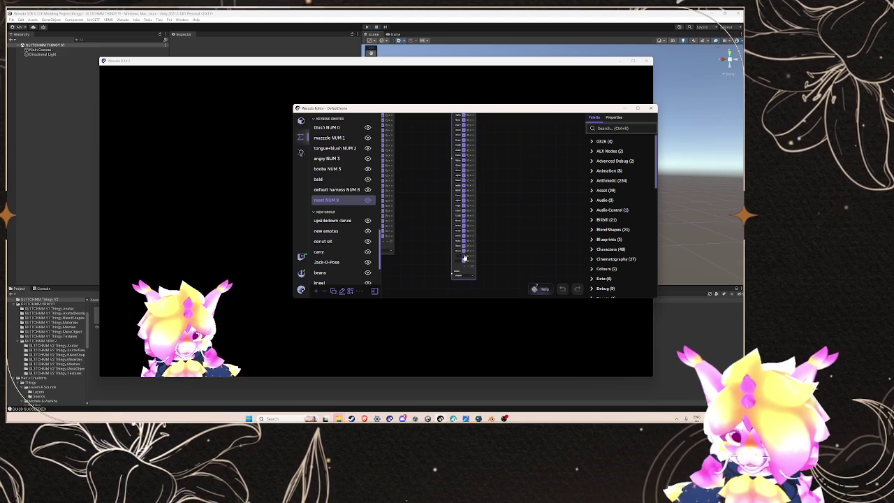
{"action": "left_click", "coordinate": [464, 180]}
{"action": "left_click", "coordinate": [475, 210]}
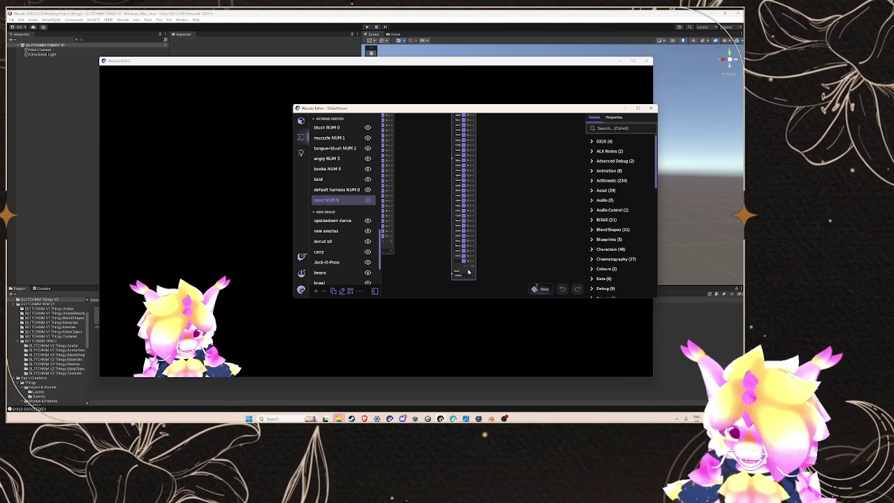
{"action": "left_click", "coordinate": [245, 235]}
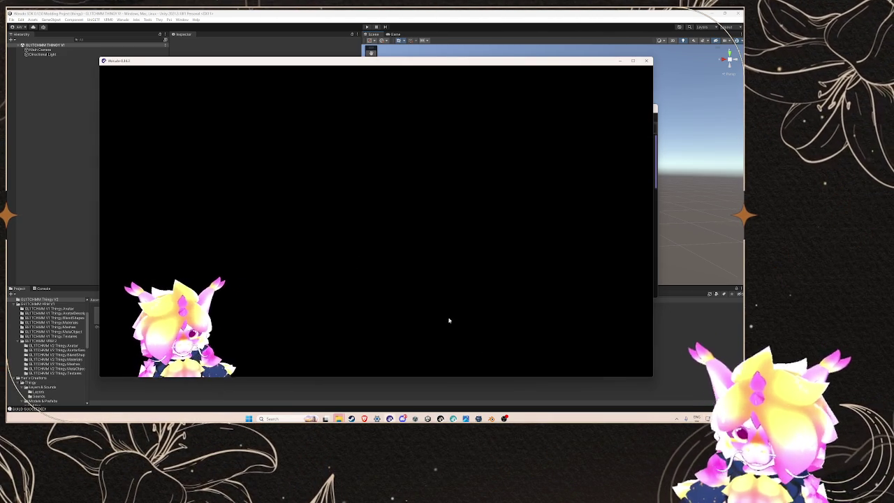
- Pick another mesh for the node, recheck the avatar, and leave the GLITCHMM Thingy V1 source unchanged
{"action": "key", "text": "alt+Tab"}
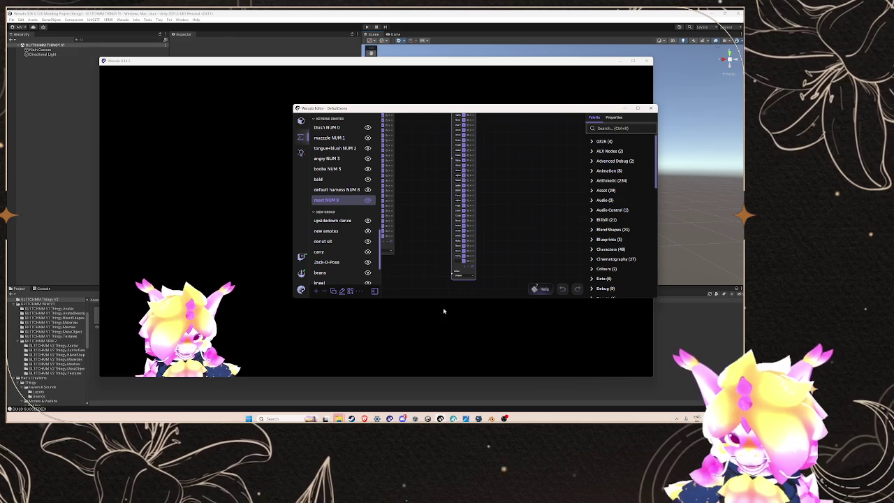
{"action": "left_click", "coordinate": [464, 180]}
{"action": "left_click", "coordinate": [475, 202]}
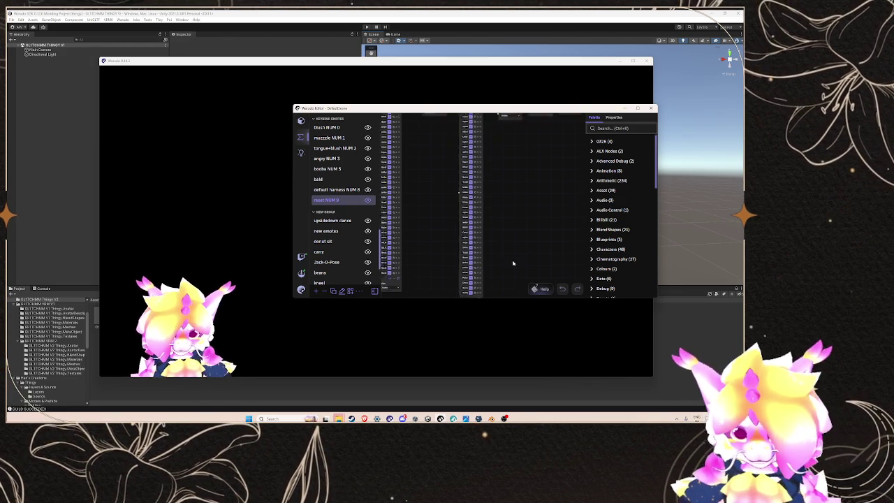
{"action": "left_click", "coordinate": [187, 224]}
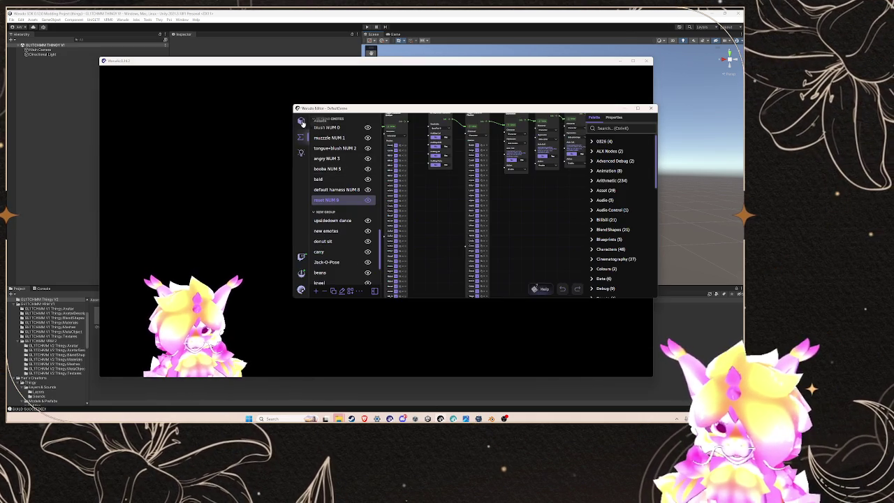
{"action": "left_click", "coordinate": [453, 165]}
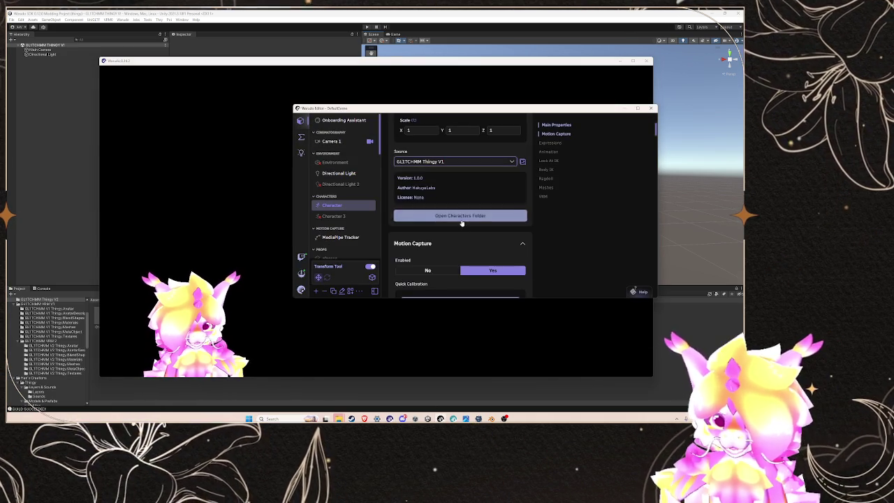
- Move GLITCHMM Thingy V2.warudo from the SDK project folder into Warudo's Characters folder
{"action": "mouse_move", "coordinate": [338, 418]}
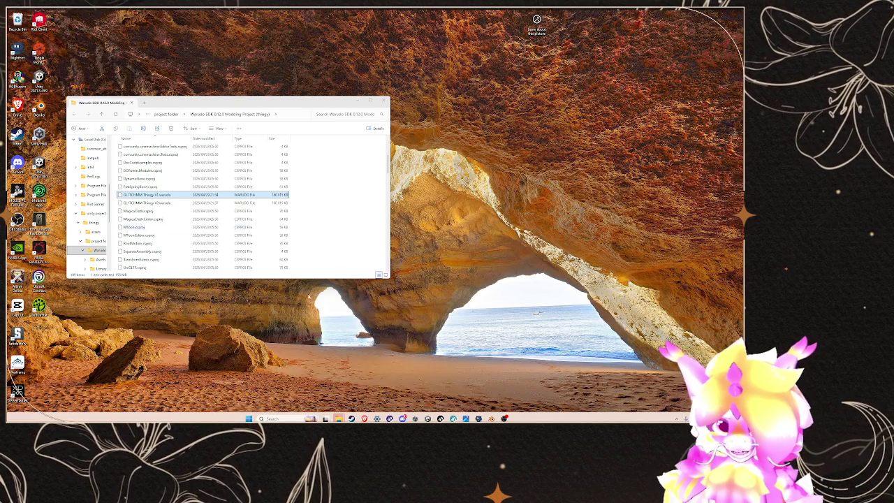
{"action": "left_click", "coordinate": [363, 391]}
{"action": "left_click", "coordinate": [169, 203]}
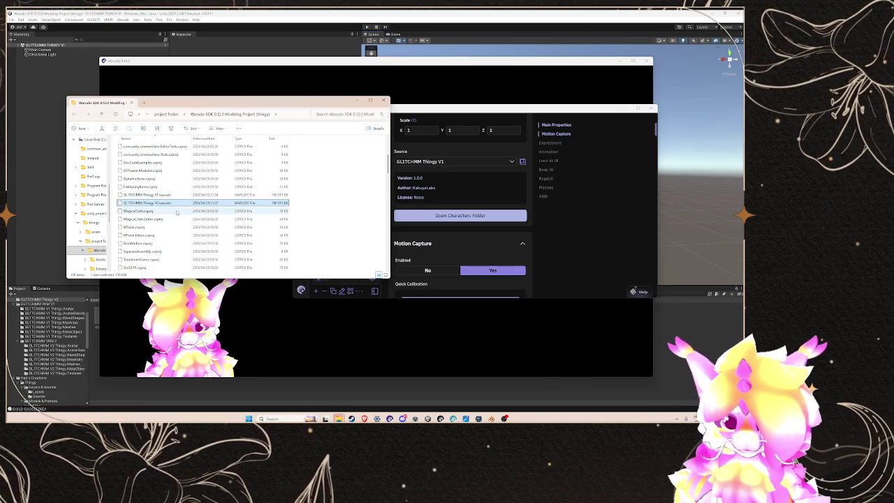
{"action": "mouse_move", "coordinate": [338, 418]}
{"action": "left_click", "coordinate": [391, 391]}
{"action": "mouse_move", "coordinate": [169, 203]}
{"action": "left_mouse_down"}
{"action": "mouse_move", "coordinate": [515, 293]}
{"action": "mouse_move", "coordinate": [507, 290]}
{"action": "left_mouse_up"}
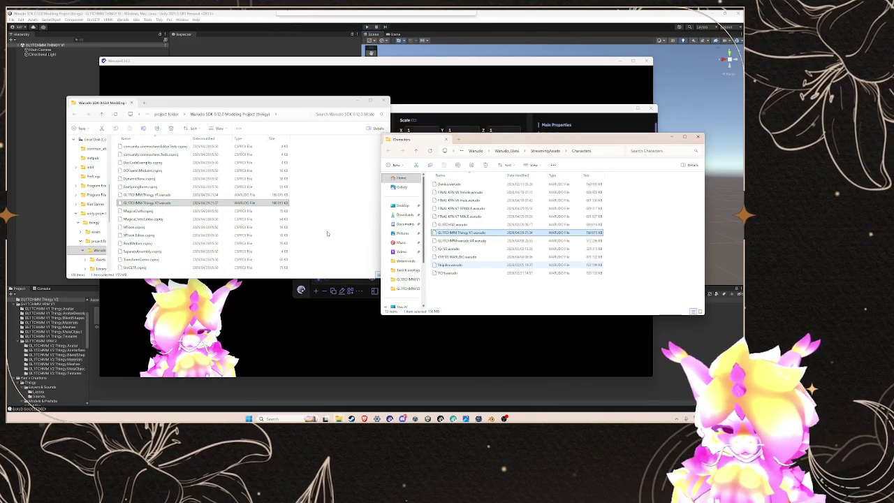
{"action": "left_click", "coordinate": [120, 195]}
- Delete the old GLITCHMM Thingy V1 and V2 mod files from the project folder
{"action": "left_click", "coordinate": [169, 203], "text": "shift"}
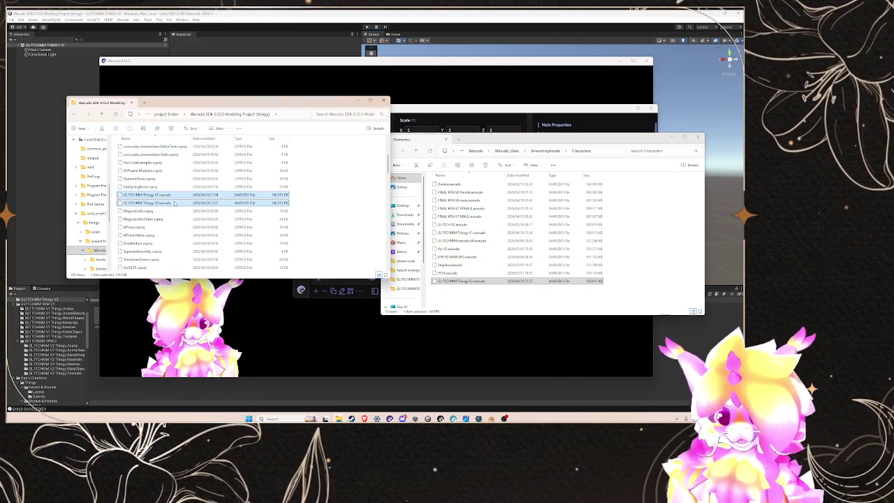
{"action": "key", "text": "Delete"}
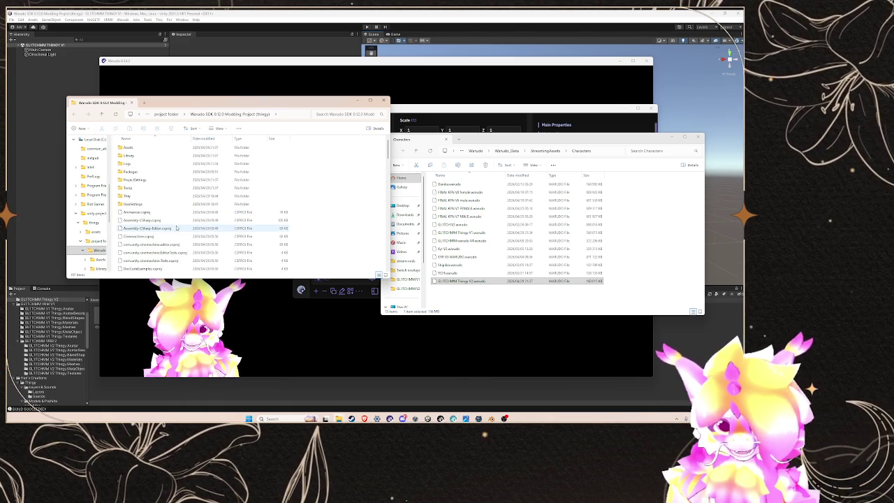
{"action": "left_click", "coordinate": [365, 312]}
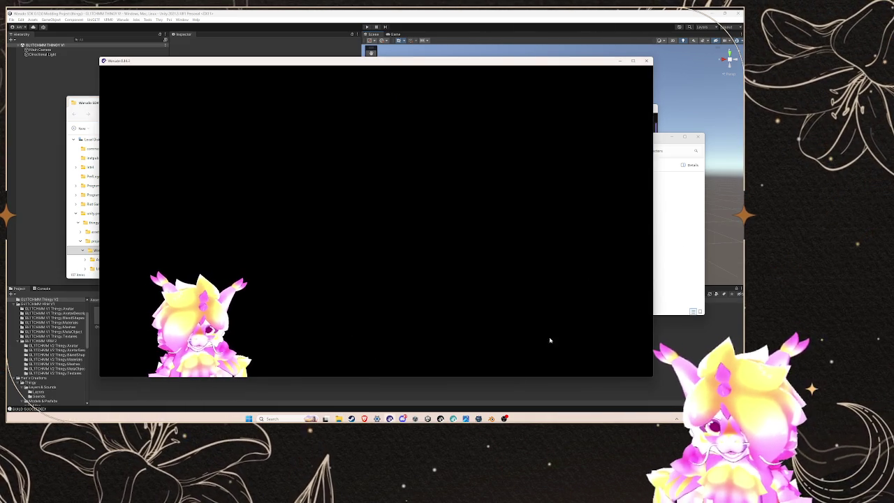
- Confirm the GLITCHMM Thingy V2 character source, view the avatar, then switch to Unity's Project browser
{"action": "left_click", "coordinate": [446, 161]}
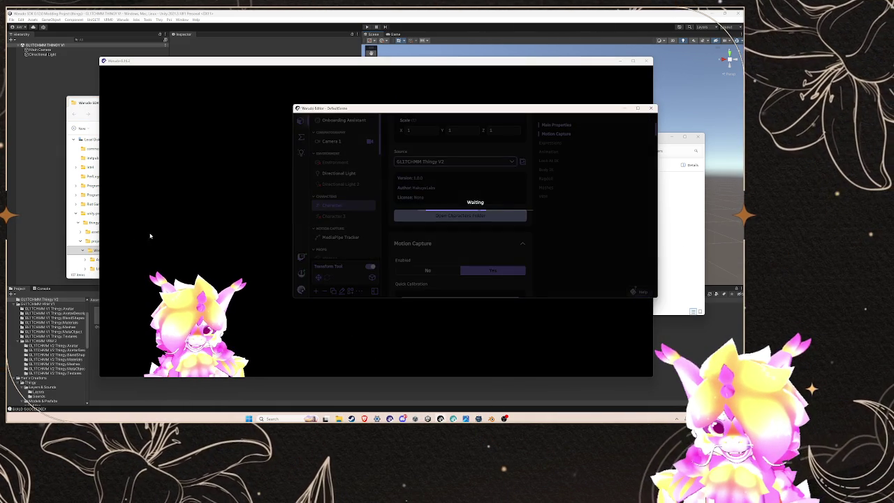
{"action": "left_click", "coordinate": [199, 231]}
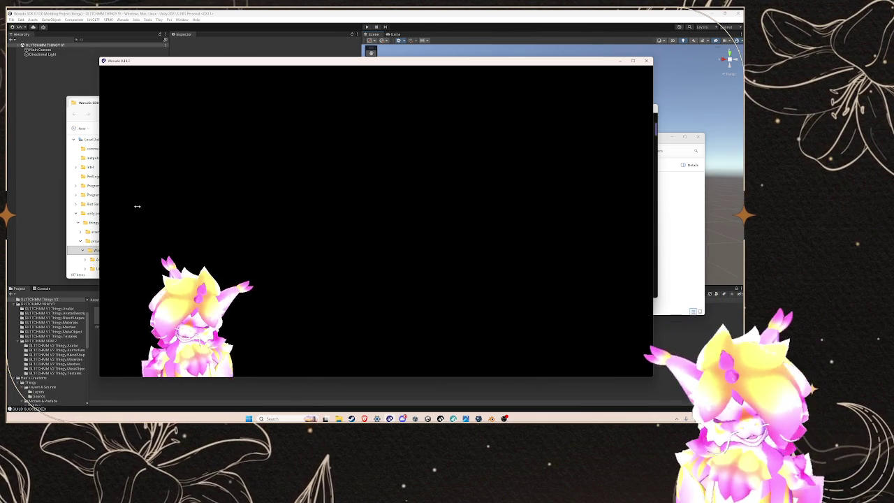
{"action": "left_click", "coordinate": [43, 288]}
{"action": "left_click", "coordinate": [19, 287]}
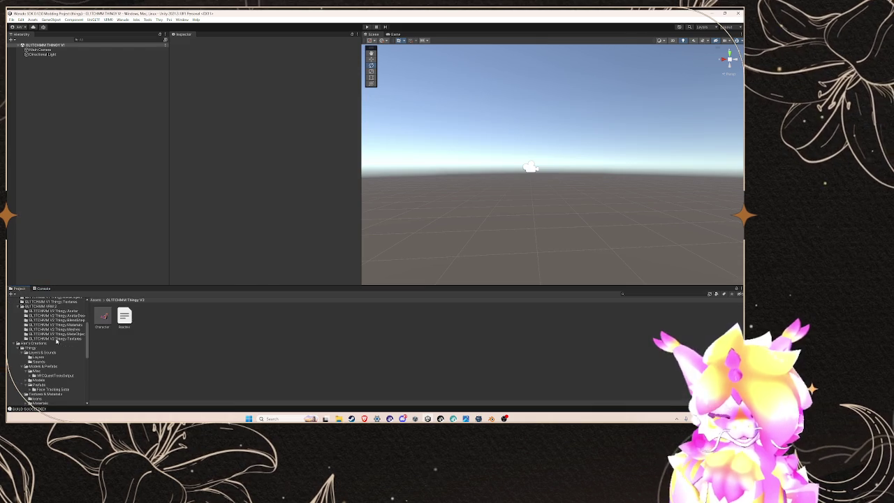
- Browse the creations folders, including Nova Comfy Fit and the Thingy textures
{"action": "left_click", "coordinate": [50, 346]}
{"action": "scroll", "coordinate": [51, 347], "scroll_direction": "down", "scroll_amount": 3}
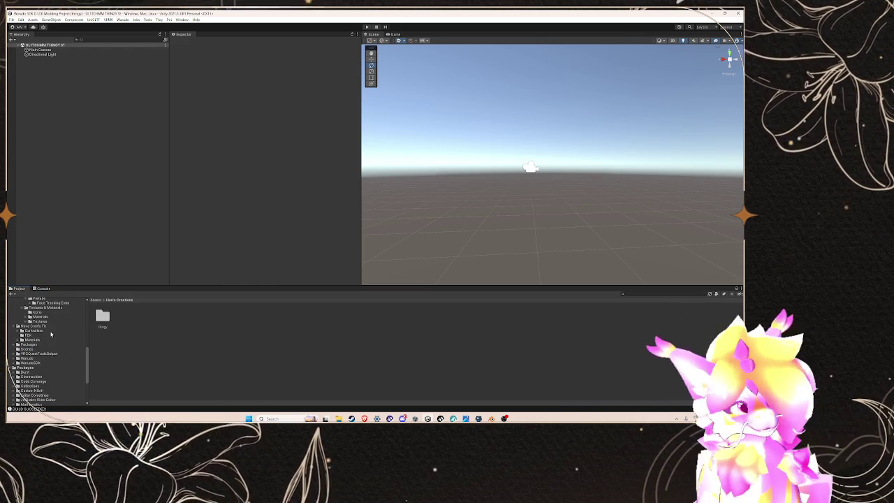
{"action": "left_click", "coordinate": [34, 331]}
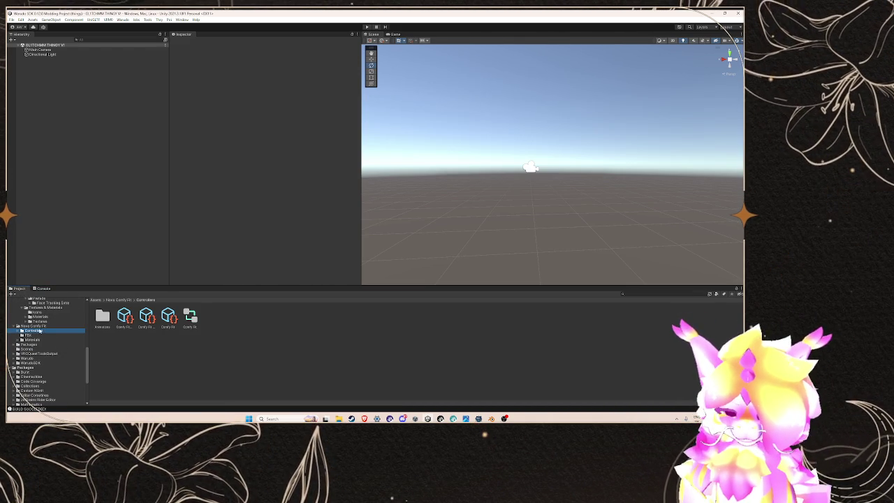
{"action": "left_click", "coordinate": [35, 326]}
{"action": "scroll", "coordinate": [54, 336], "scroll_direction": "up", "scroll_amount": 5}
{"action": "left_click", "coordinate": [56, 325]}
{"action": "left_click", "coordinate": [59, 330]}
{"action": "left_click", "coordinate": [54, 321]}
{"action": "left_click", "coordinate": [54, 326]}
- Drag the Thingy prefab into the scene and select its Character object
{"action": "scroll", "coordinate": [59, 336], "scroll_direction": "up", "scroll_amount": 2}
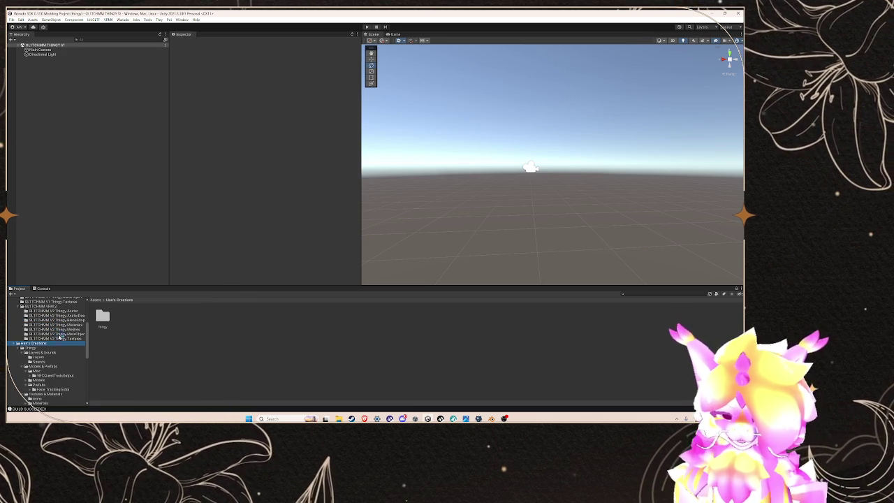
{"action": "left_click", "coordinate": [31, 348]}
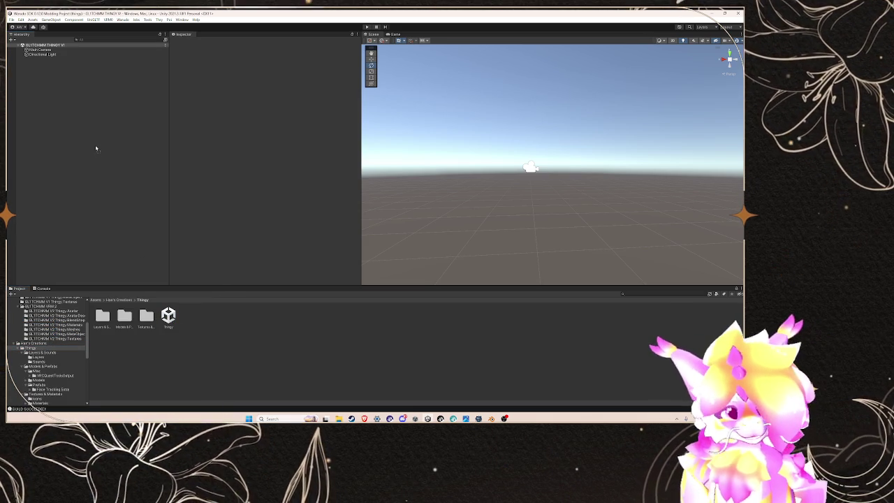
{"action": "left_click_drag", "start_coordinate": [96, 148], "coordinate": [97, 147]}
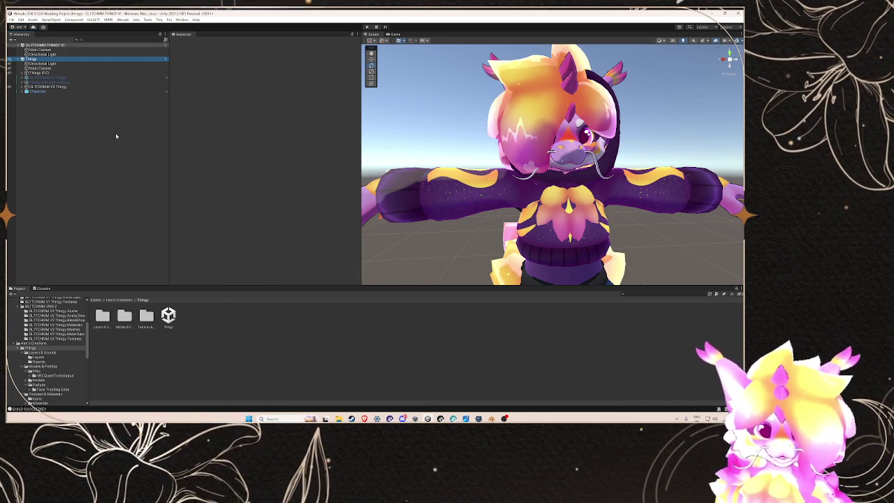
{"action": "left_click", "coordinate": [59, 92]}
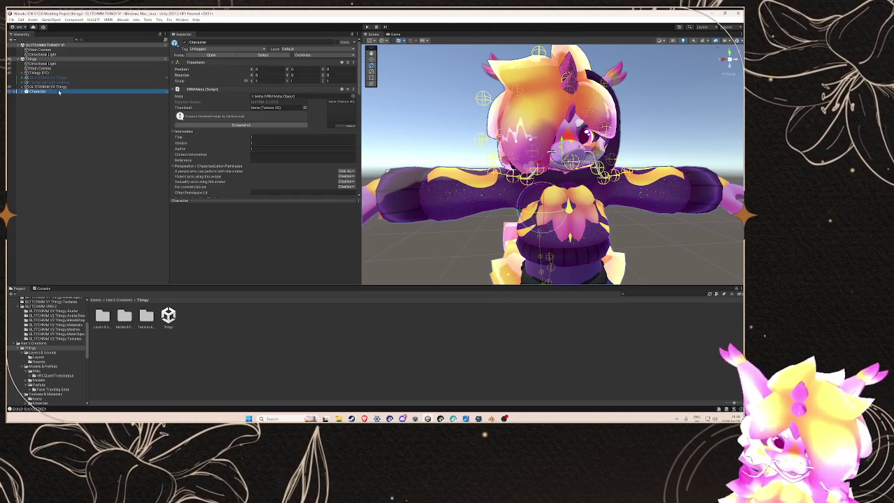
- Ping the Character's Avatar, Description and Blend Shape Avatar references, then open the BlendShapeAvatar clip list
{"action": "scroll", "coordinate": [242, 157], "scroll_direction": "down", "scroll_amount": 9}
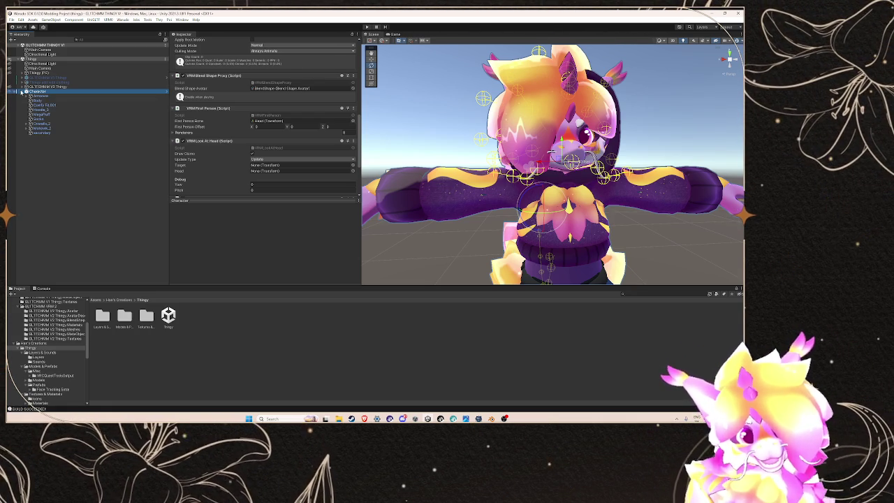
{"action": "scroll", "coordinate": [234, 141], "scroll_direction": "up", "scroll_amount": 3}
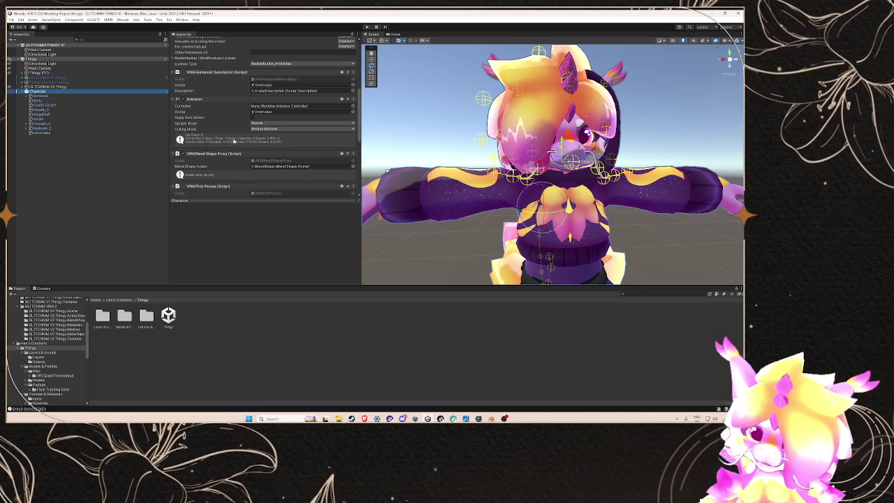
{"action": "left_click", "coordinate": [271, 112]}
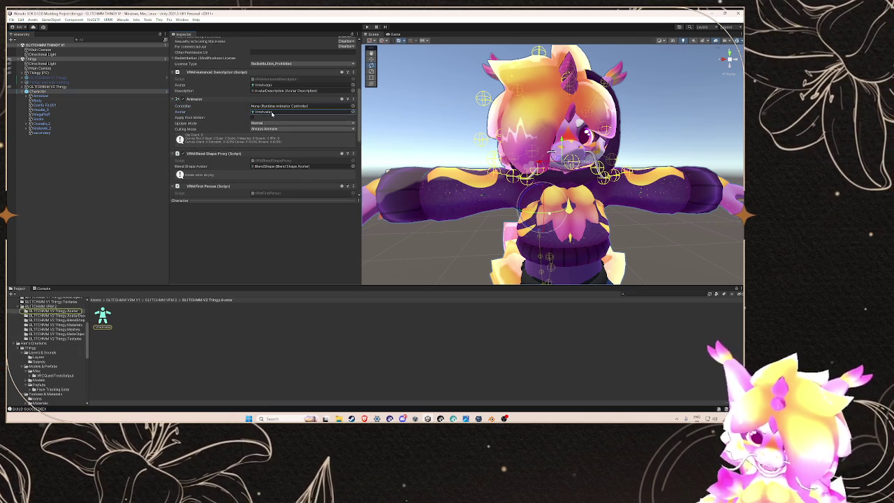
{"action": "left_click", "coordinate": [276, 85]}
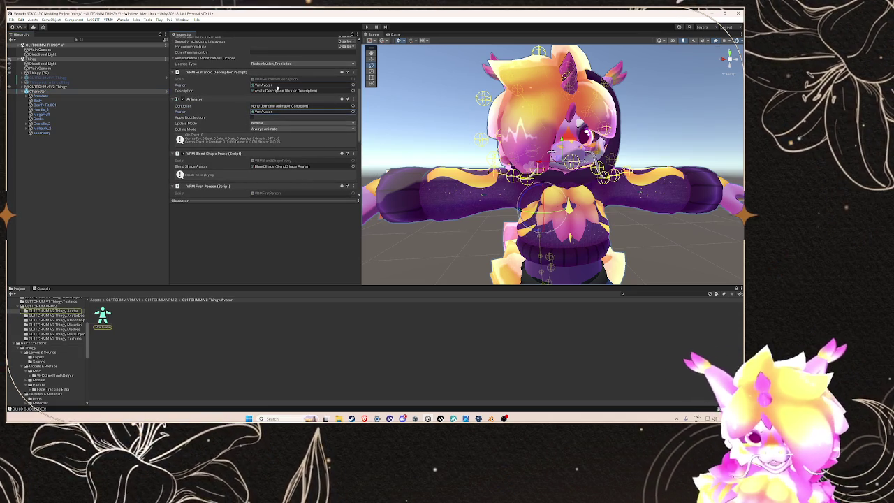
{"action": "left_click", "coordinate": [282, 91]}
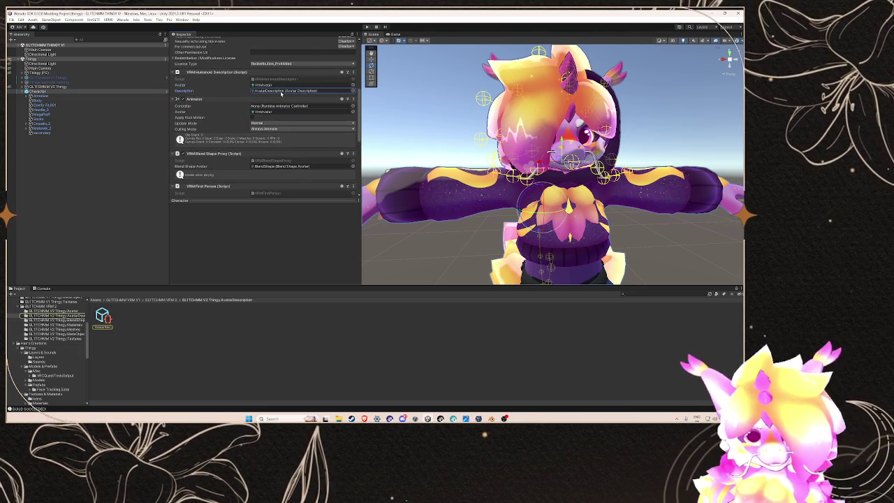
{"action": "left_click", "coordinate": [283, 166]}
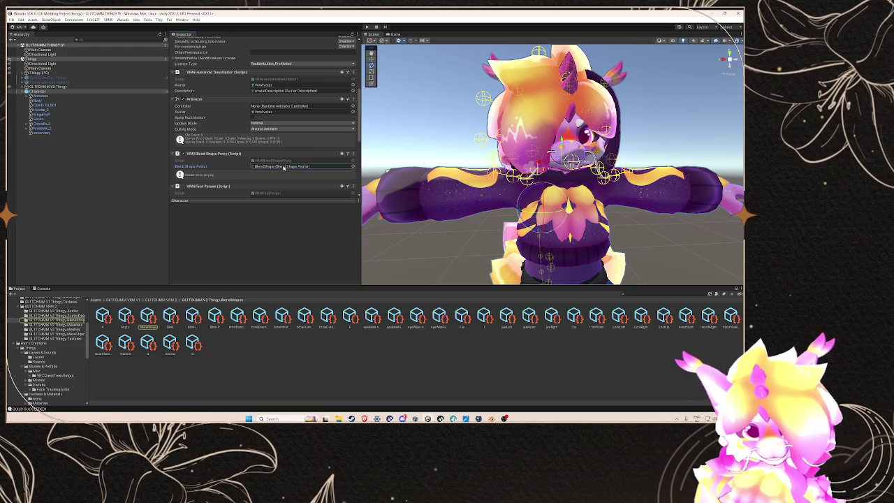
{"action": "double_click", "coordinate": [283, 168]}
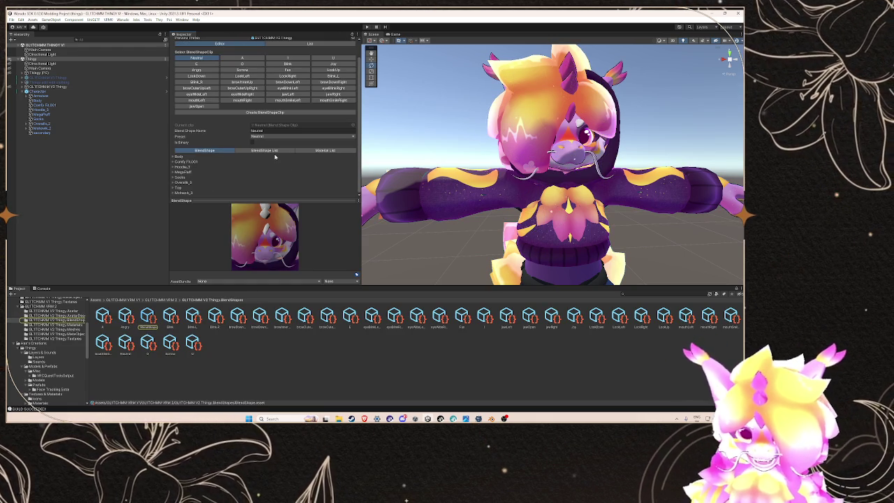
- Turn the preview to the character's front and review the jawOpen clip's JawOpen blendshape value
{"action": "mouse_move", "coordinate": [269, 237]}
{"action": "left_mouse_down"}
{"action": "mouse_move", "coordinate": [258, 241]}
{"action": "mouse_move", "coordinate": [282, 259]}
{"action": "left_mouse_up"}
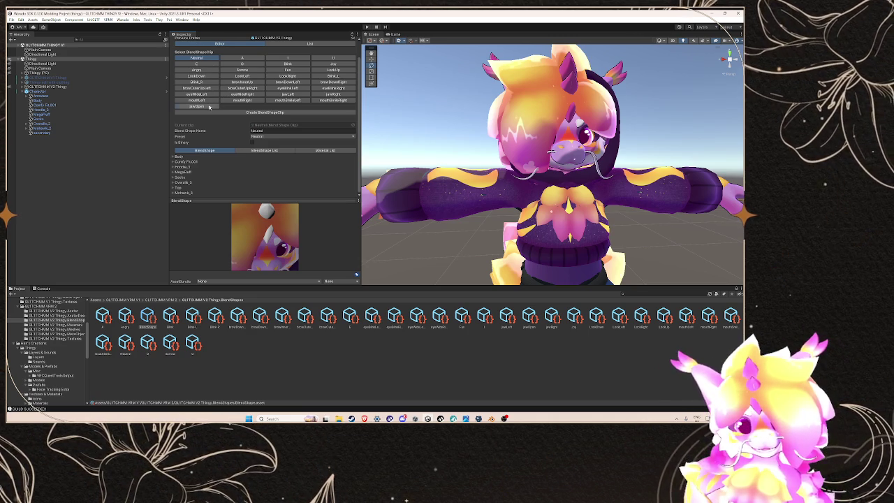
{"action": "left_click_drag", "start_coordinate": [258, 231], "coordinate": [278, 241]}
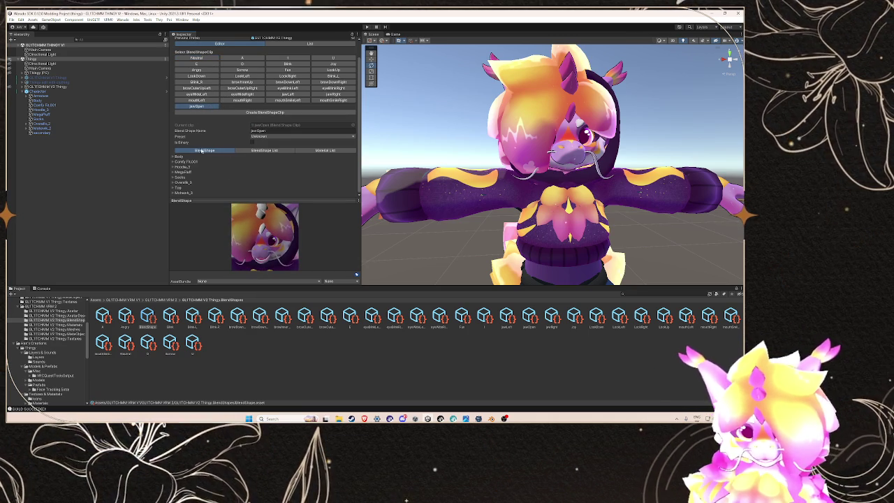
{"action": "left_click", "coordinate": [172, 157]}
{"action": "scroll", "coordinate": [230, 147], "scroll_direction": "down", "scroll_amount": 10}
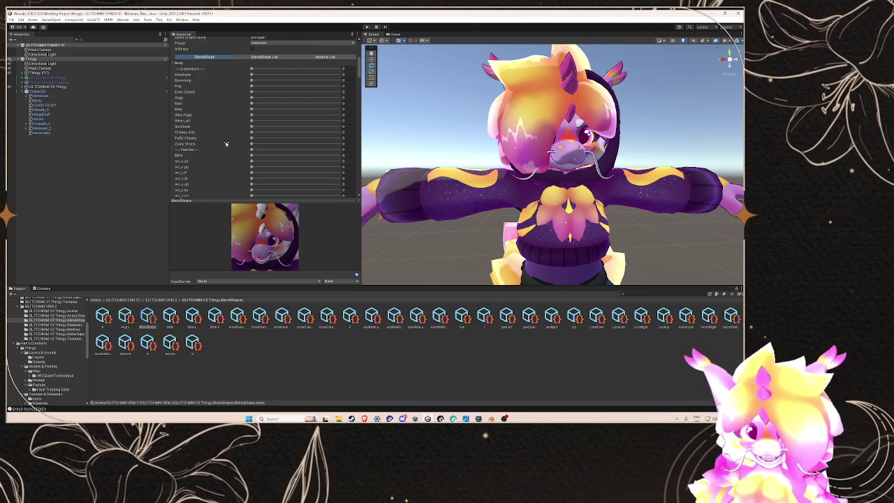
{"action": "scroll", "coordinate": [228, 143], "scroll_direction": "down", "scroll_amount": 10}
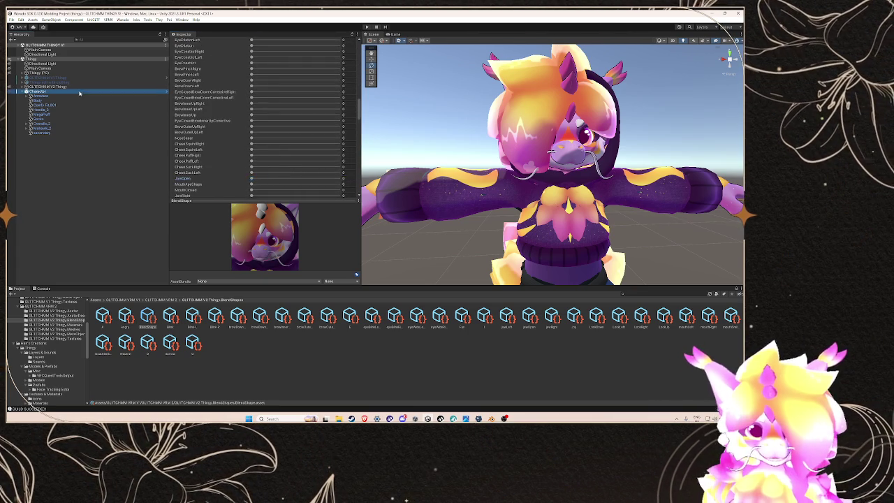
- Reselect the Character object and open Warudo's Setup Character tool
{"action": "left_click", "coordinate": [38, 91]}
{"action": "left_click", "coordinate": [122, 20]}
{"action": "left_click", "coordinate": [138, 44]}
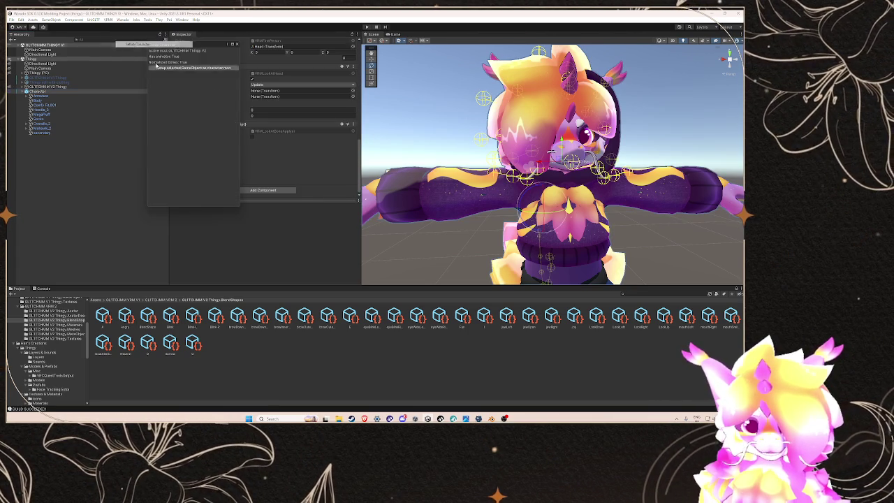
- Set up the Character object as the character mod, overwriting the existing prefab
{"action": "left_click", "coordinate": [193, 67]}
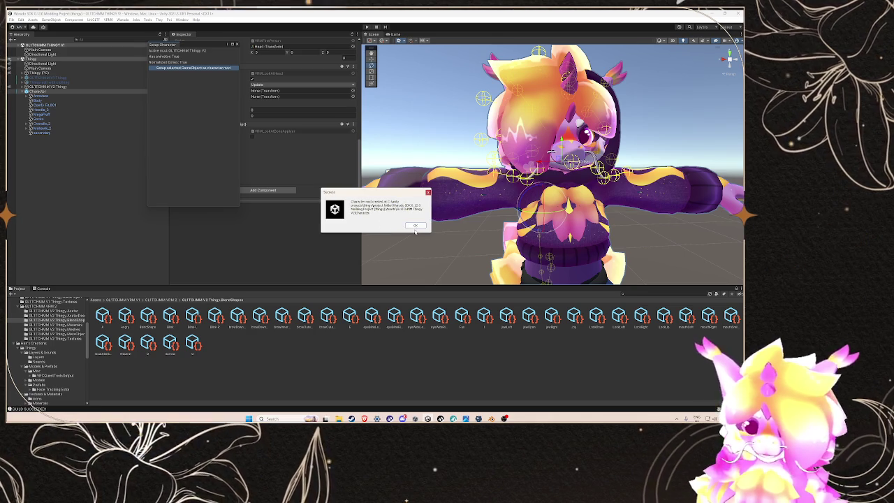
{"action": "left_click", "coordinate": [391, 225]}
{"action": "left_click", "coordinate": [237, 44]}
- Check the Mod Settings export settings, then build the mod
{"action": "left_click", "coordinate": [123, 19]}
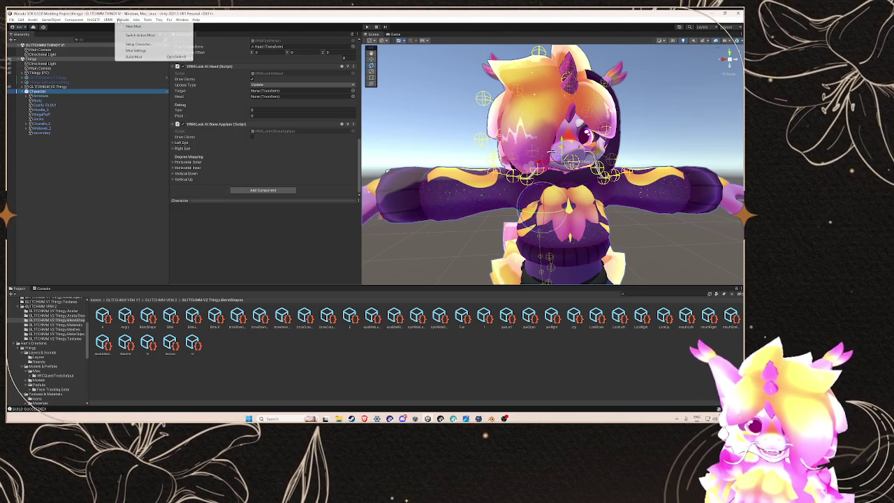
{"action": "left_click", "coordinate": [139, 31]}
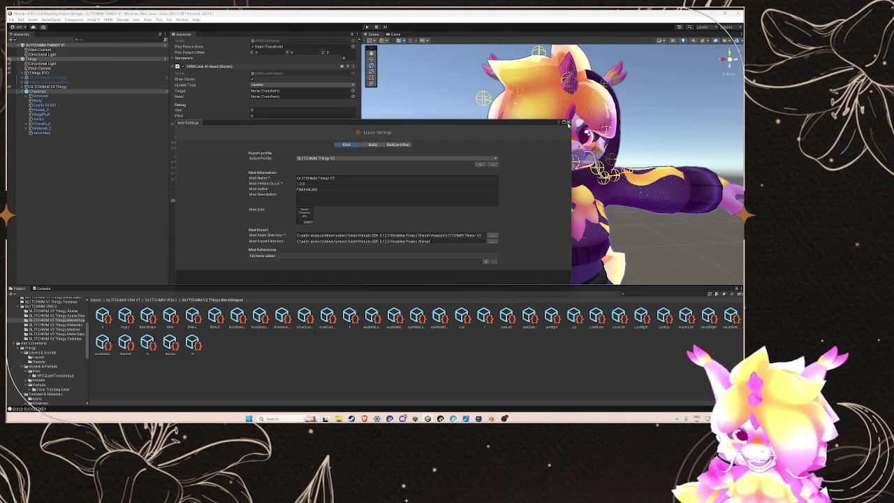
{"action": "left_click", "coordinate": [42, 92]}
{"action": "left_click", "coordinate": [123, 20]}
{"action": "left_click", "coordinate": [160, 27]}
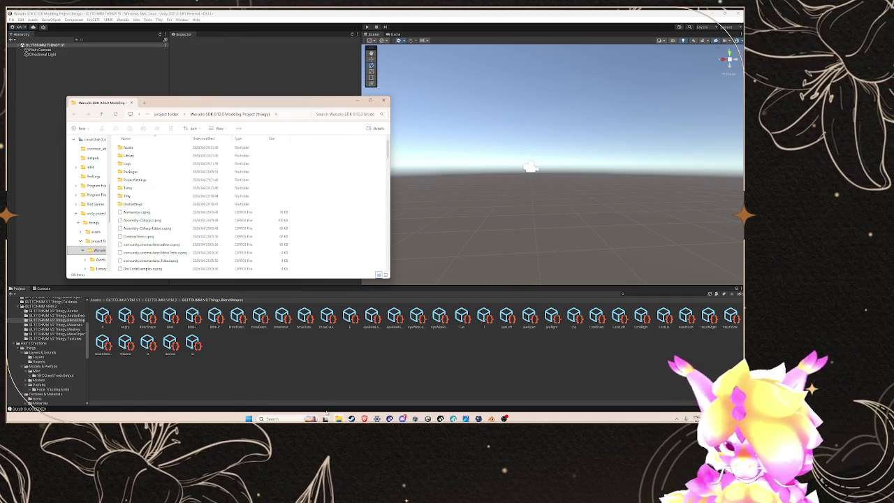
- Drag the rebuilt GLITCHMM Thingy V2.warudo into Warudo's Characters folder, replacing the old file
{"action": "mouse_move", "coordinate": [338, 418]}
{"action": "left_click", "coordinate": [465, 397]}
{"action": "scroll", "coordinate": [174, 209], "scroll_direction": "down", "scroll_amount": 5}
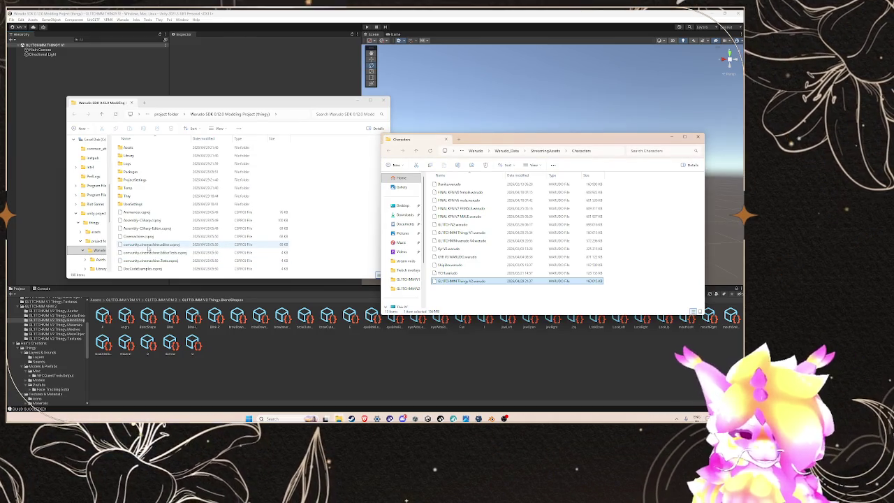
{"action": "scroll", "coordinate": [148, 253], "scroll_direction": "down", "scroll_amount": 10}
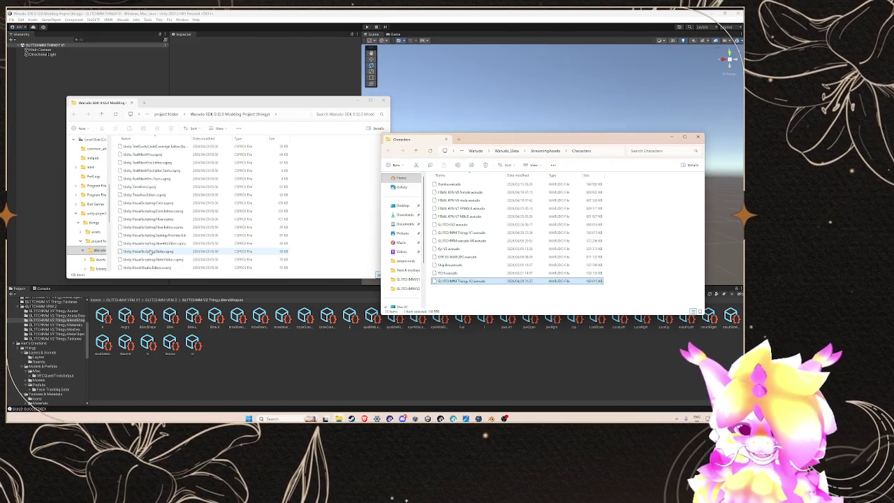
{"action": "scroll", "coordinate": [161, 264], "scroll_direction": "up", "scroll_amount": 5}
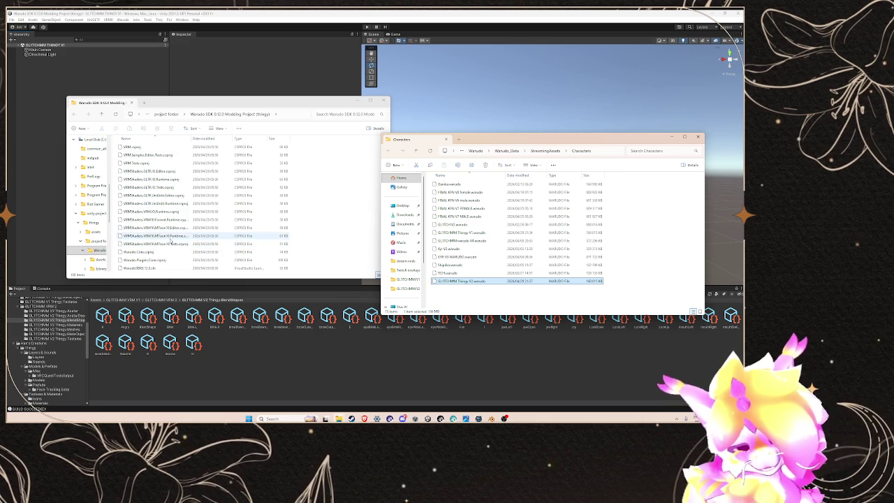
{"action": "scroll", "coordinate": [167, 238], "scroll_direction": "up", "scroll_amount": 10}
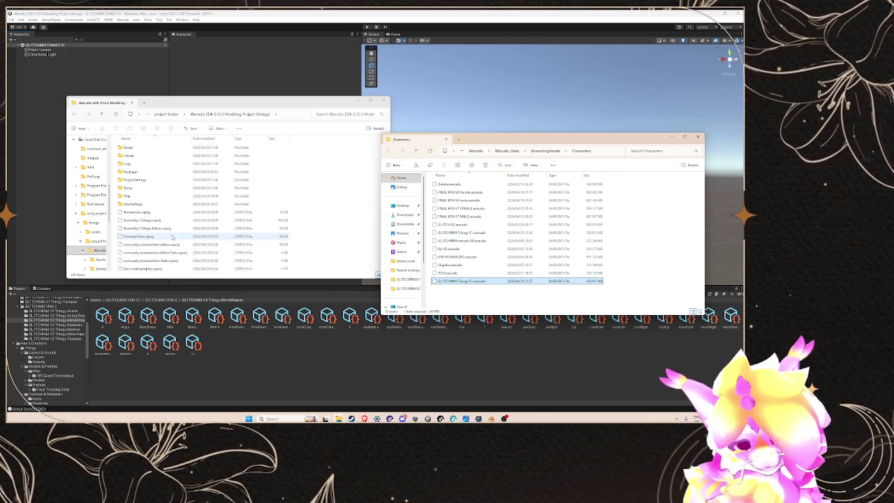
{"action": "left_click_drag", "start_coordinate": [172, 238], "coordinate": [531, 293]}
{"action": "left_click", "coordinate": [372, 178]}
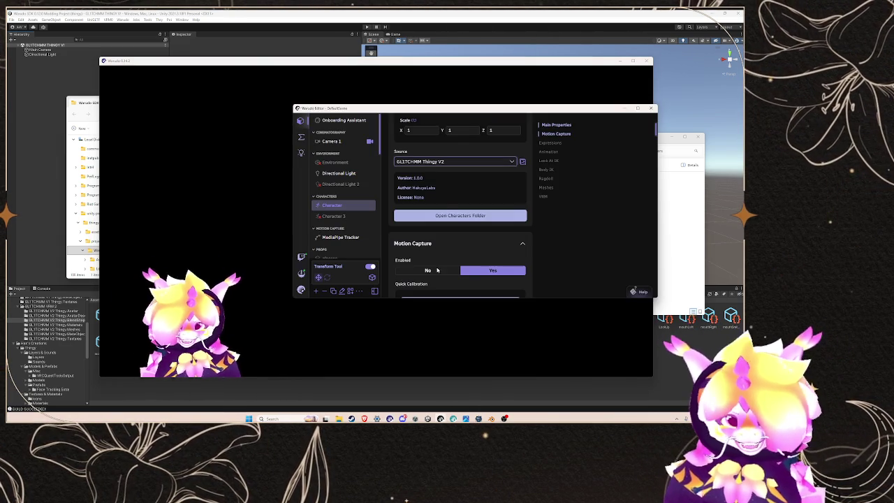
- Set the Character's Transform Position Y to 16 so the full body is framed
{"action": "scroll", "coordinate": [461, 169], "scroll_direction": "up", "scroll_amount": 3}
{"action": "left_click", "coordinate": [448, 166]}
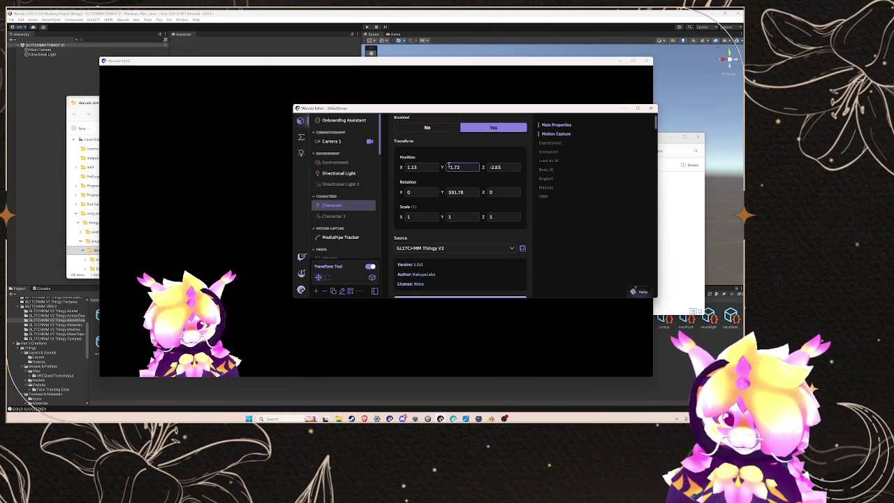
{"action": "key", "text": "BackSpace"}
{"action": "key", "text": "BackSpace"}
{"action": "type", "text": "16"}
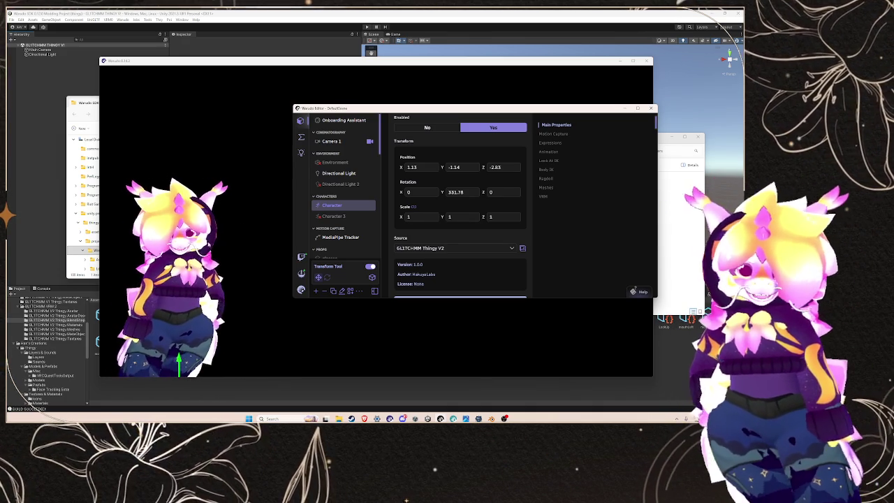
- Recalibrate MediaPipe tracking for the character
{"action": "scroll", "coordinate": [456, 225], "scroll_direction": "down", "scroll_amount": 2}
{"action": "scroll", "coordinate": [455, 226], "scroll_direction": "down", "scroll_amount": 5}
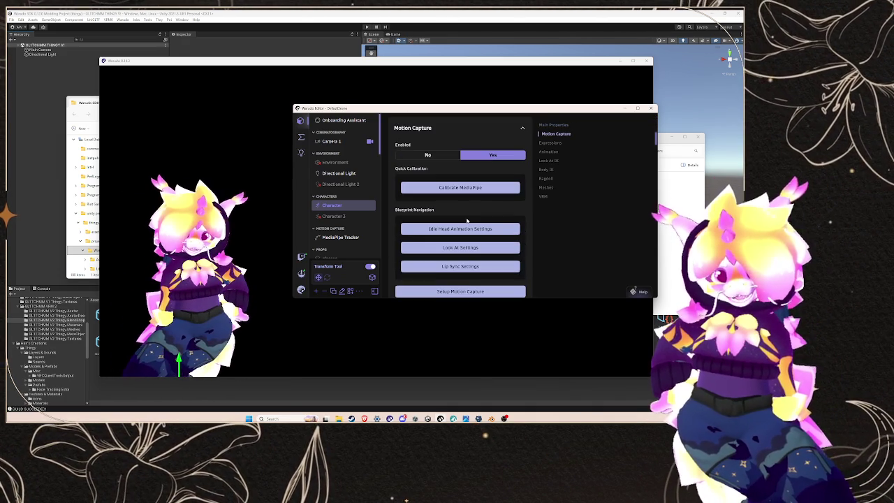
{"action": "left_click", "coordinate": [468, 189]}
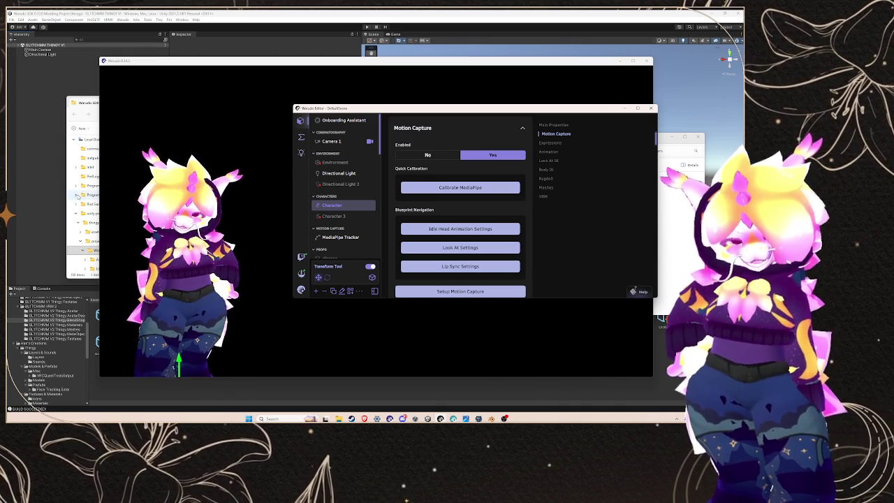
- Back in Unity, open the Hun's Creations folder in the Project panel
{"action": "left_click", "coordinate": [36, 214]}
{"action": "left_click", "coordinate": [42, 347]}
{"action": "left_click", "coordinate": [54, 343]}
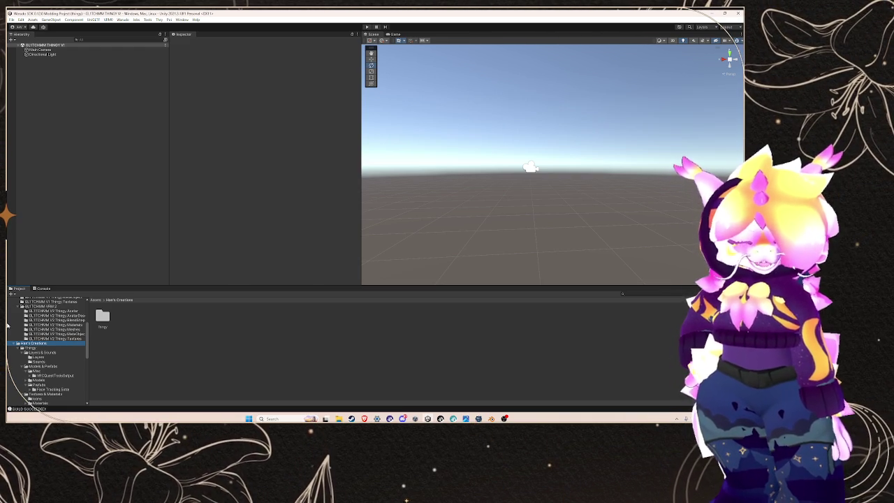
- Drag the Thingy scene from its folder into the Hierarchy, select Character, and bring Warudo forward
{"action": "left_click", "coordinate": [62, 348]}
{"action": "scroll", "coordinate": [62, 351], "scroll_direction": "down", "scroll_amount": 1}
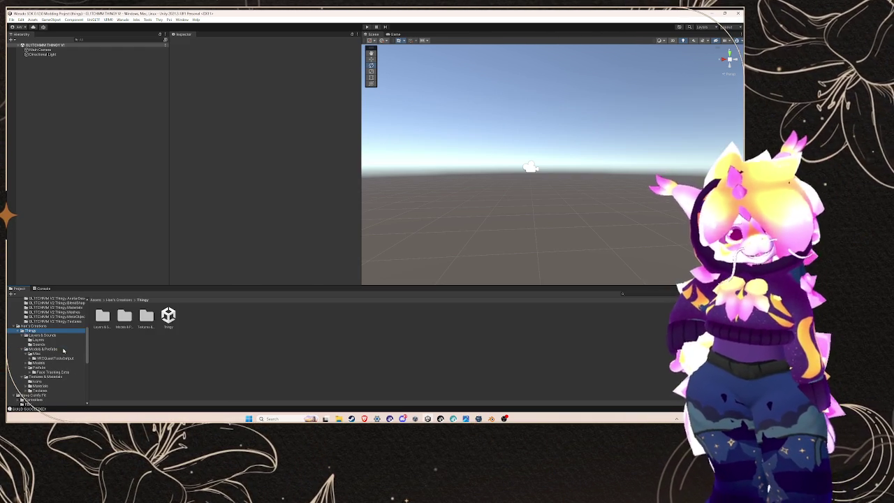
{"action": "left_click_drag", "start_coordinate": [168, 316], "coordinate": [57, 221]}
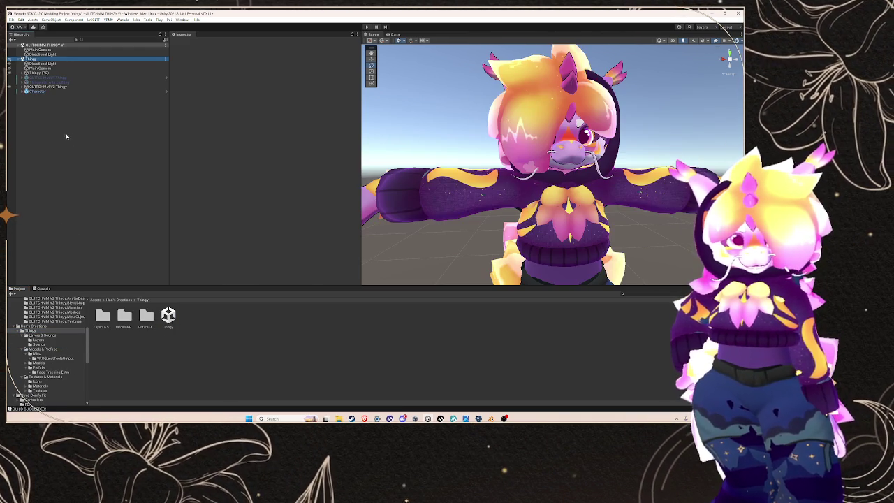
{"action": "left_click", "coordinate": [37, 91]}
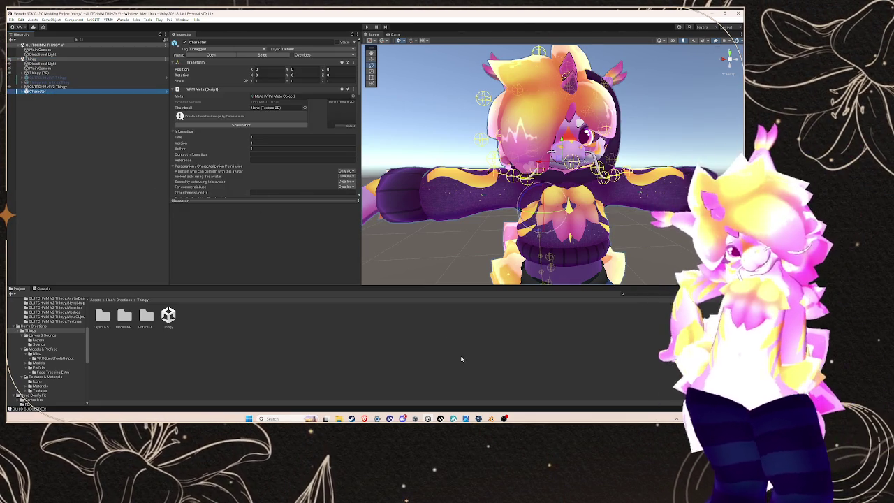
{"action": "mouse_move", "coordinate": [479, 418]}
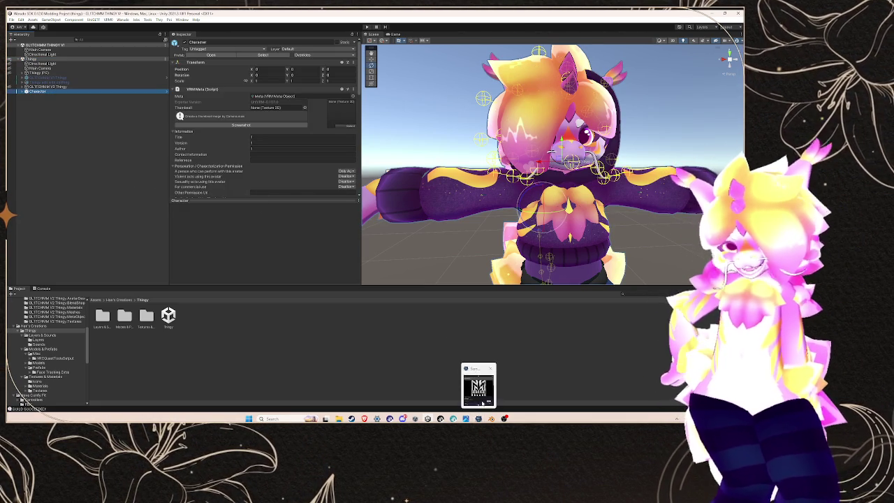
{"action": "left_click", "coordinate": [478, 419]}
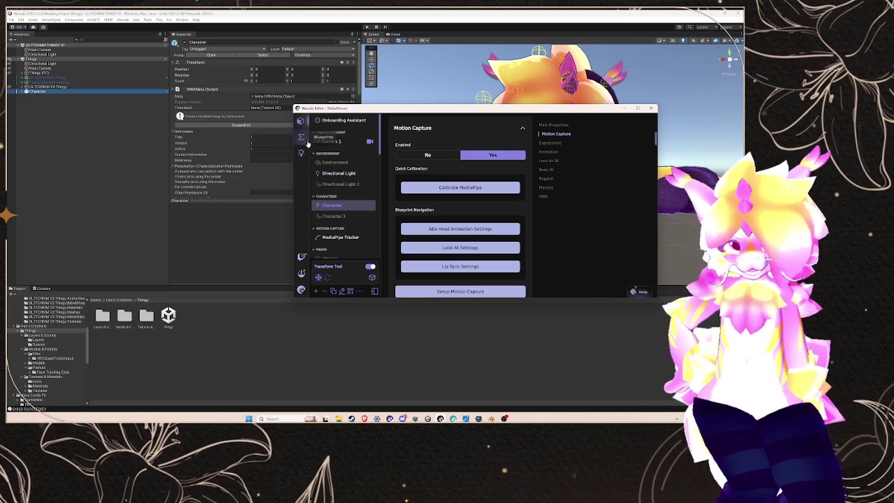
- Open the reset NUM 9 blueprint and choose a target mesh in its node dropdown
{"action": "left_click", "coordinate": [301, 136]}
{"action": "scroll", "coordinate": [337, 222], "scroll_direction": "down", "scroll_amount": 10}
{"action": "left_click", "coordinate": [326, 240]}
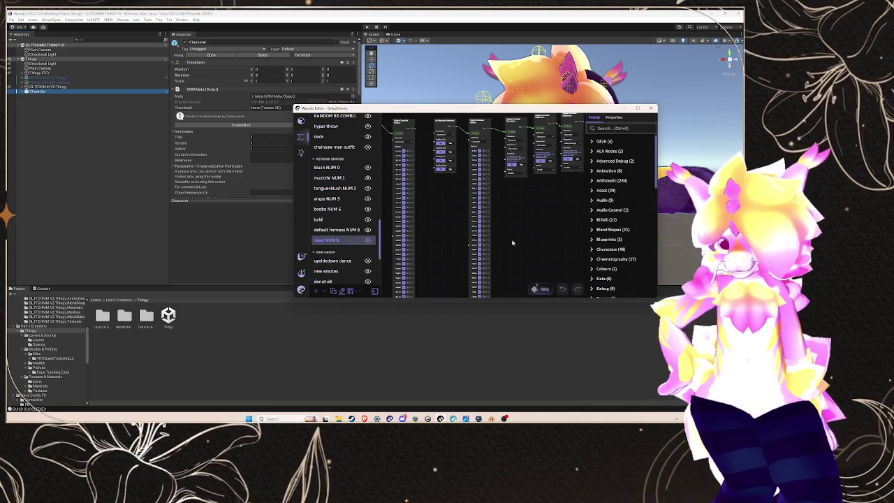
{"action": "left_click", "coordinate": [479, 260]}
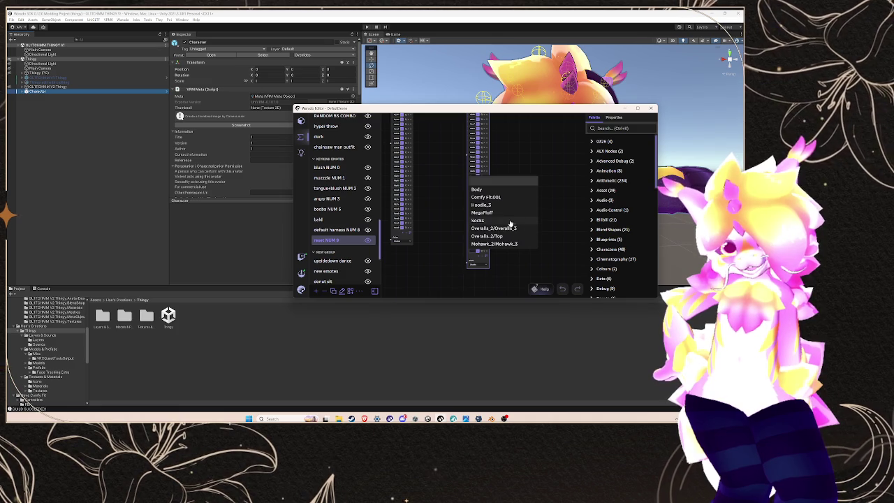
{"action": "left_click", "coordinate": [510, 225]}
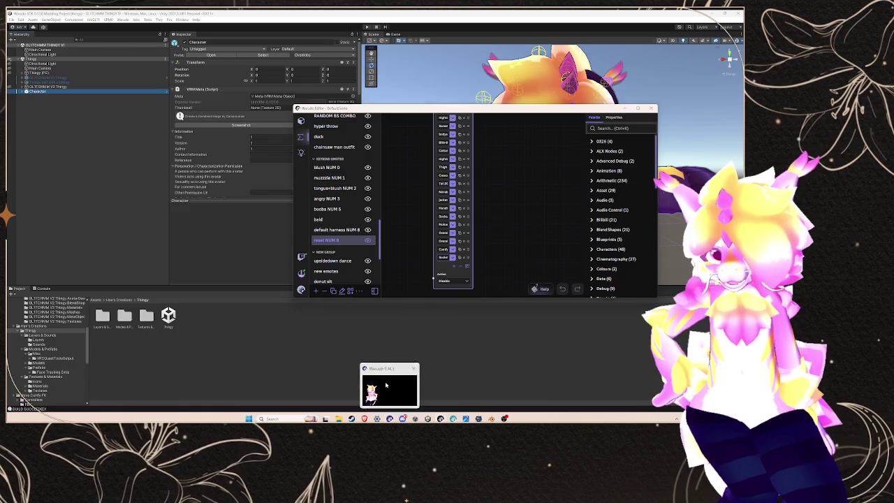
- Review the Character's Overalls_2/Top mesh Visible toggle, leaving it hidden
{"action": "left_click", "coordinate": [390, 418]}
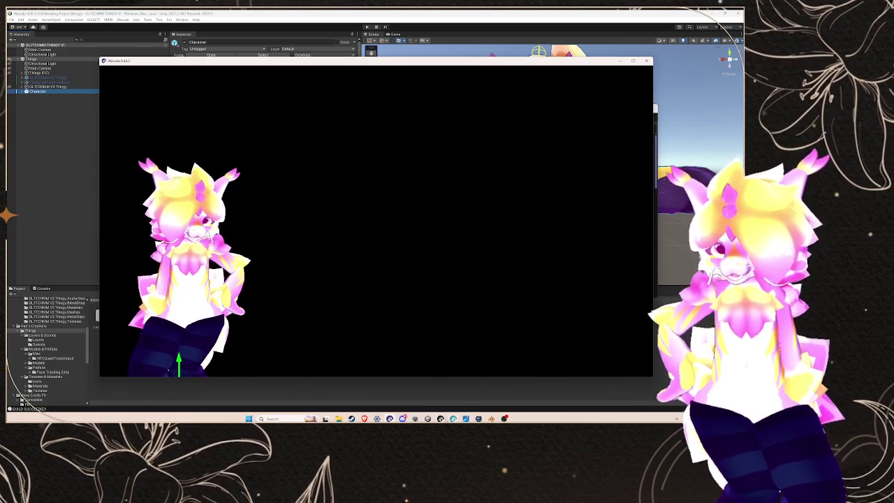
{"action": "left_click", "coordinate": [439, 418]}
{"action": "left_click", "coordinate": [331, 204]}
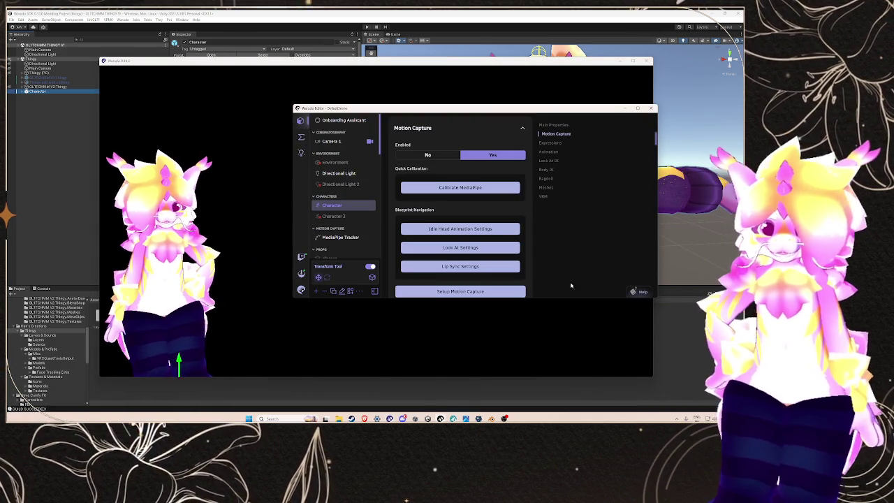
{"action": "scroll", "coordinate": [477, 252], "scroll_direction": "down", "scroll_amount": 10}
{"action": "scroll", "coordinate": [477, 252], "scroll_direction": "up", "scroll_amount": 3}
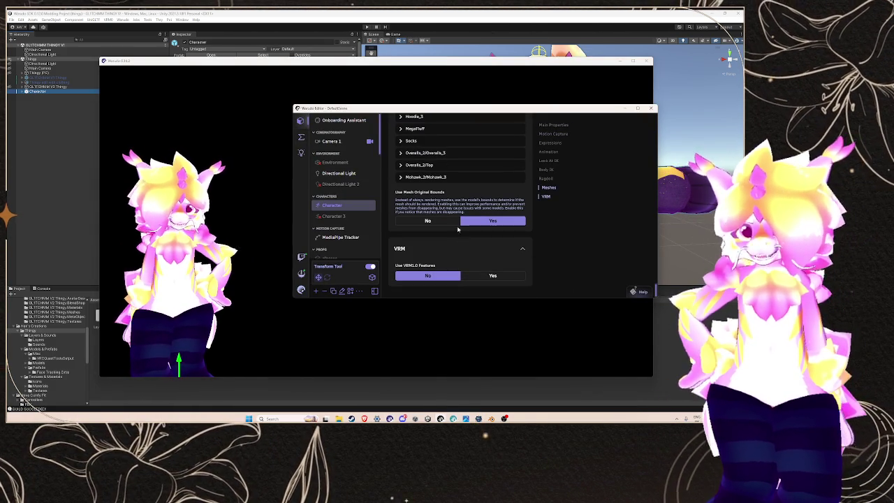
{"action": "left_click", "coordinate": [442, 204]}
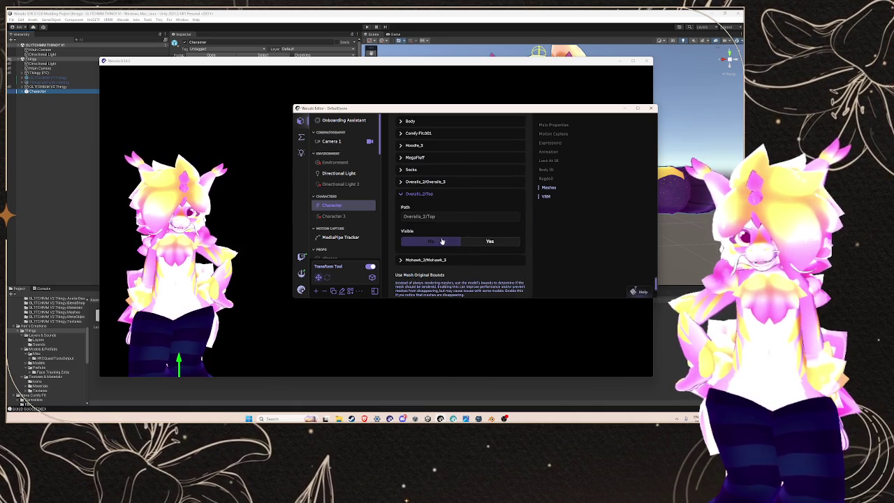
{"action": "left_click", "coordinate": [489, 240]}
{"action": "left_click", "coordinate": [430, 241]}
{"action": "left_click", "coordinate": [425, 182]}
{"action": "left_click", "coordinate": [422, 181]}
{"action": "left_click", "coordinate": [420, 180]}
{"action": "left_click", "coordinate": [417, 179]}
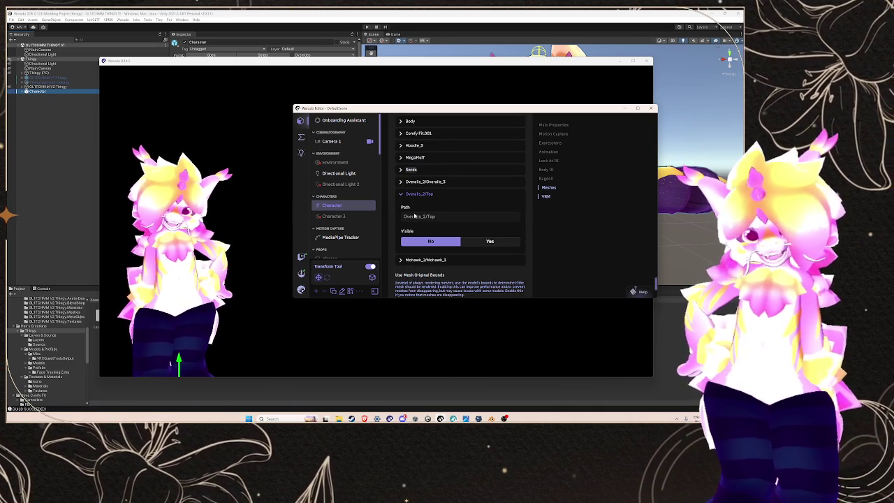
{"action": "left_click", "coordinate": [419, 193]}
- Set another blueprint node's mesh to Socks, then return to Unity
{"action": "left_click", "coordinate": [301, 136]}
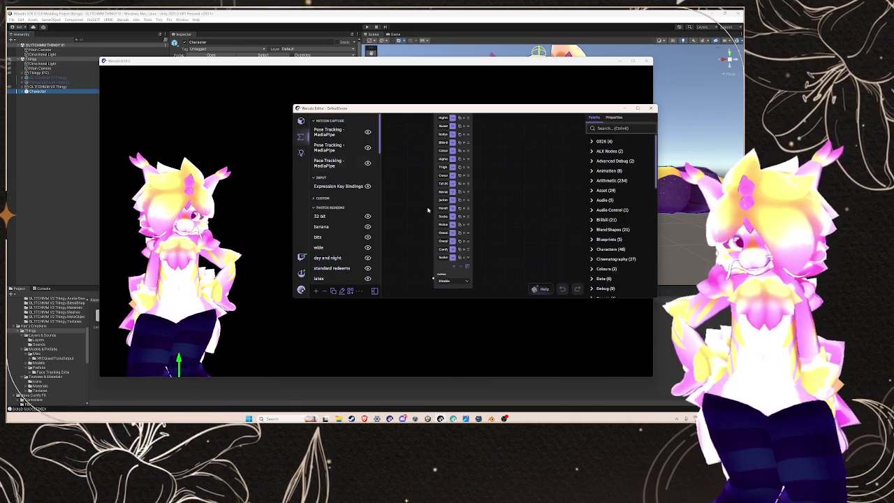
{"action": "left_click", "coordinate": [453, 258]}
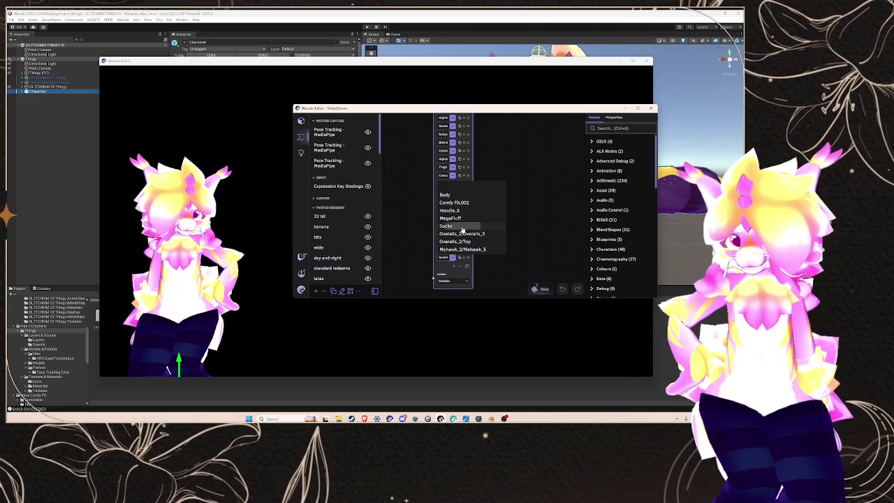
{"action": "left_click", "coordinate": [462, 226]}
{"action": "left_click", "coordinate": [227, 243]}
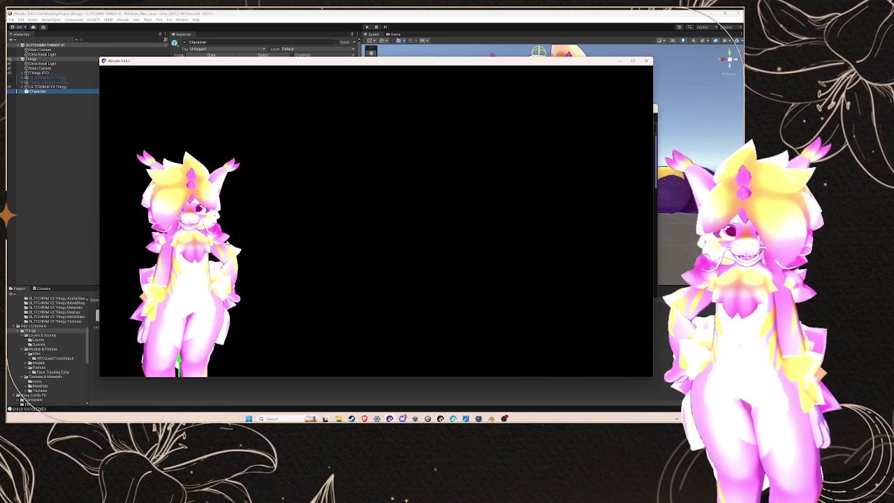
{"action": "left_click", "coordinate": [478, 419]}
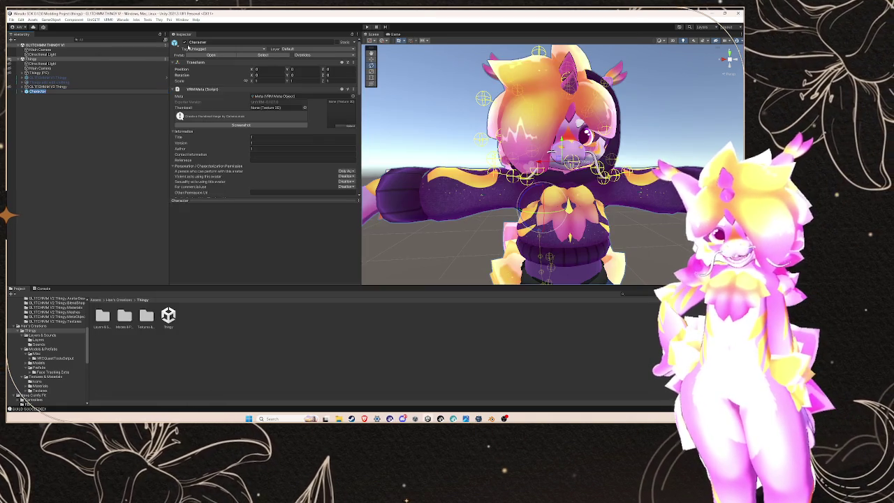
- Deactivate Character and activate the GLITCHMM V1 Thingy avatar
{"action": "left_click", "coordinate": [184, 42]}
{"action": "left_click", "coordinate": [31, 78]}
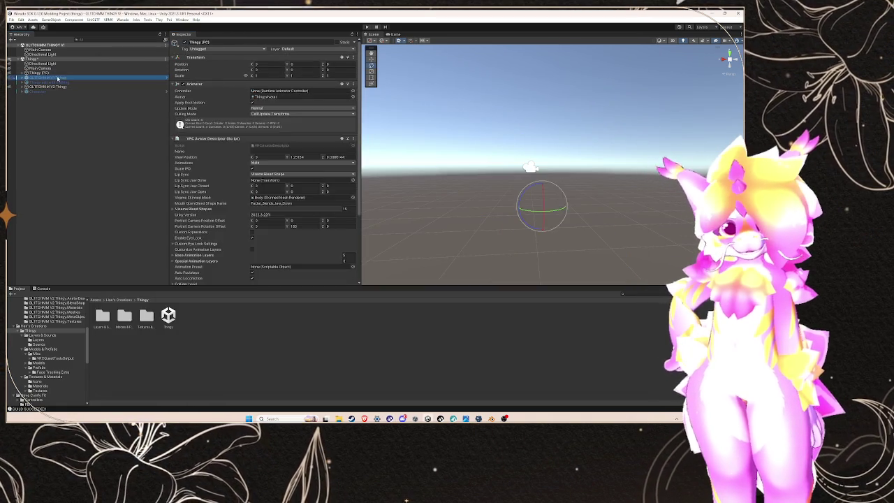
{"action": "left_click", "coordinate": [185, 42]}
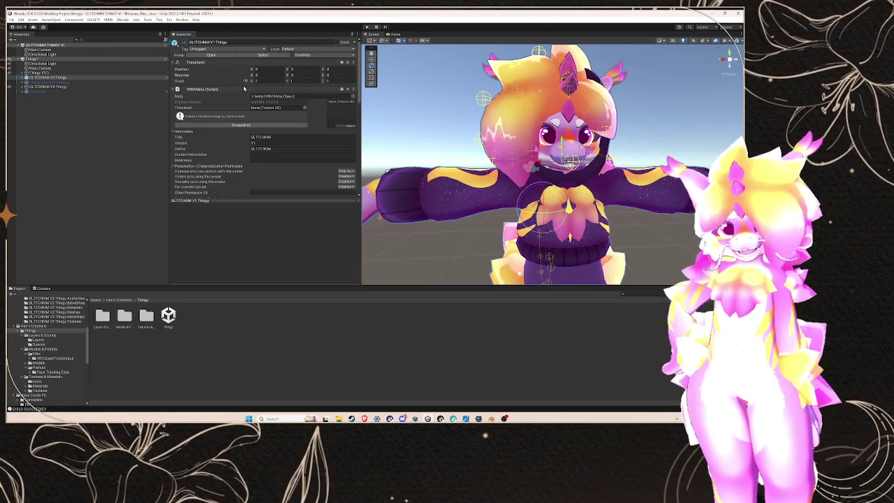
- Duplicate GLITCHMM V1 Thingy and open Warudo's Mod Settings export settings
{"action": "left_click", "coordinate": [122, 20]}
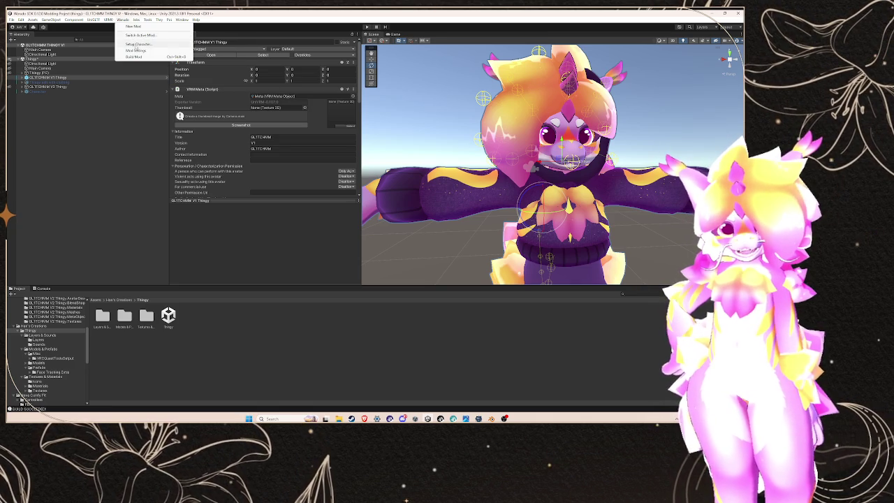
{"action": "right_click", "coordinate": [56, 78]}
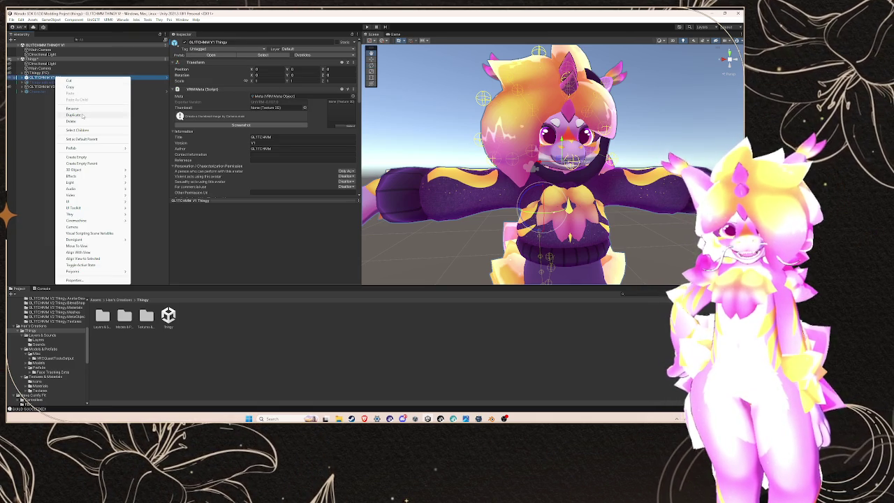
{"action": "left_click", "coordinate": [83, 114]}
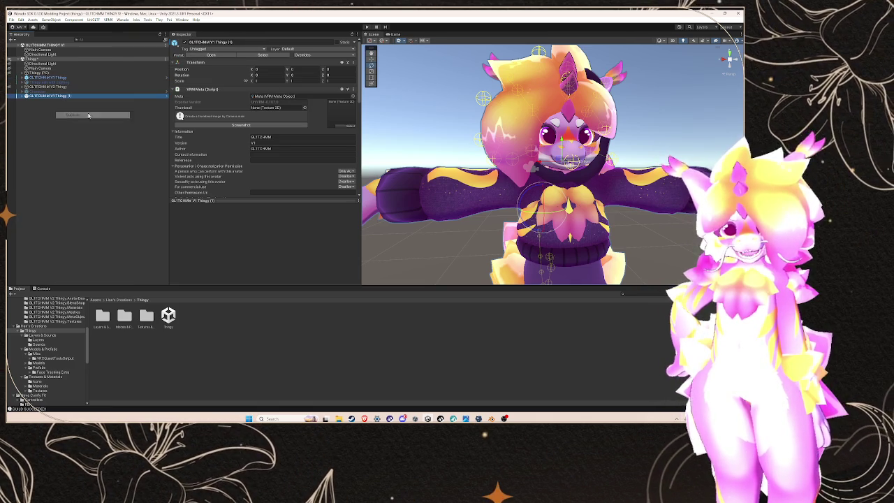
{"action": "left_click", "coordinate": [123, 19]}
{"action": "left_click", "coordinate": [136, 50]}
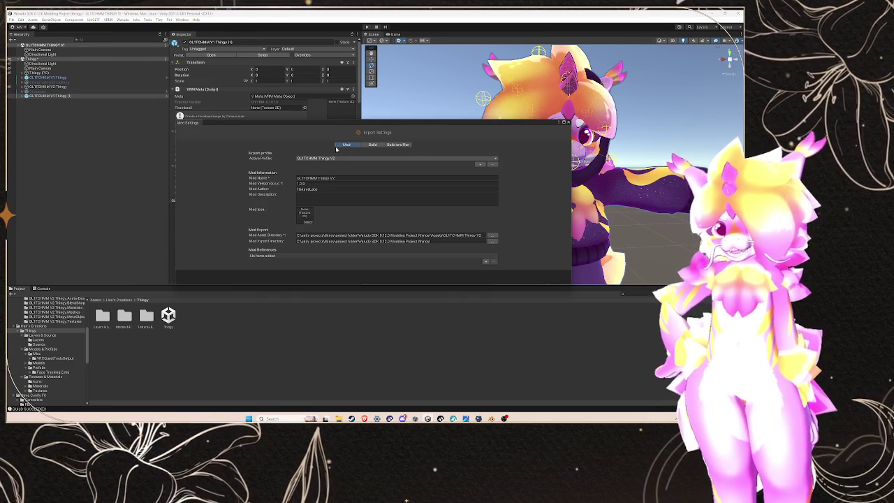
- Switch the export profile to GLITCHMM Thingy V1
{"action": "left_click", "coordinate": [332, 159]}
{"action": "left_click", "coordinate": [320, 164]}
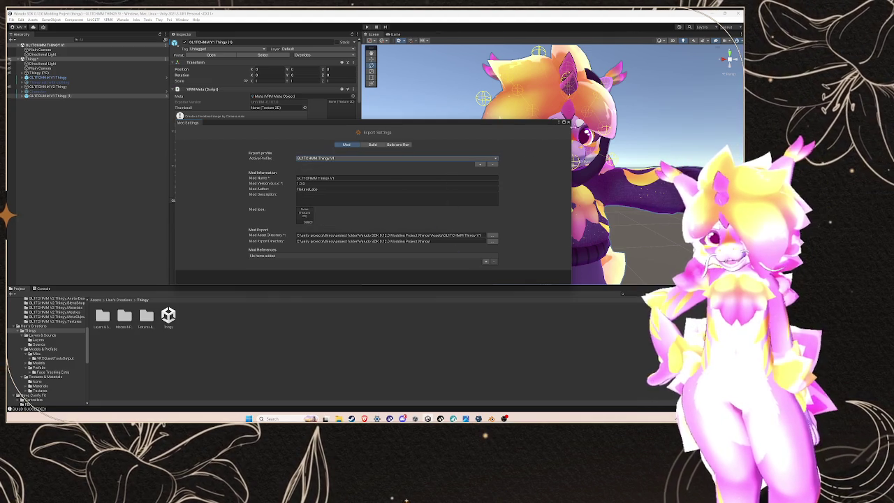
{"action": "left_click", "coordinate": [567, 121]}
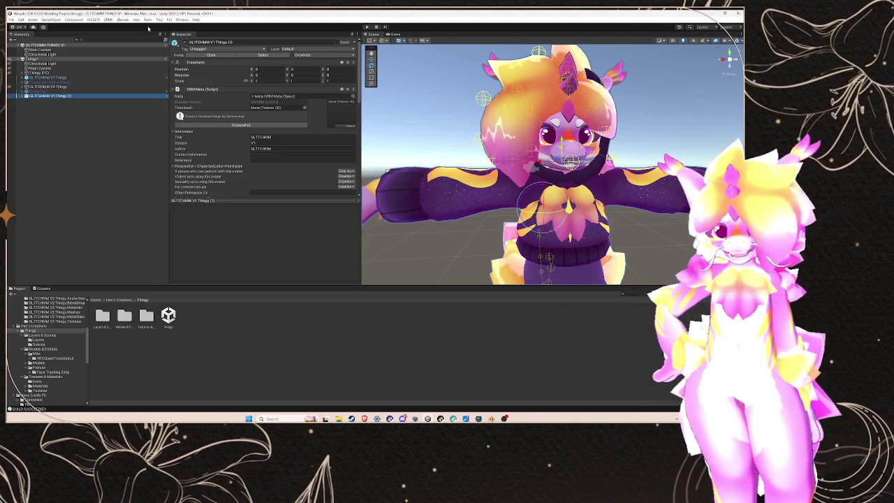
- Set up the duplicate as the character mod, overwriting the existing setup
{"action": "left_click", "coordinate": [122, 19]}
{"action": "left_click", "coordinate": [167, 46]}
{"action": "left_click", "coordinate": [193, 67]}
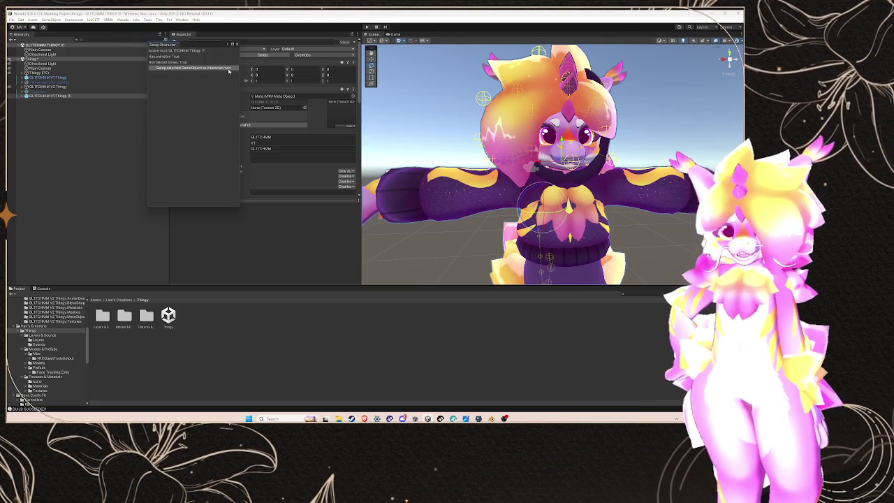
{"action": "left_click", "coordinate": [393, 225]}
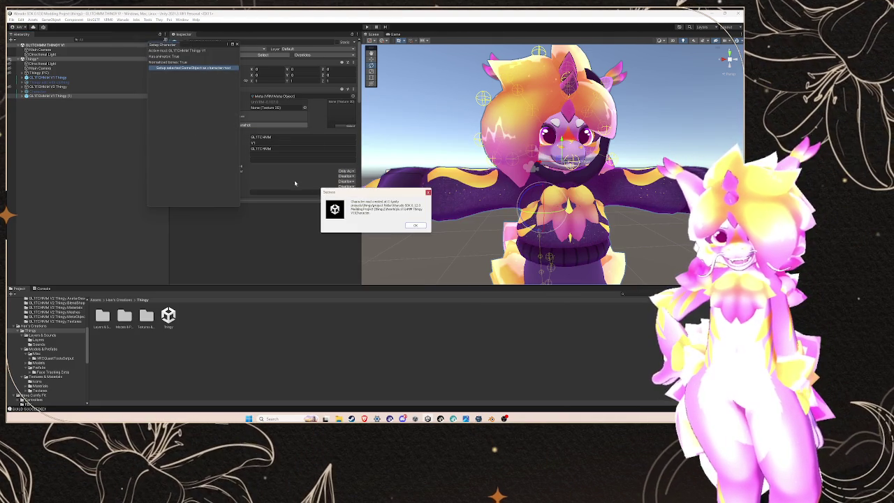
{"action": "left_click", "coordinate": [414, 225]}
- Build the mod, saving the modified scene when prompted
{"action": "left_click", "coordinate": [236, 44]}
{"action": "left_click", "coordinate": [122, 19]}
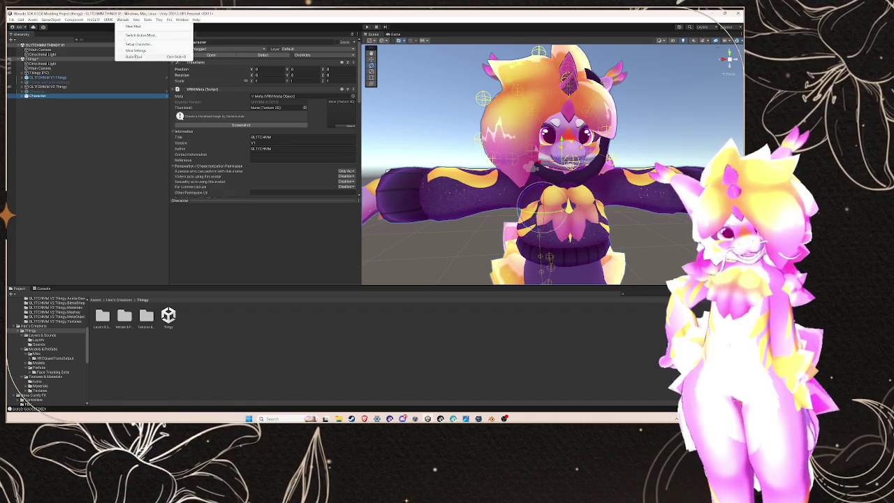
{"action": "left_click", "coordinate": [134, 57]}
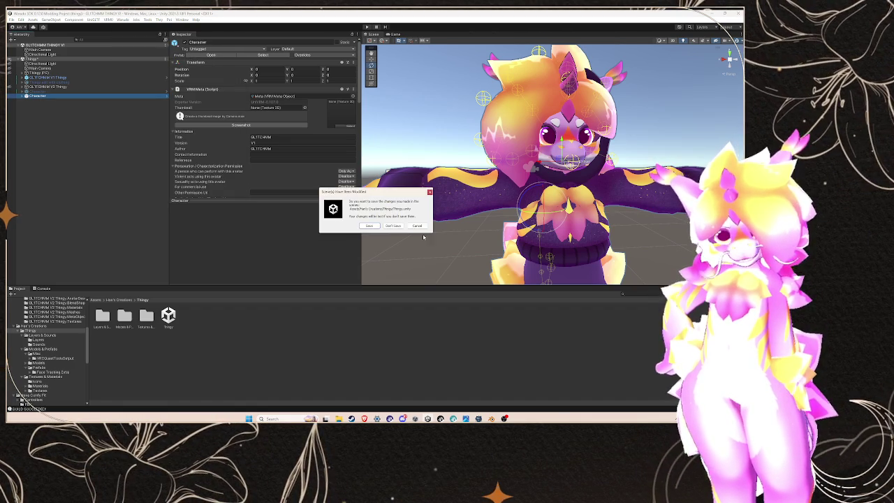
{"action": "left_click", "coordinate": [375, 227]}
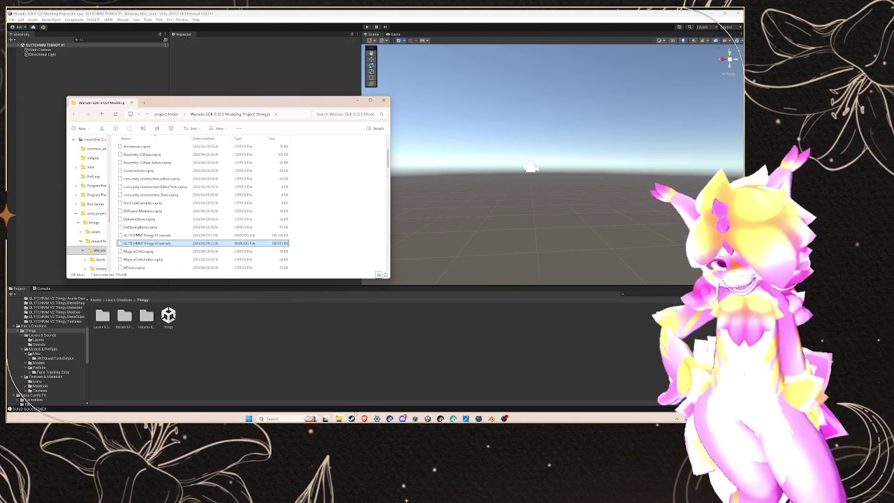
- Copy both rebuilt .warudo files, including GLITCHMM Thingy V1, into Characters, replacing the old copies
{"action": "mouse_move", "coordinate": [338, 418]}
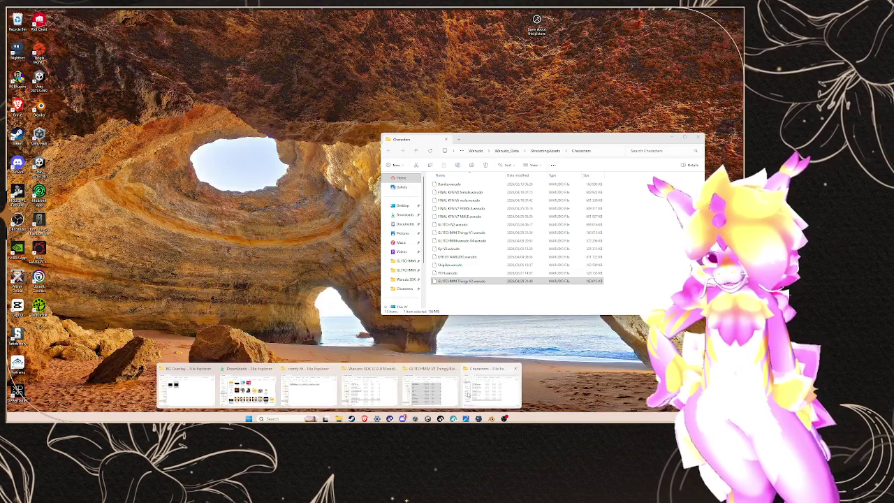
{"action": "left_click", "coordinate": [468, 394]}
{"action": "mouse_move", "coordinate": [461, 281]}
{"action": "left_mouse_down"}
{"action": "mouse_move", "coordinate": [617, 303]}
{"action": "mouse_move", "coordinate": [517, 294]}
{"action": "left_mouse_up"}
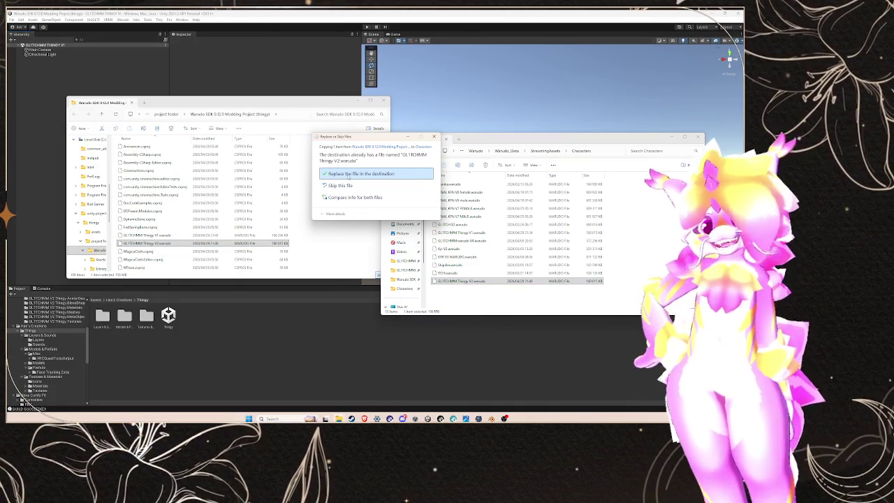
{"action": "left_click", "coordinate": [347, 176]}
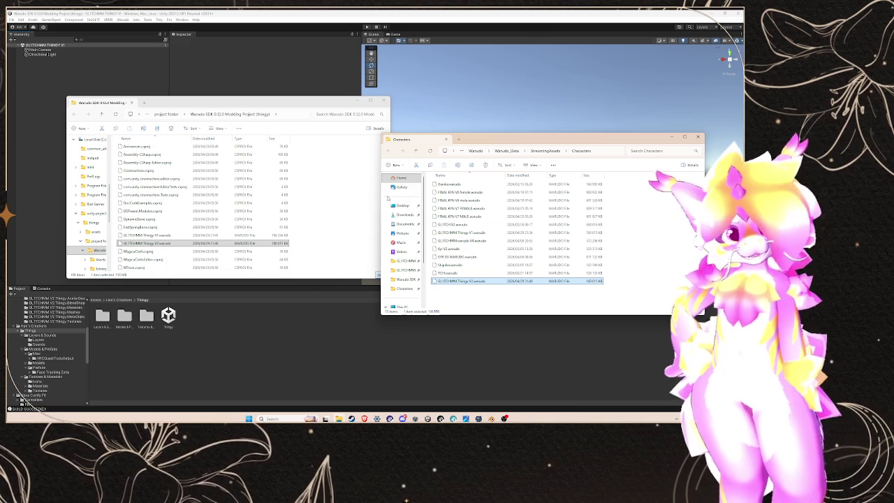
{"action": "mouse_move", "coordinate": [177, 238]}
{"action": "left_mouse_down"}
{"action": "mouse_move", "coordinate": [423, 248]}
{"action": "mouse_move", "coordinate": [550, 287]}
{"action": "mouse_move", "coordinate": [550, 300]}
{"action": "left_mouse_up"}
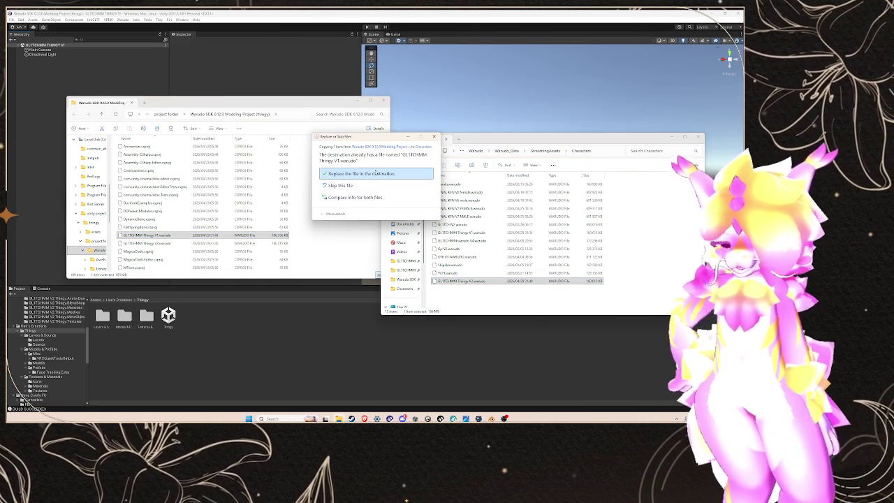
{"action": "left_click", "coordinate": [371, 175]}
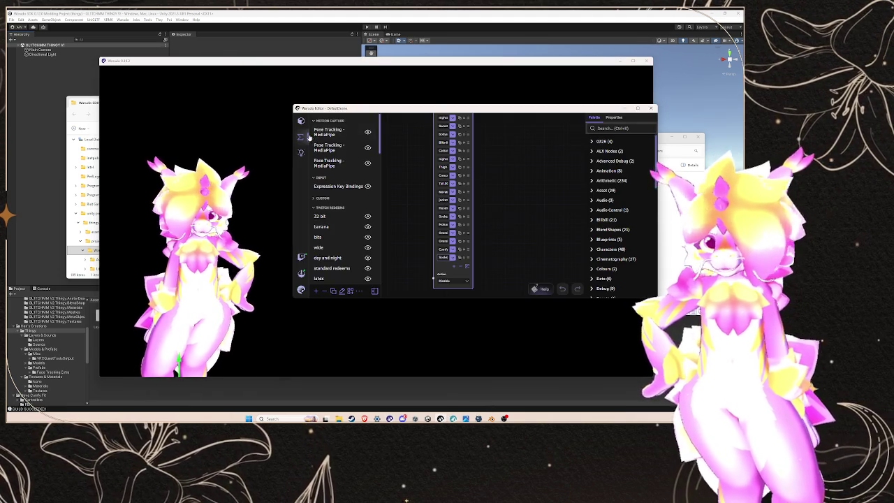
- Review the Character's Expressions, Motion Capture and Animation idle settings in Warudo
{"action": "left_click", "coordinate": [301, 120]}
{"action": "left_click", "coordinate": [332, 204]}
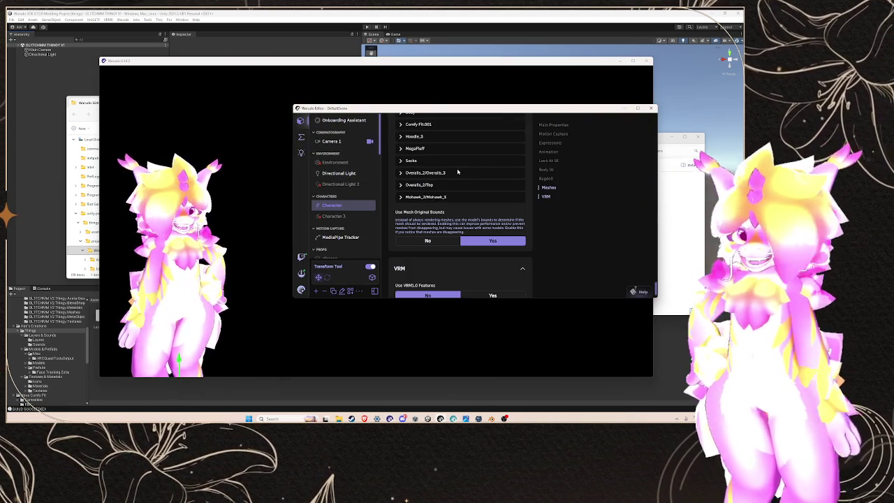
{"action": "left_click", "coordinate": [552, 143]}
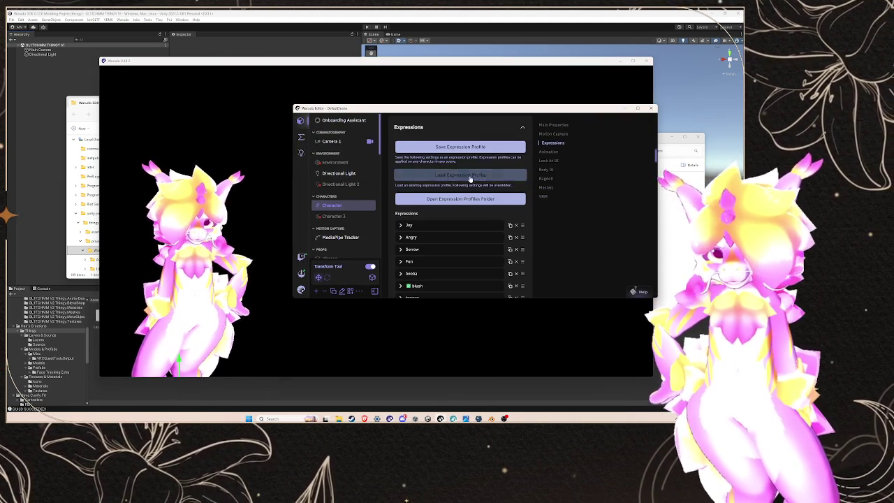
{"action": "left_click", "coordinate": [553, 134]}
{"action": "scroll", "coordinate": [440, 185], "scroll_direction": "down", "scroll_amount": 5}
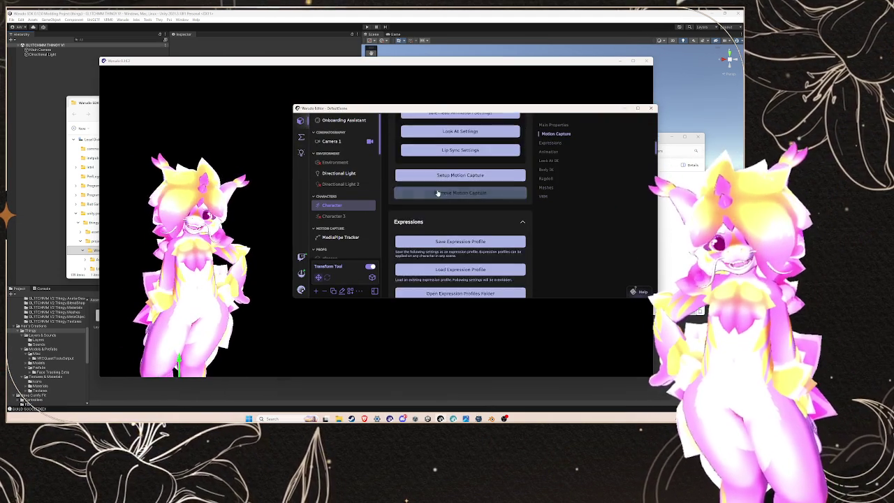
{"action": "scroll", "coordinate": [439, 185], "scroll_direction": "down", "scroll_amount": 2}
{"action": "left_click", "coordinate": [552, 151]}
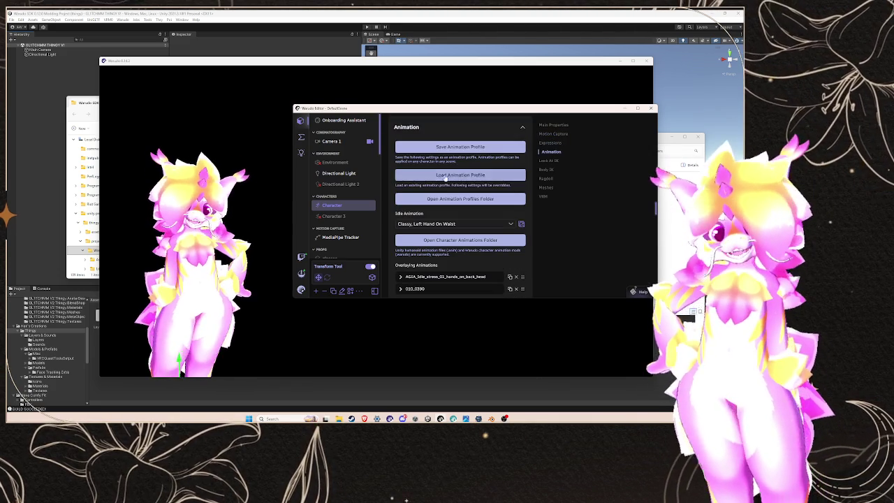
{"action": "left_click", "coordinate": [446, 222]}
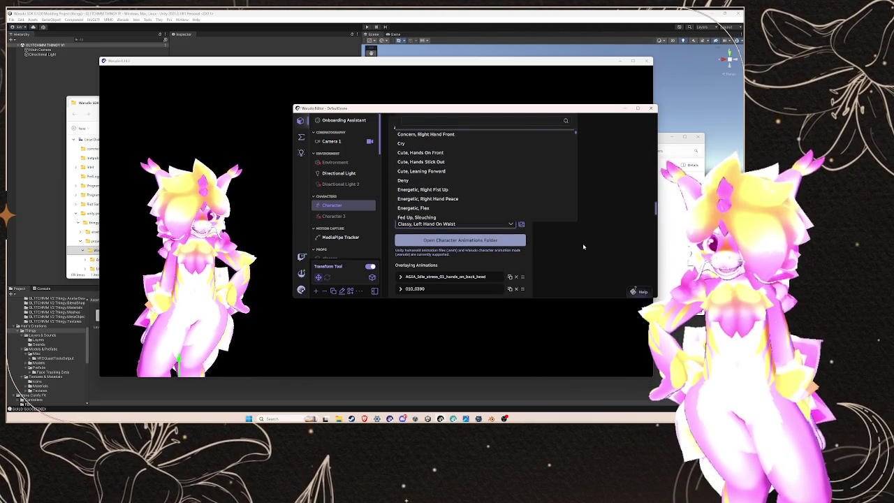
{"action": "left_click", "coordinate": [582, 243]}
- Set the Character's Source model to GLITCHMM Thingy V1
{"action": "scroll", "coordinate": [512, 224], "scroll_direction": "up", "scroll_amount": 5}
{"action": "scroll", "coordinate": [513, 225], "scroll_direction": "up", "scroll_amount": 10}
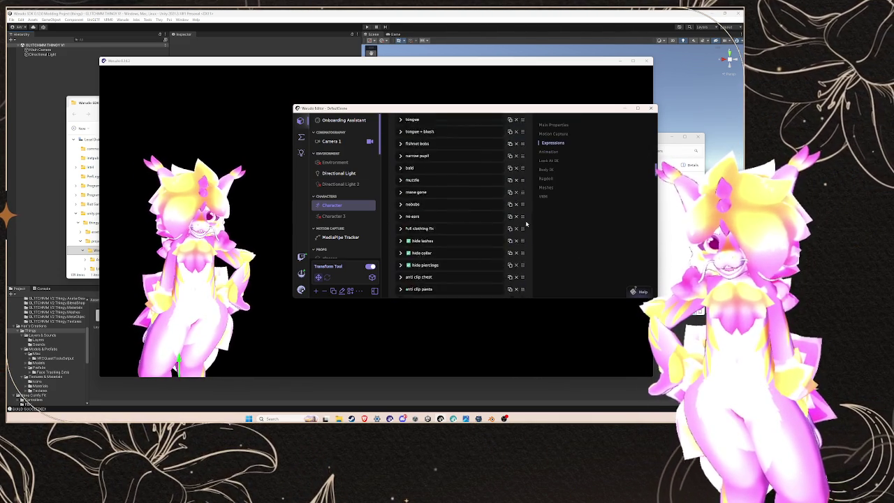
{"action": "scroll", "coordinate": [458, 193], "scroll_direction": "up", "scroll_amount": 3}
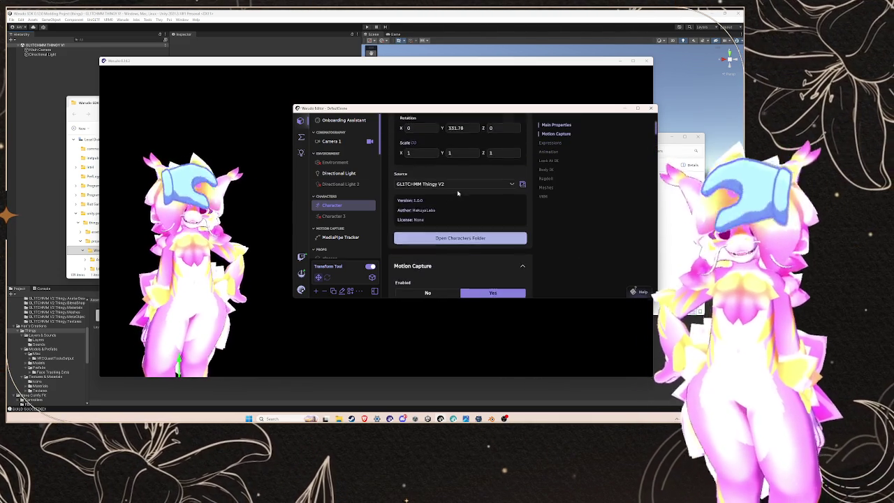
{"action": "left_click", "coordinate": [441, 185]}
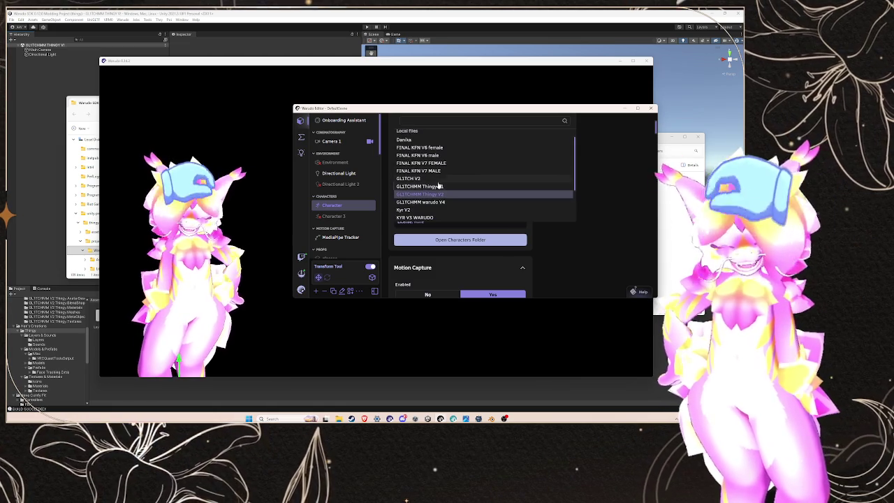
{"action": "left_click", "coordinate": [435, 186]}
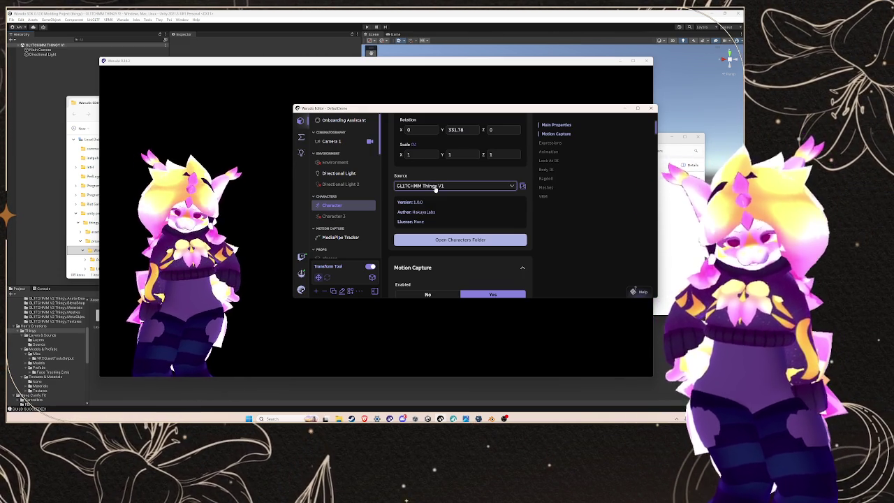
- Pick GLITCHMM Thingy V2 from the Source list and bring the main Warudo view forward
{"action": "left_click", "coordinate": [435, 187]}
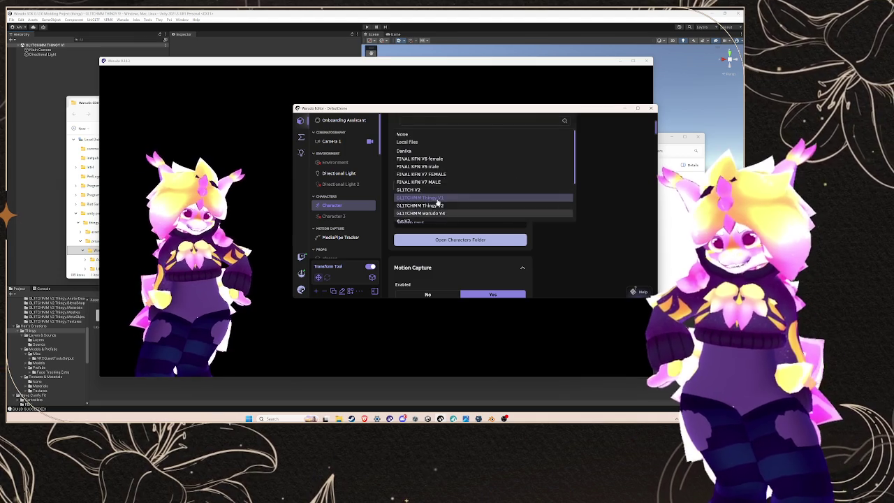
{"action": "left_click", "coordinate": [433, 211]}
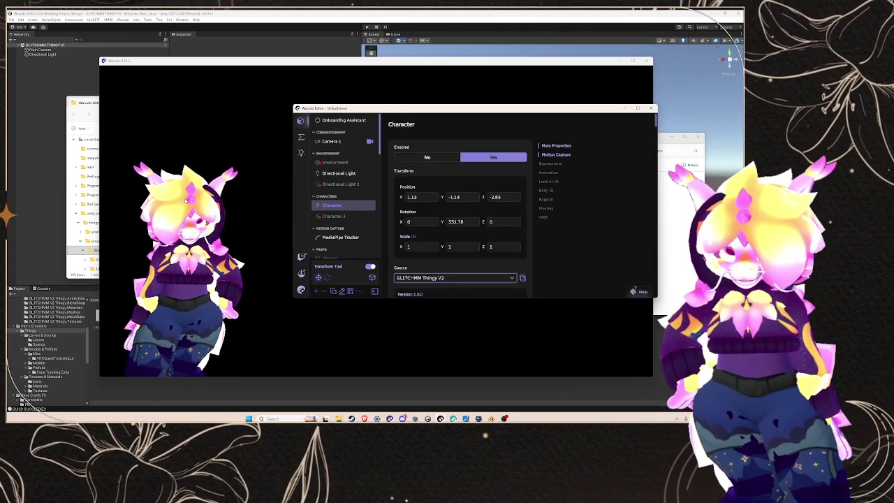
{"action": "left_click", "coordinate": [186, 200]}
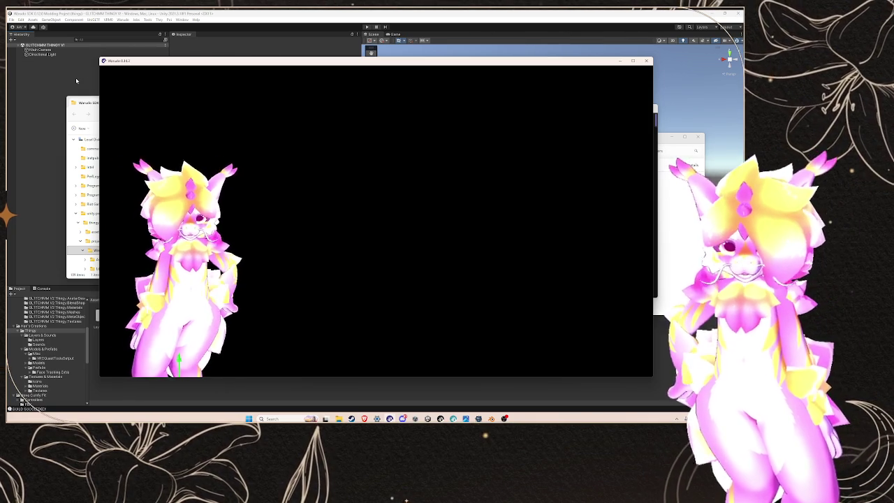
- Switch from Warudo back to the Unity editor with Alt+Tab
{"action": "key", "text": "alt+Tab"}
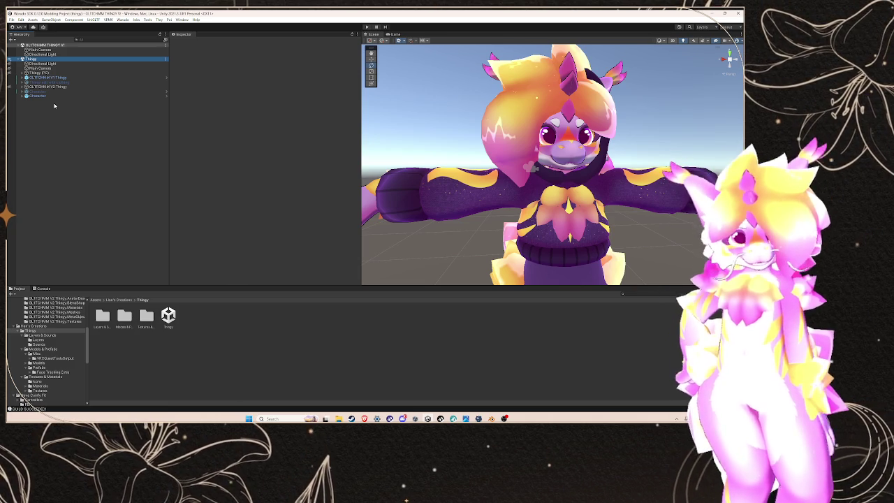
- Delete the Character object from the Hierarchy and select GLITCHMM V2 Thingy to view its VRM components
{"action": "left_click", "coordinate": [43, 95]}
{"action": "right_click", "coordinate": [46, 96]}
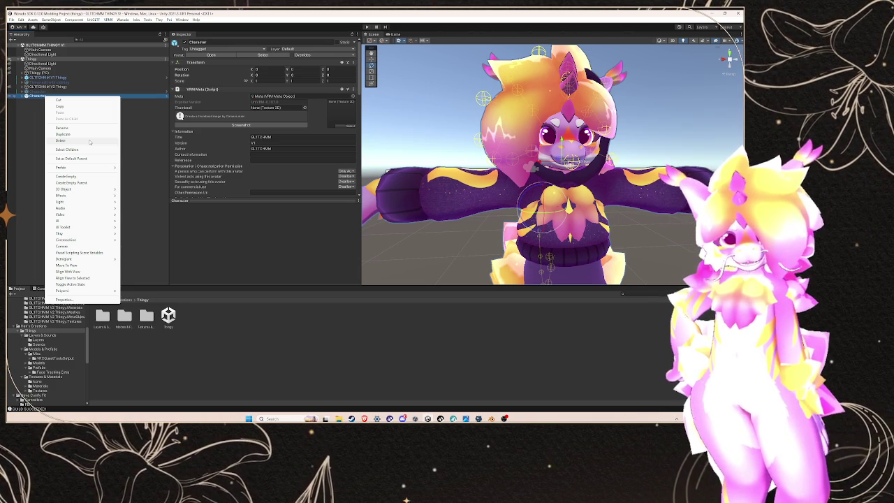
{"action": "left_click", "coordinate": [61, 140]}
{"action": "left_click", "coordinate": [69, 87]}
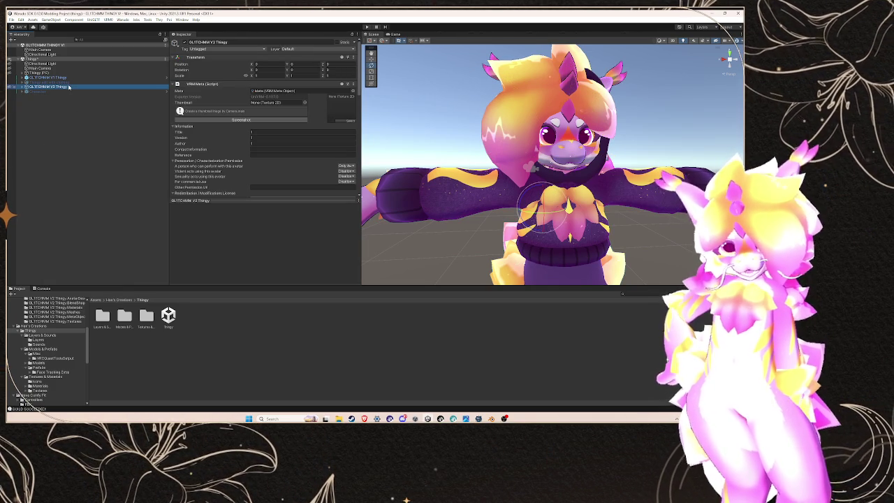
{"action": "scroll", "coordinate": [242, 123], "scroll_direction": "down", "scroll_amount": 5}
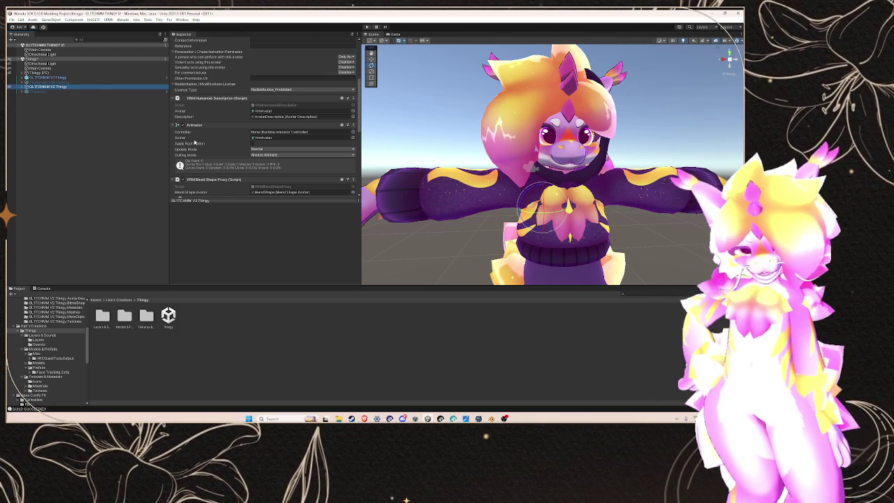
{"action": "scroll", "coordinate": [195, 142], "scroll_direction": "down", "scroll_amount": 3}
- Ping the VRM Blend Shape Proxy's Blend Shape Avatar to reveal the BlendShapes folder, including jawOpen
{"action": "left_click", "coordinate": [267, 98]}
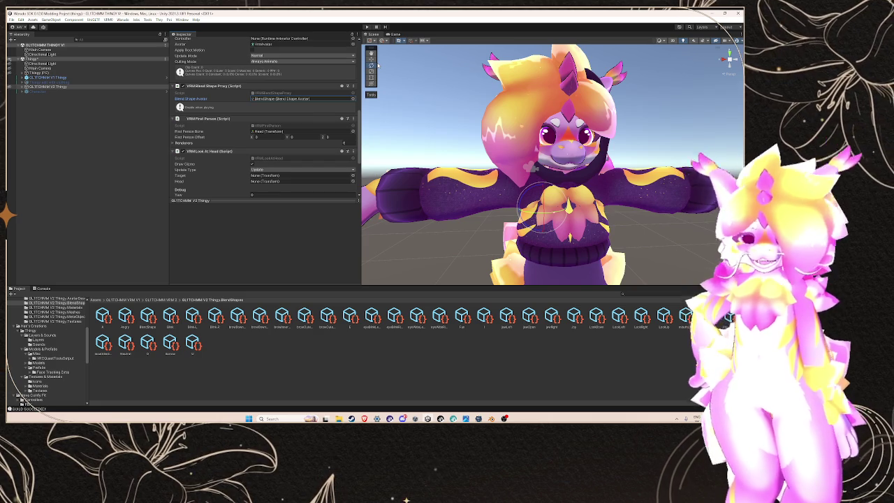
{"action": "mouse_move", "coordinate": [364, 418]}
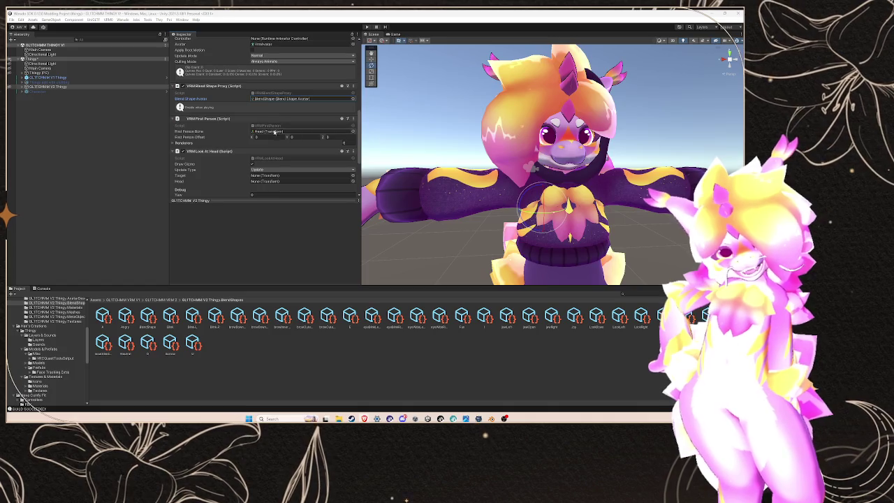
- Open the blend shape avatar and preview browDownLeft, mouthRight, A, Neutral, LookLeft, eyeBlinkLeft and eyeWideRight clips
{"action": "double_click", "coordinate": [280, 100]}
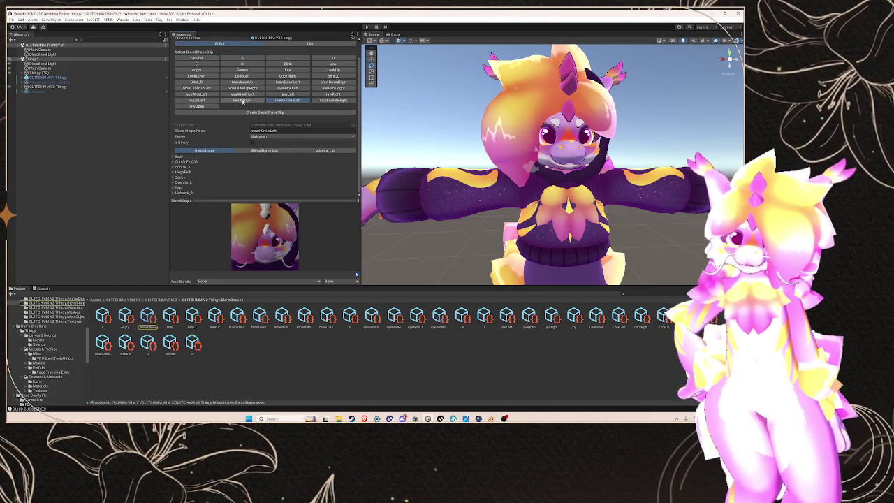
{"action": "left_click", "coordinate": [287, 81]}
{"action": "left_click", "coordinate": [313, 56]}
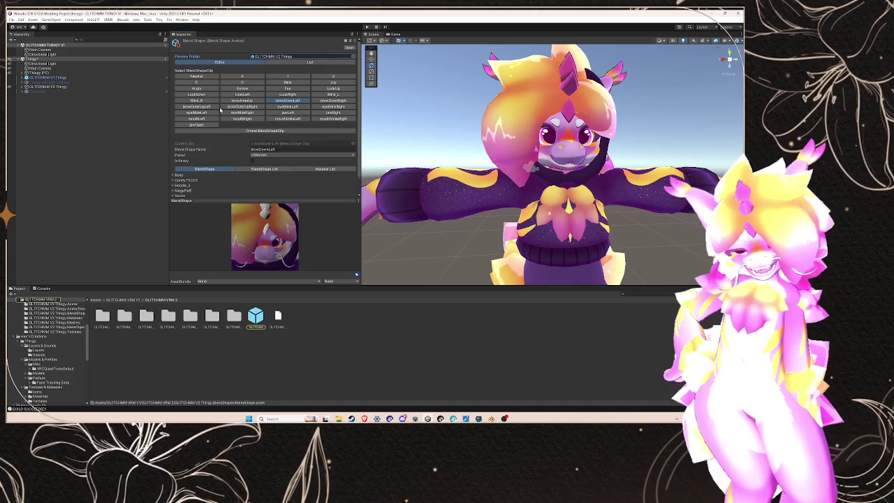
{"action": "scroll", "coordinate": [220, 110], "scroll_direction": "down", "scroll_amount": 2}
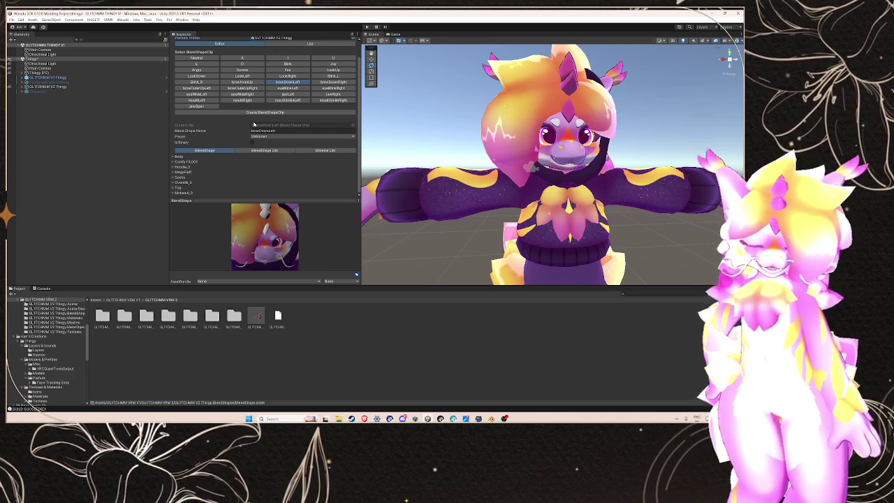
{"action": "left_click", "coordinate": [242, 100]}
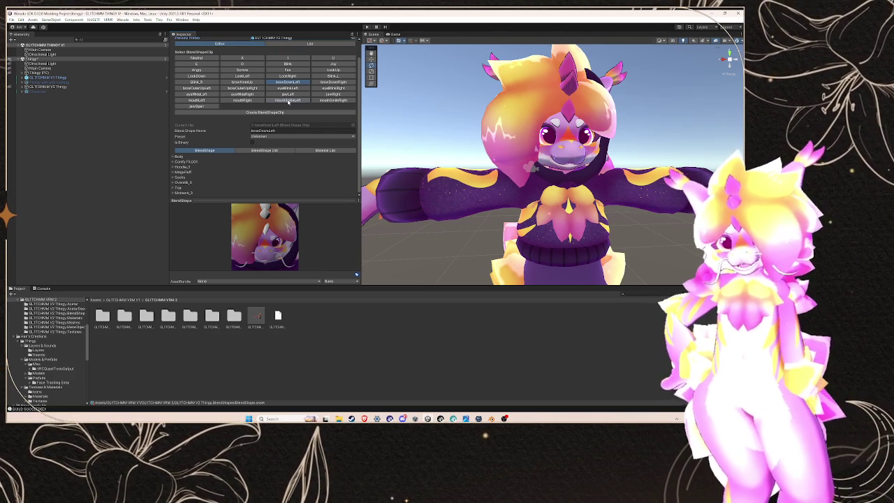
{"action": "left_click", "coordinate": [242, 59]}
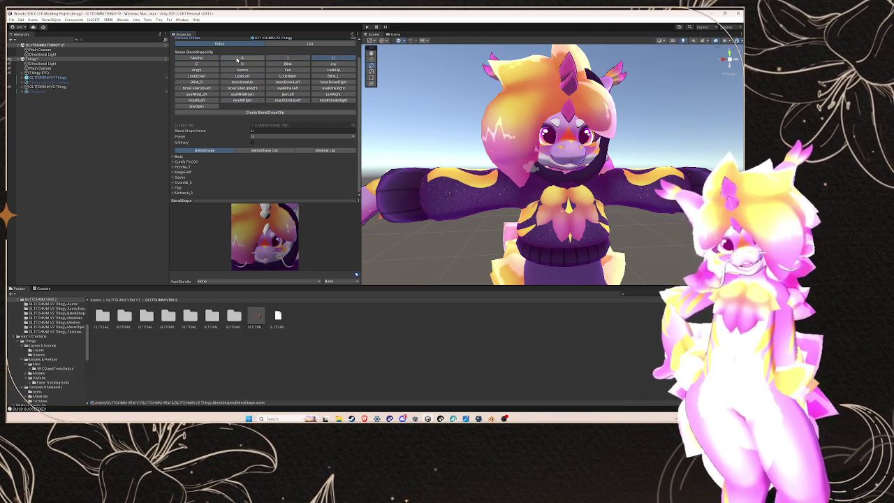
{"action": "left_click", "coordinate": [212, 59]}
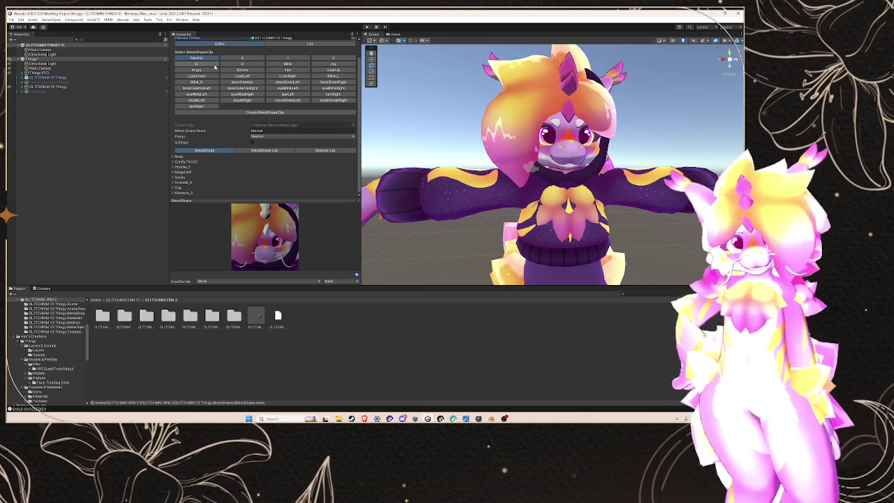
{"action": "left_click", "coordinate": [242, 75]}
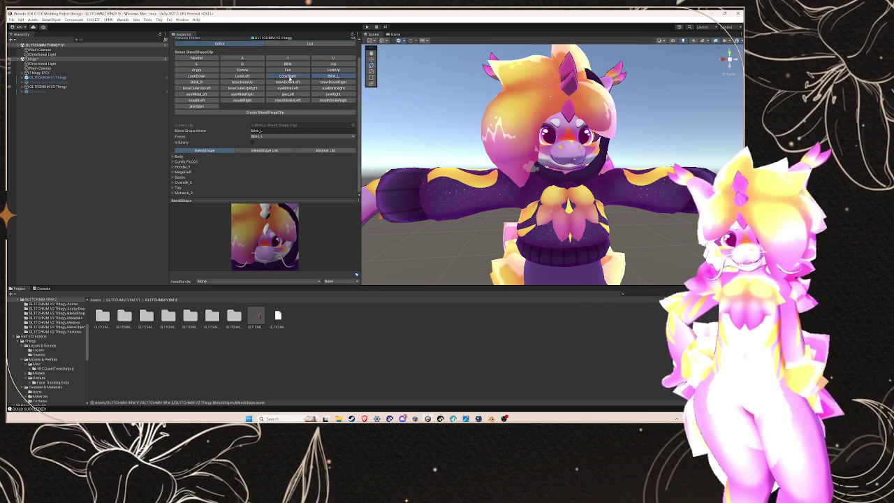
{"action": "left_click", "coordinate": [287, 87]}
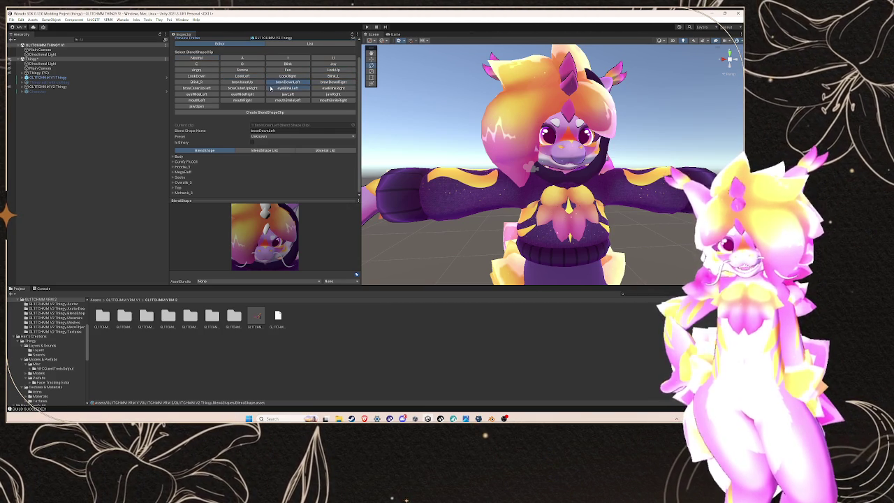
{"action": "left_click", "coordinate": [242, 94]}
- Raise the Body mesh's JawOpen weight in the jawOpen clip to 7, then reselect GLITCHMM V2 Thingy
{"action": "left_click", "coordinate": [196, 105]}
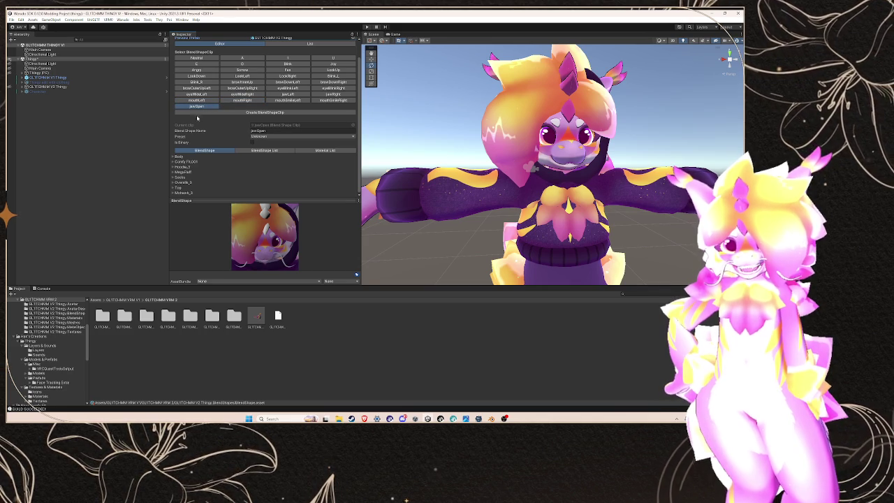
{"action": "left_click", "coordinate": [173, 157]}
{"action": "scroll", "coordinate": [260, 171], "scroll_direction": "down", "scroll_amount": 10}
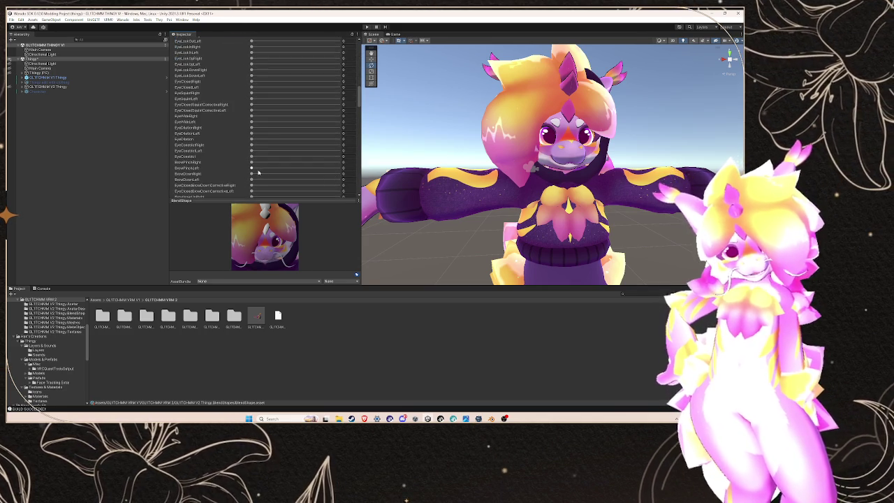
{"action": "scroll", "coordinate": [260, 170], "scroll_direction": "down", "scroll_amount": 5}
{"action": "left_click", "coordinate": [251, 71]}
{"action": "left_click_drag", "start_coordinate": [251, 70], "coordinate": [332, 73]}
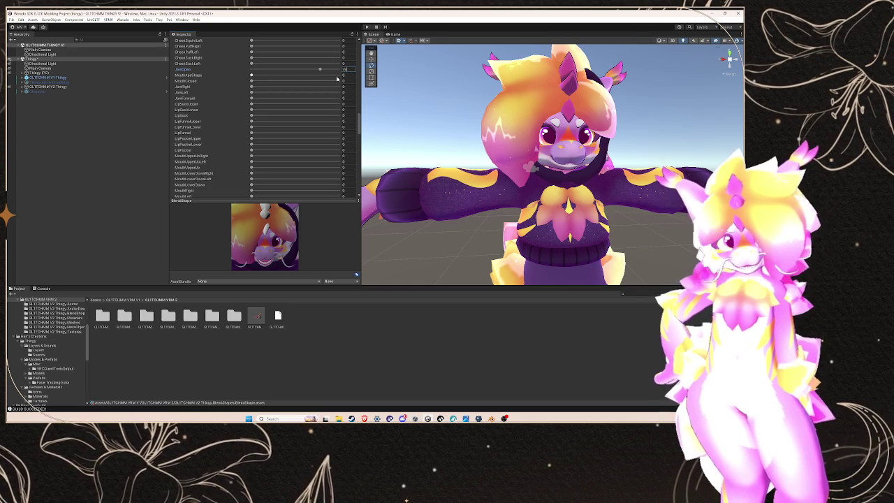
{"action": "type", "text": "7"}
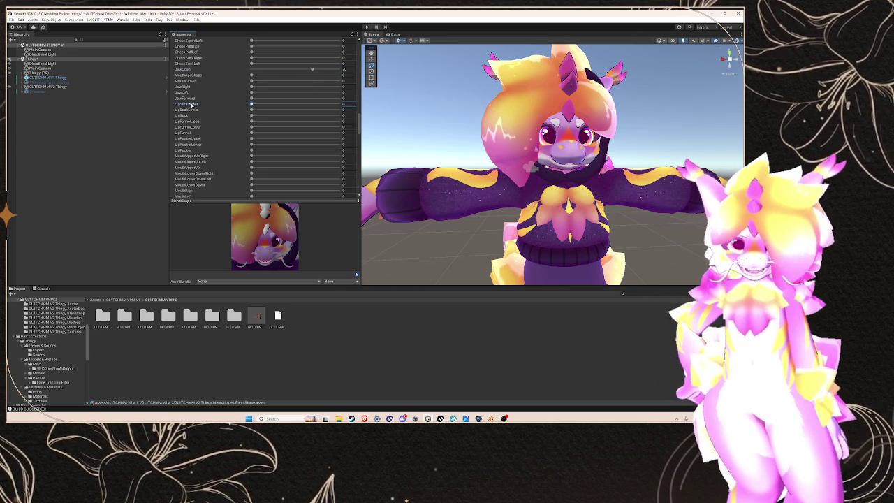
{"action": "left_click", "coordinate": [60, 86]}
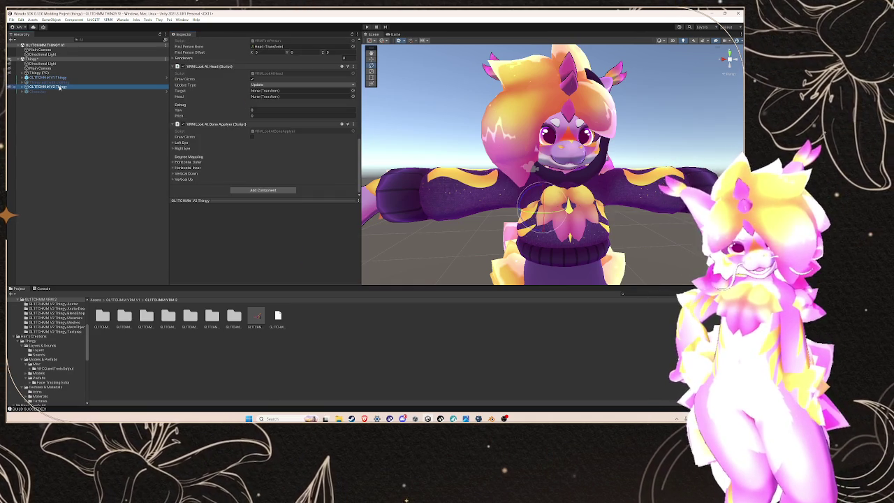
{"action": "scroll", "coordinate": [217, 133], "scroll_direction": "up", "scroll_amount": 3}
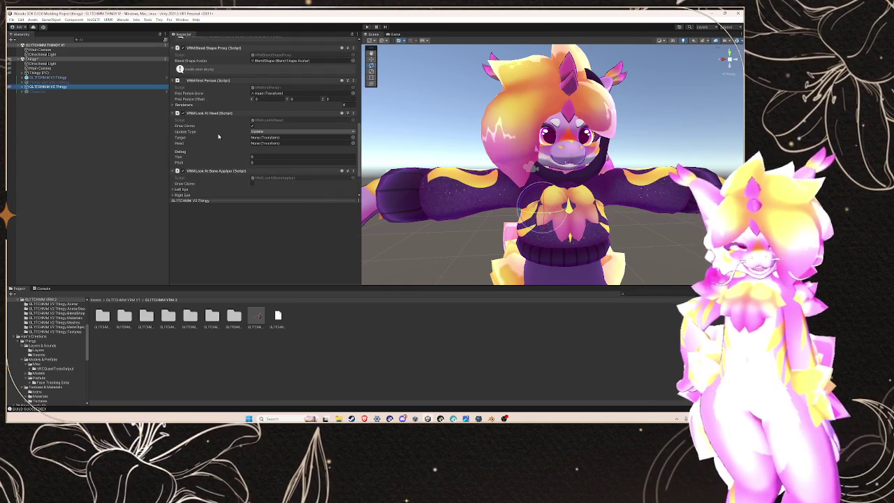
{"action": "scroll", "coordinate": [302, 130], "scroll_direction": "down", "scroll_amount": 3}
{"action": "scroll", "coordinate": [287, 105], "scroll_direction": "up", "scroll_amount": 5}
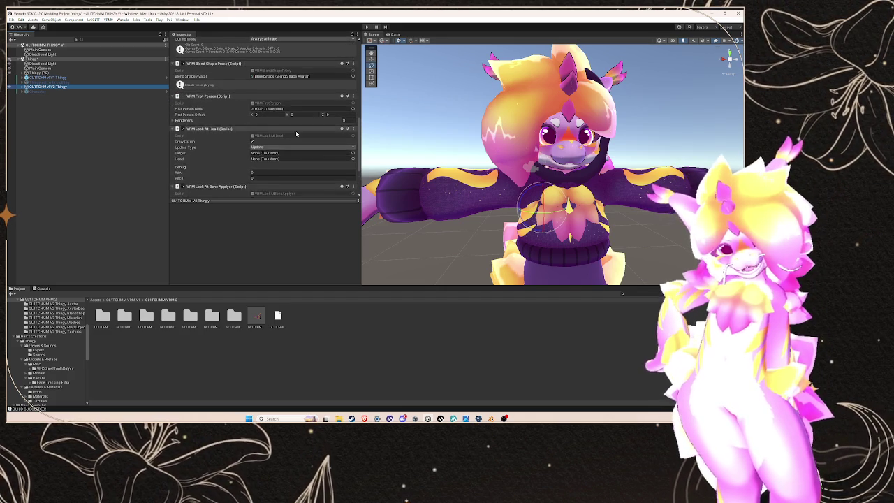
{"action": "left_click", "coordinate": [283, 93]}
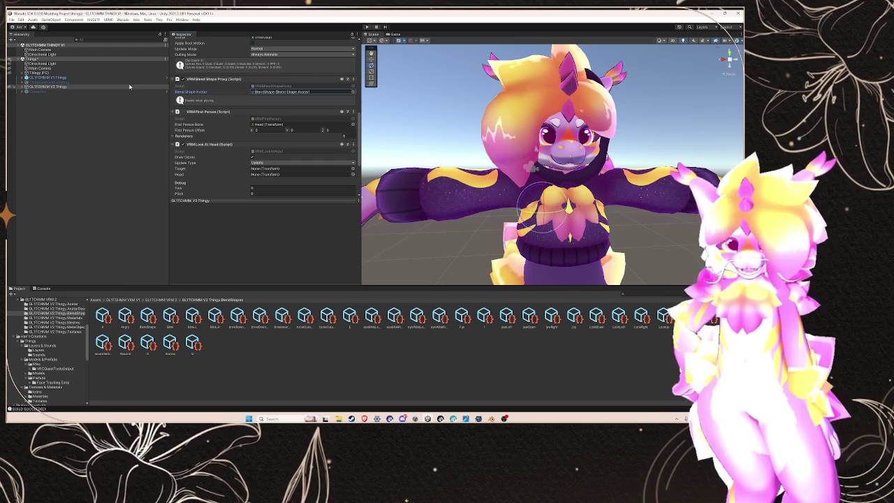
{"action": "left_click", "coordinate": [75, 299]}
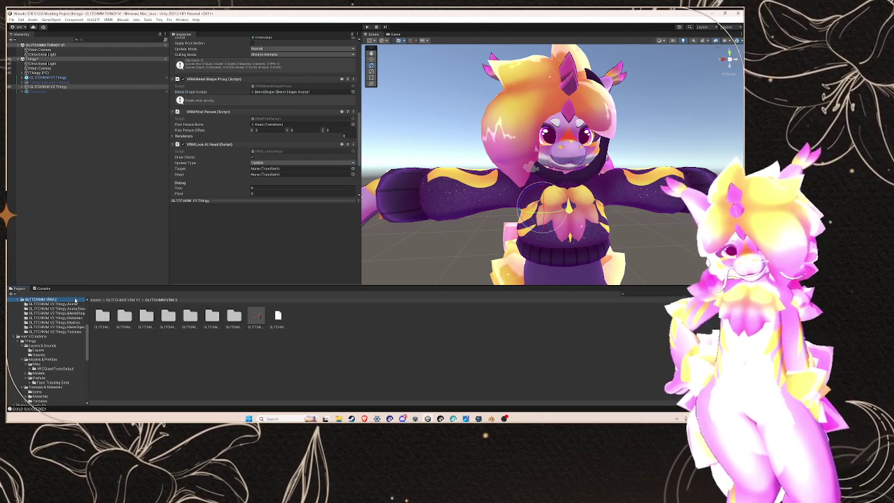
{"action": "left_click", "coordinate": [56, 77]}
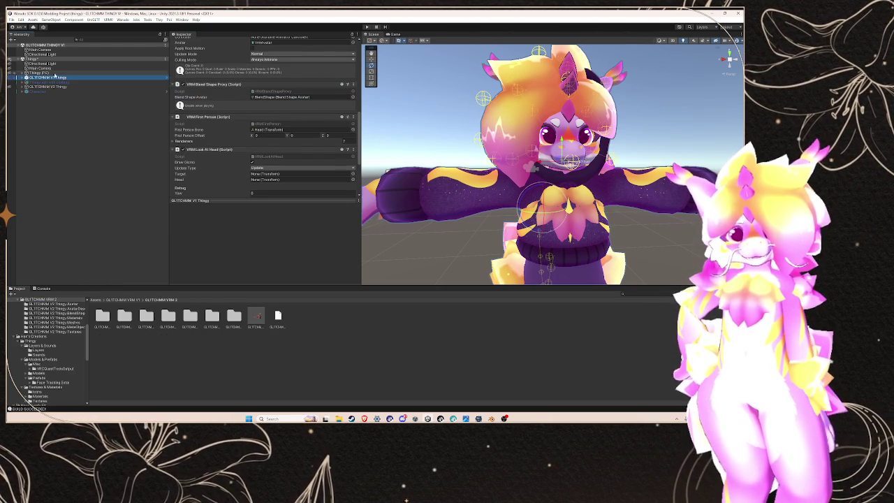
{"action": "left_click", "coordinate": [56, 81]}
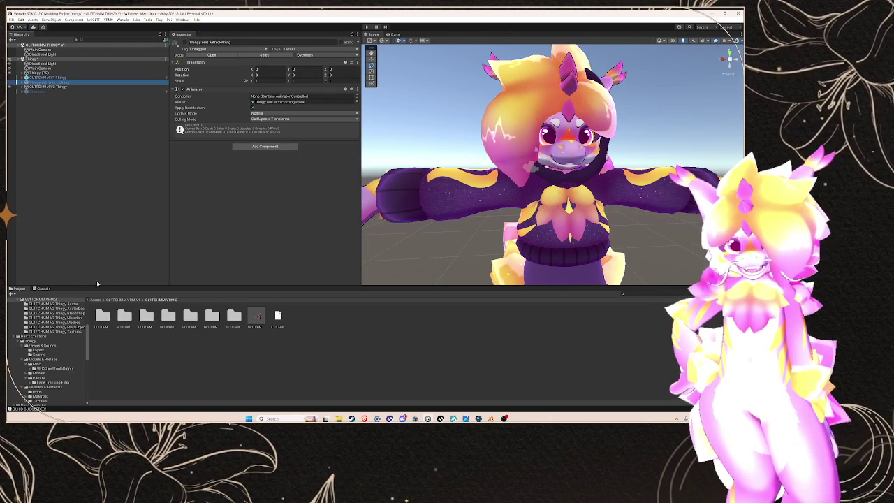
{"action": "left_click", "coordinate": [23, 81]}
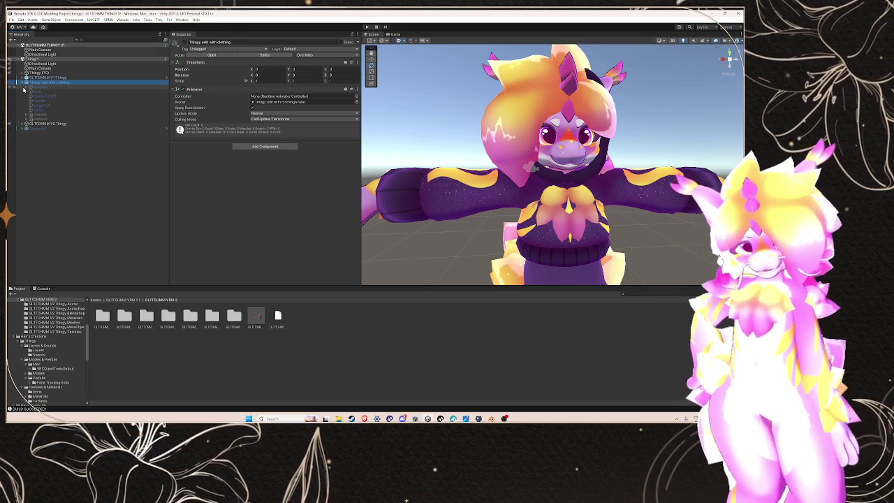
{"action": "left_click", "coordinate": [45, 129]}
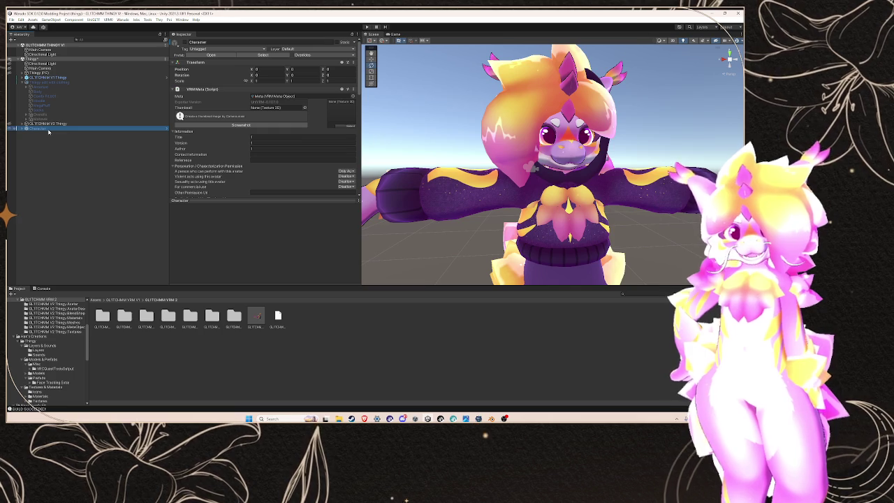
{"action": "left_click", "coordinate": [38, 124]}
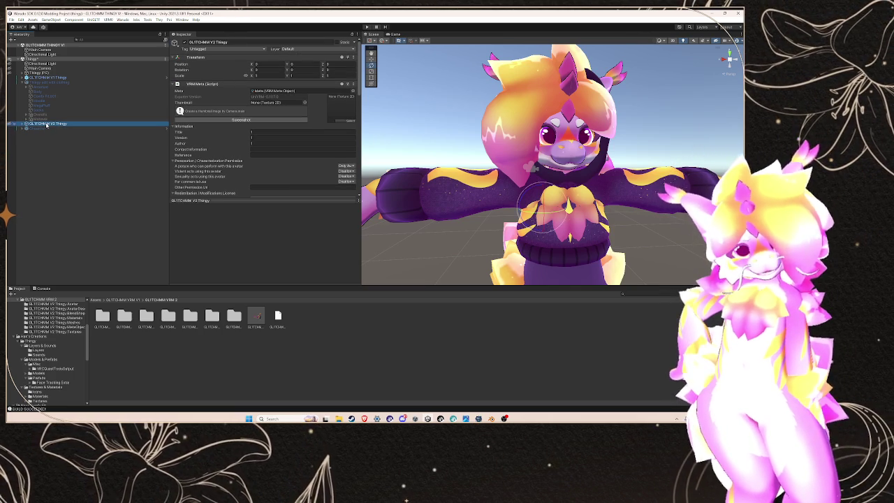
{"action": "left_click", "coordinate": [47, 129]}
{"action": "left_click", "coordinate": [47, 124]}
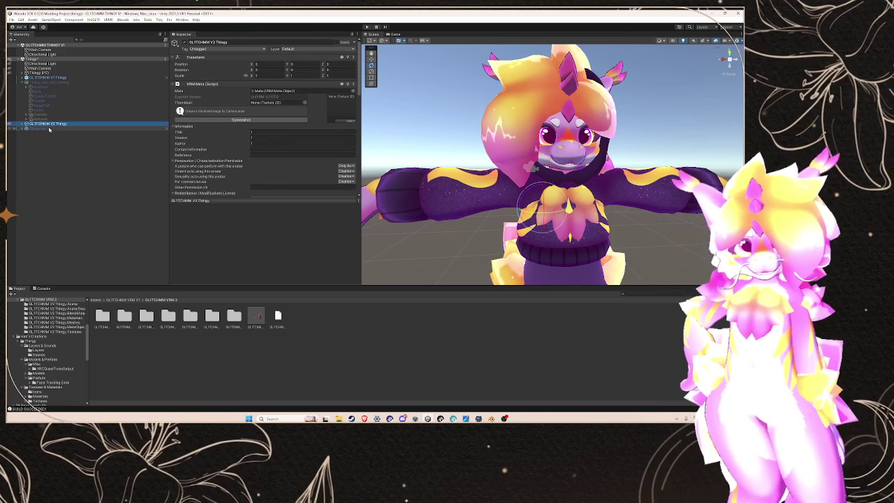
{"action": "scroll", "coordinate": [326, 147], "scroll_direction": "down", "scroll_amount": 5}
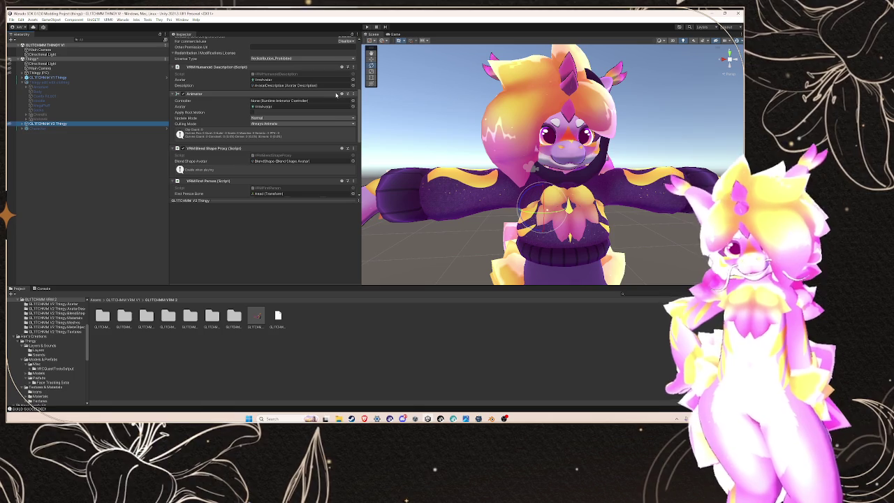
- Inspect the proxy's assigned Blend Shape Avatar asset, then return to the GLITCHMM V2 Thingy object
{"action": "left_click", "coordinate": [328, 162]}
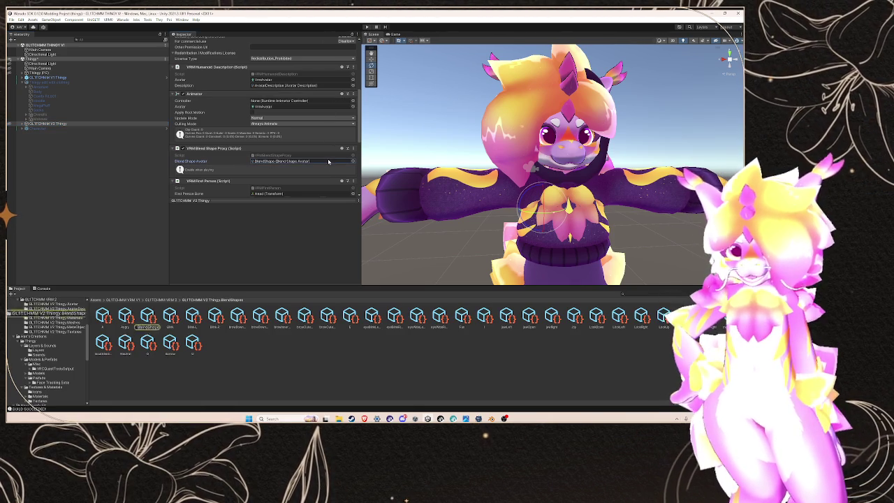
{"action": "right_click", "coordinate": [252, 162]}
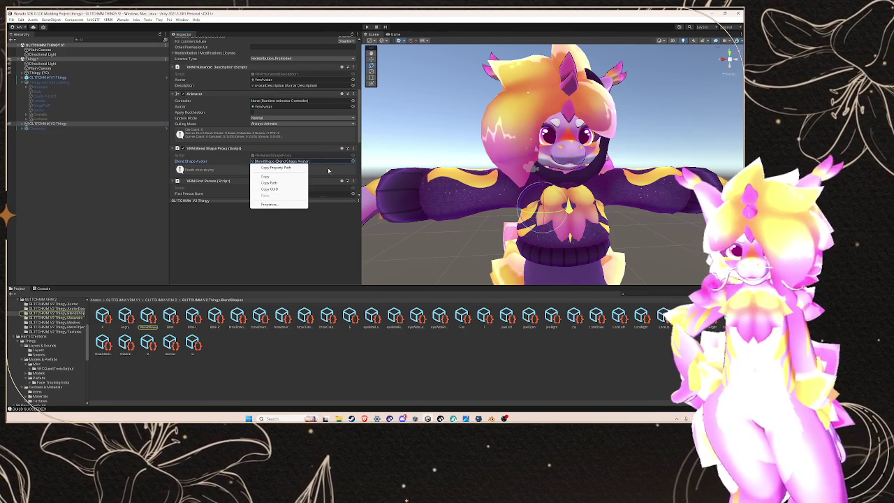
{"action": "key", "text": "Escape"}
{"action": "double_click", "coordinate": [280, 161]}
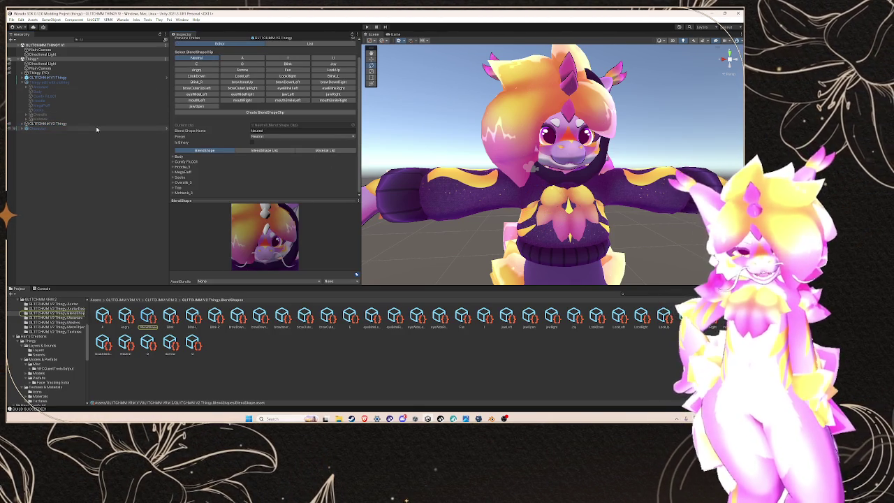
{"action": "left_click", "coordinate": [83, 123]}
{"action": "scroll", "coordinate": [249, 154], "scroll_direction": "down", "scroll_amount": 3}
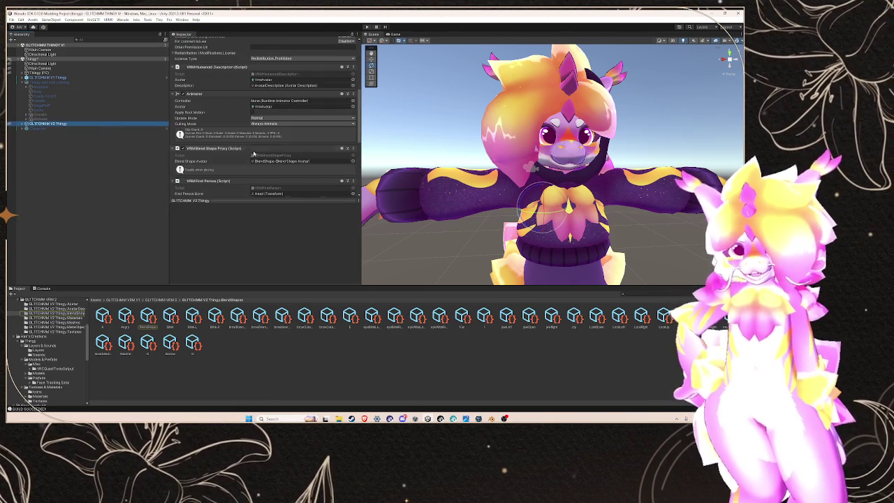
- Check the Blend Shape Avatar picker unchanged, open the BlendShapes folder's Create menu, then select browDownLeft
{"action": "left_click", "coordinate": [353, 161]}
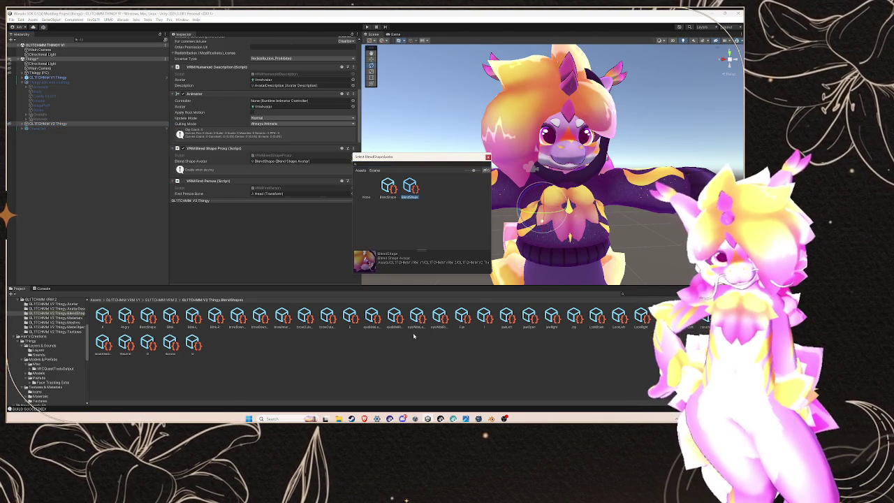
{"action": "left_click", "coordinate": [415, 333]}
{"action": "right_click", "coordinate": [387, 346]}
{"action": "mouse_move", "coordinate": [426, 178]}
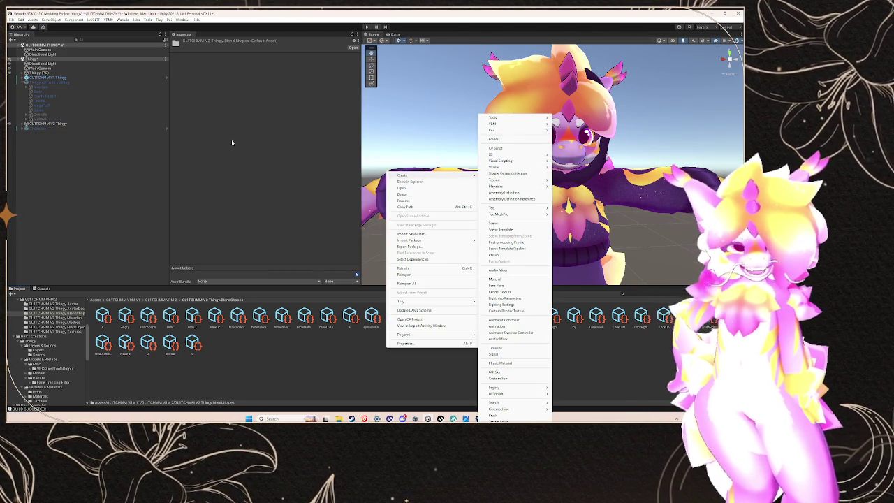
{"action": "left_click", "coordinate": [237, 317]}
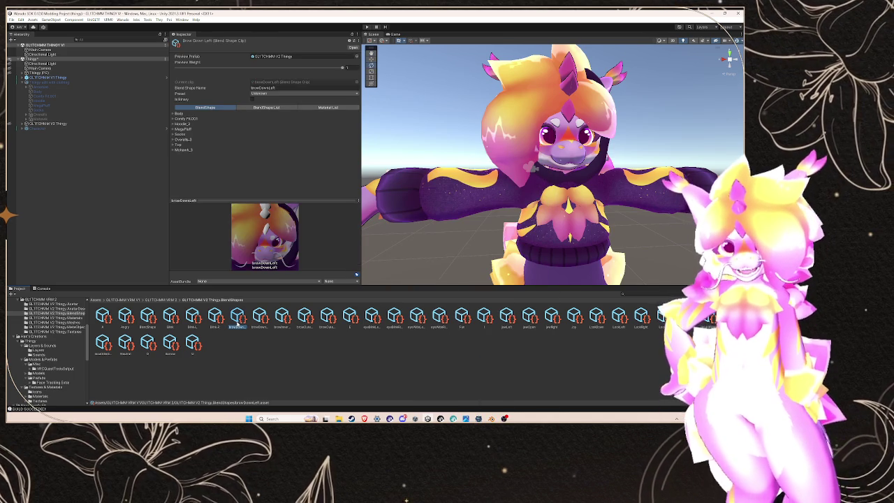
- Create a VRM BlendShapeAvatar asset in the BlendShapes folder, keeping the default name New Blend Shape Avatar
{"action": "right_click", "coordinate": [255, 357]}
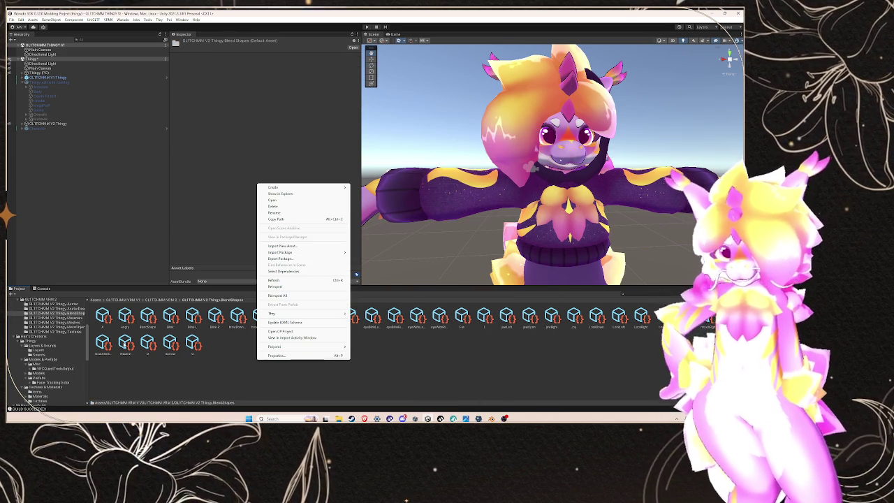
{"action": "right_click", "coordinate": [218, 368]}
{"action": "right_click", "coordinate": [218, 367]}
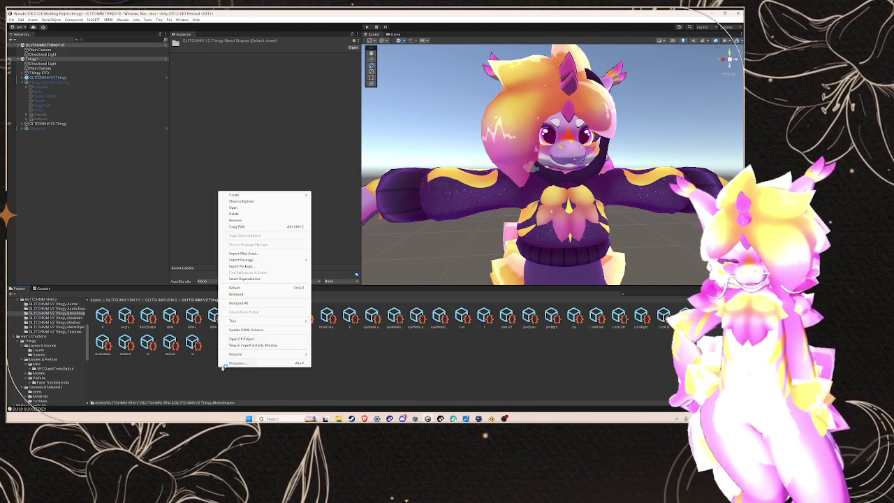
{"action": "mouse_move", "coordinate": [253, 196]}
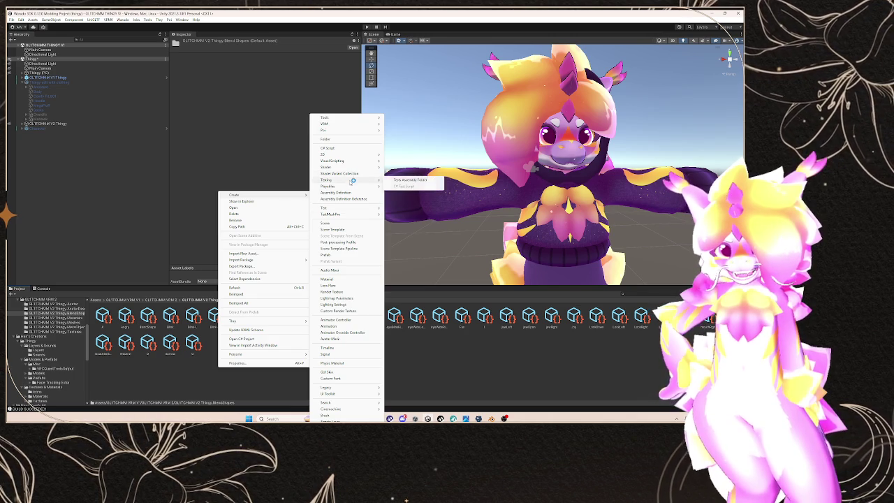
{"action": "mouse_move", "coordinate": [354, 154]}
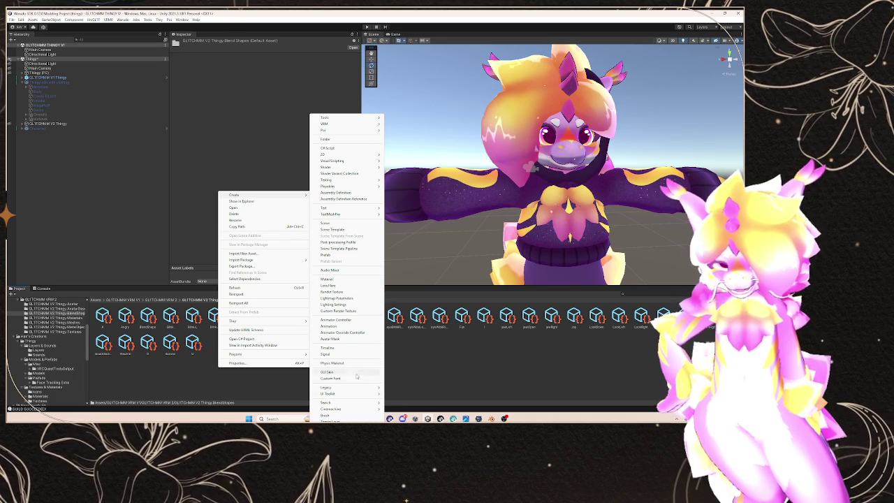
{"action": "mouse_move", "coordinate": [356, 395]}
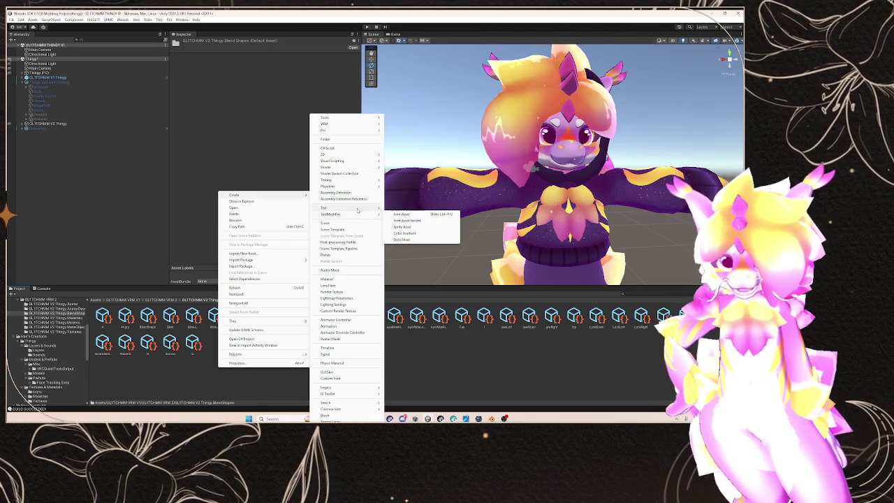
{"action": "mouse_move", "coordinate": [358, 209]}
{"action": "mouse_move", "coordinate": [357, 186]}
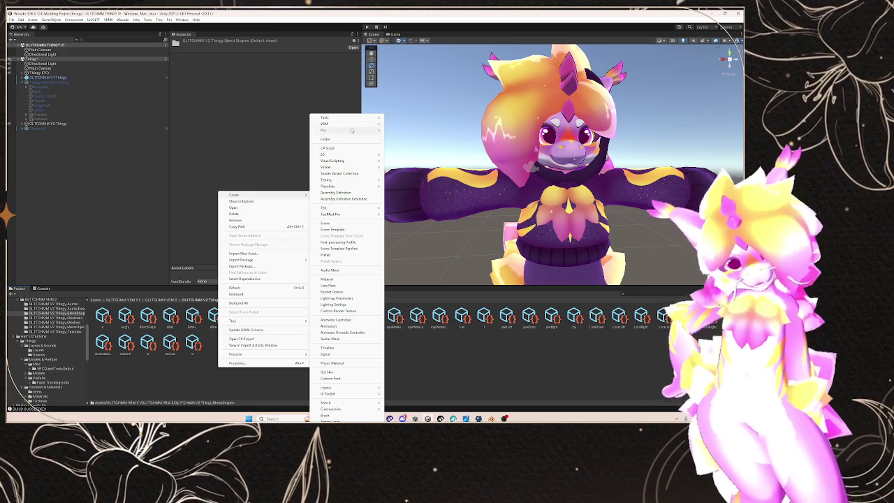
{"action": "mouse_move", "coordinate": [351, 127]}
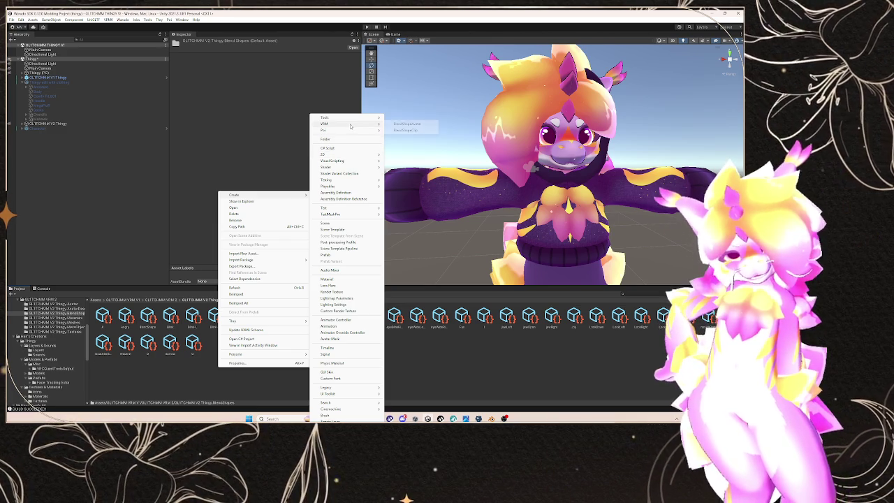
{"action": "left_click", "coordinate": [418, 127]}
{"action": "key", "text": "Return"}
{"action": "left_click", "coordinate": [356, 56]}
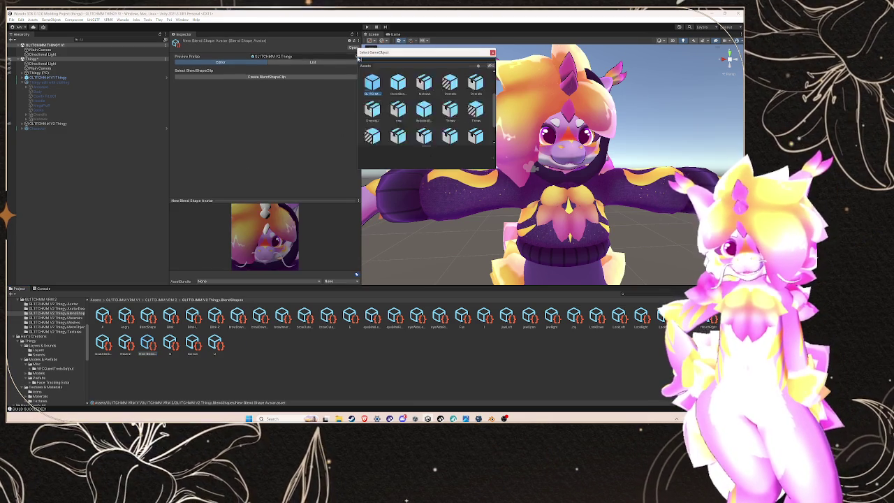
- Assign New Blend Shape Avatar to the GLITCHMM V2 Thingy's proxy and open that asset
{"action": "left_click", "coordinate": [266, 130]}
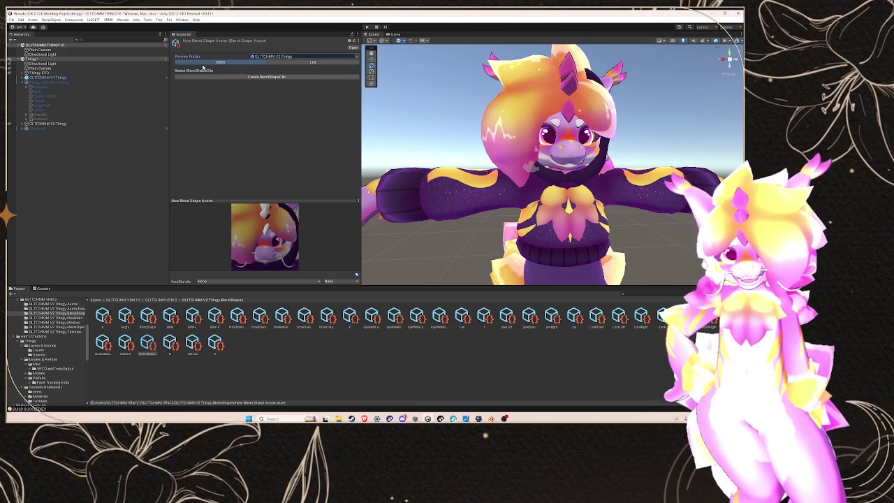
{"action": "left_click", "coordinate": [49, 123]}
{"action": "scroll", "coordinate": [233, 146], "scroll_direction": "down", "scroll_amount": 10}
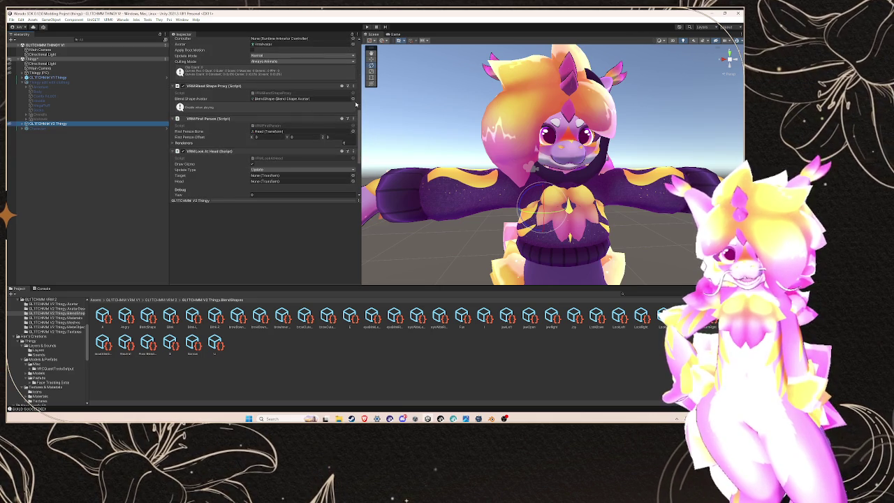
{"action": "left_click", "coordinate": [354, 99]}
{"action": "left_click", "coordinate": [430, 126]}
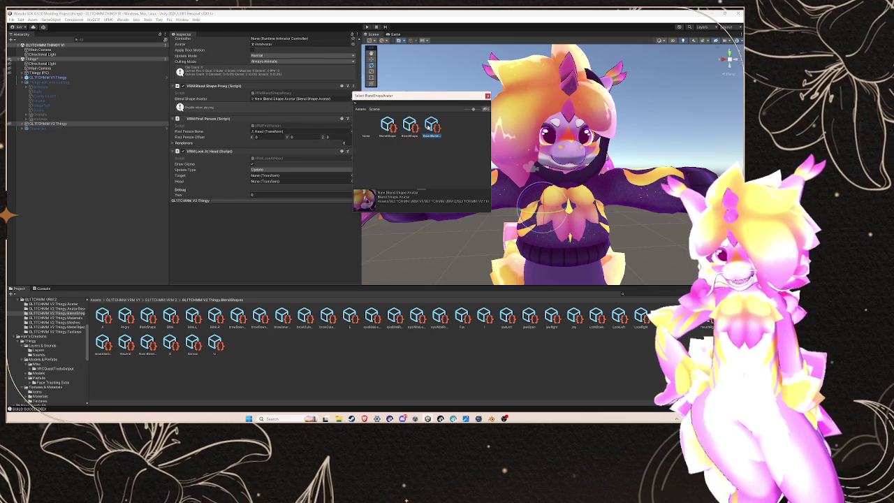
{"action": "double_click", "coordinate": [429, 127]}
{"action": "double_click", "coordinate": [300, 98]}
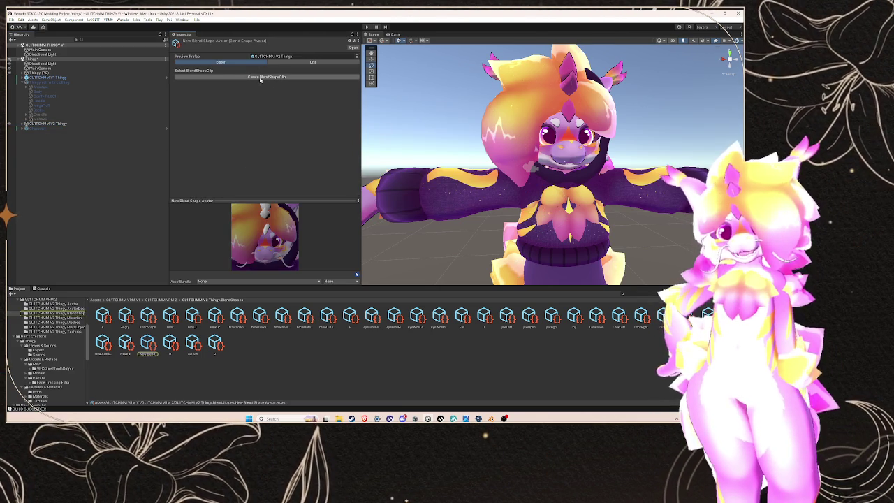
- Reopen the proxy's assigned avatar asset from GLITCHMM V2 Thingy and view its clips as a list
{"action": "left_click", "coordinate": [54, 124]}
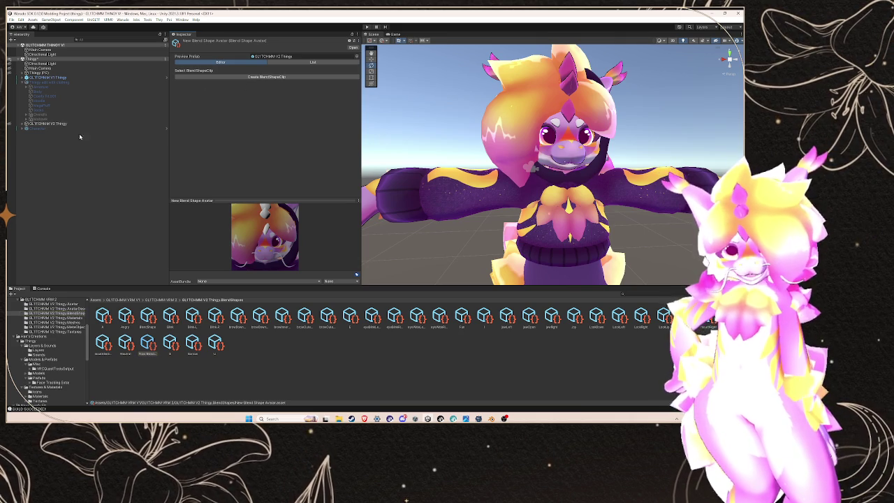
{"action": "scroll", "coordinate": [257, 151], "scroll_direction": "down", "scroll_amount": 5}
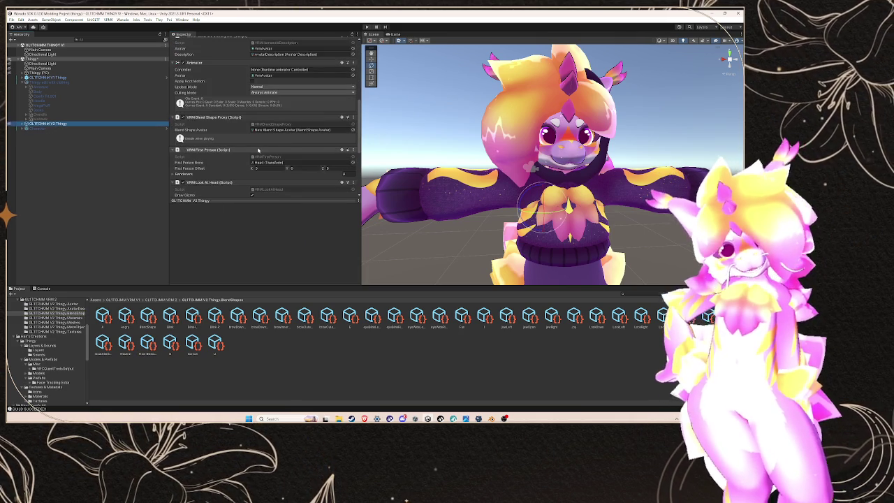
{"action": "scroll", "coordinate": [258, 150], "scroll_direction": "down", "scroll_amount": 1}
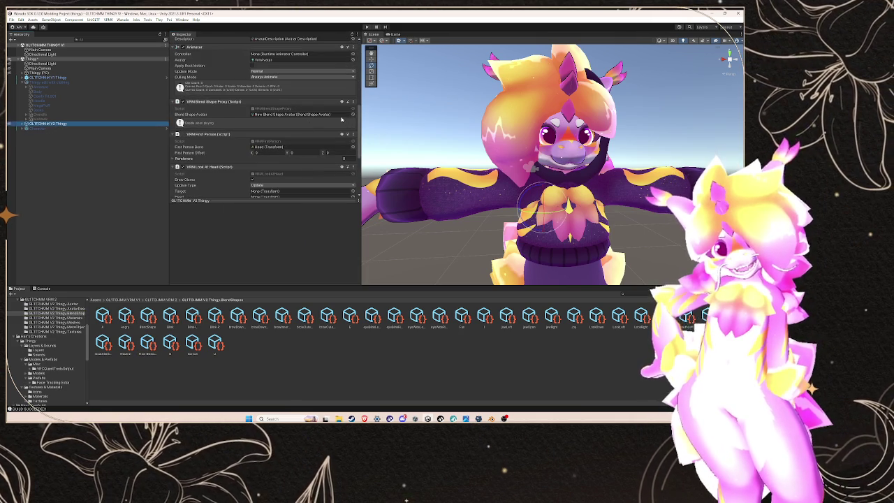
{"action": "double_click", "coordinate": [342, 116]}
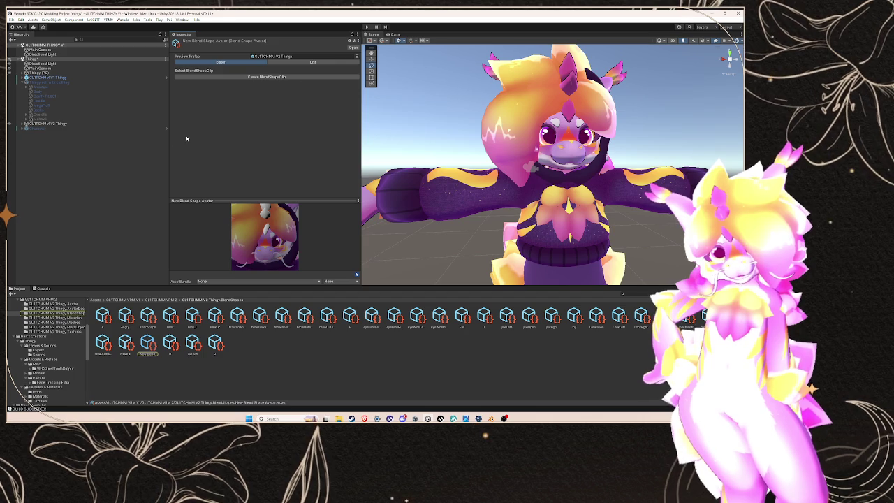
{"action": "left_click", "coordinate": [290, 56]}
{"action": "left_click", "coordinate": [294, 63]}
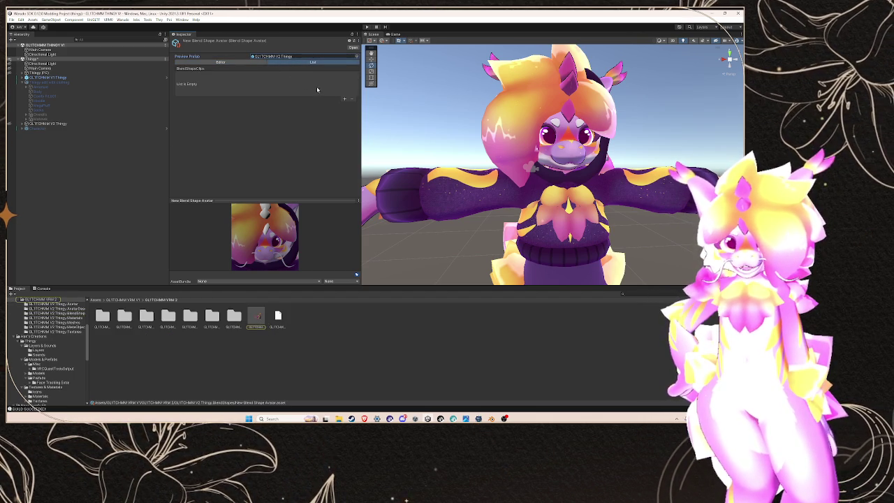
- Open the New Blend Shape Avatar asset, show the BlendShapes folder, and check its preview prefab picker
{"action": "left_click", "coordinate": [88, 123]}
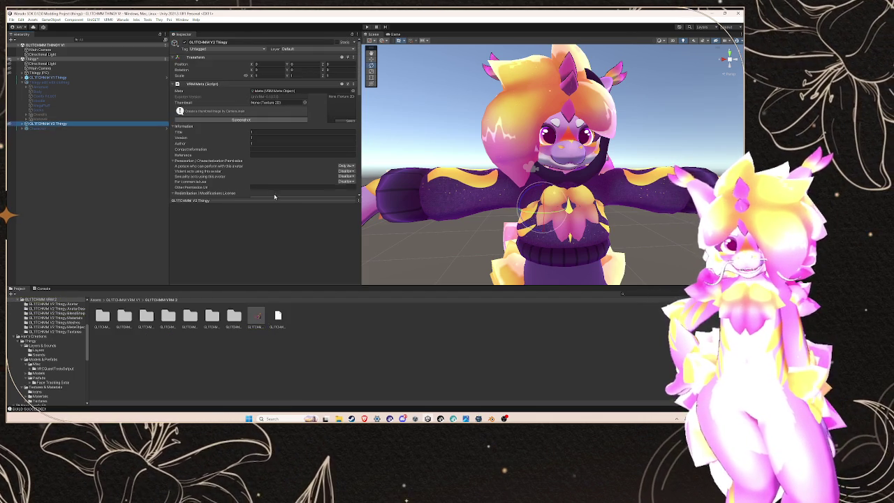
{"action": "scroll", "coordinate": [279, 139], "scroll_direction": "down", "scroll_amount": 5}
{"action": "left_click", "coordinate": [292, 116]}
{"action": "left_click", "coordinate": [292, 116]}
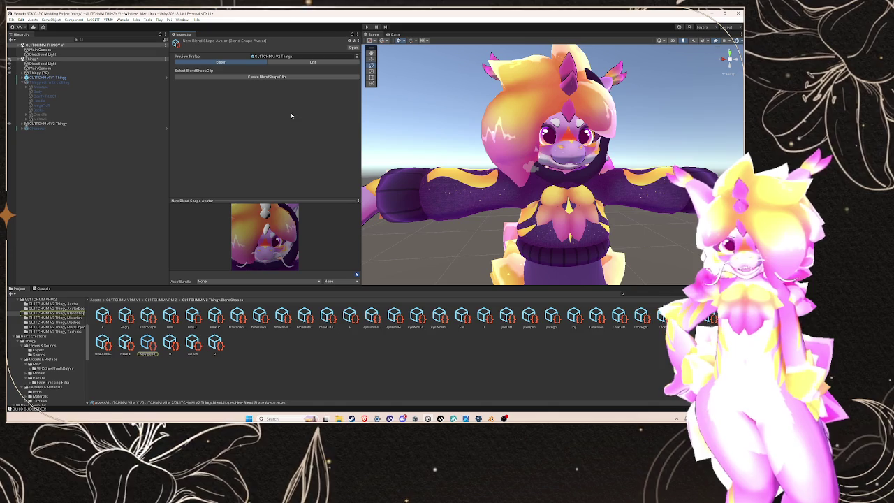
{"action": "left_click", "coordinate": [84, 312]}
{"action": "left_click", "coordinate": [357, 56]}
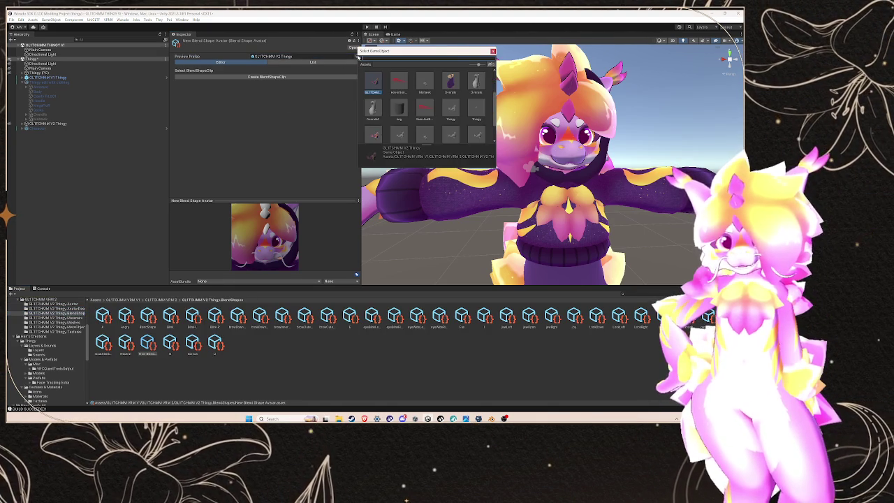
{"action": "left_click", "coordinate": [84, 79]}
- Reassign the proxy's Blend Shape Avatar to the existing BlendShapes asset and list its clips
{"action": "left_click", "coordinate": [53, 123]}
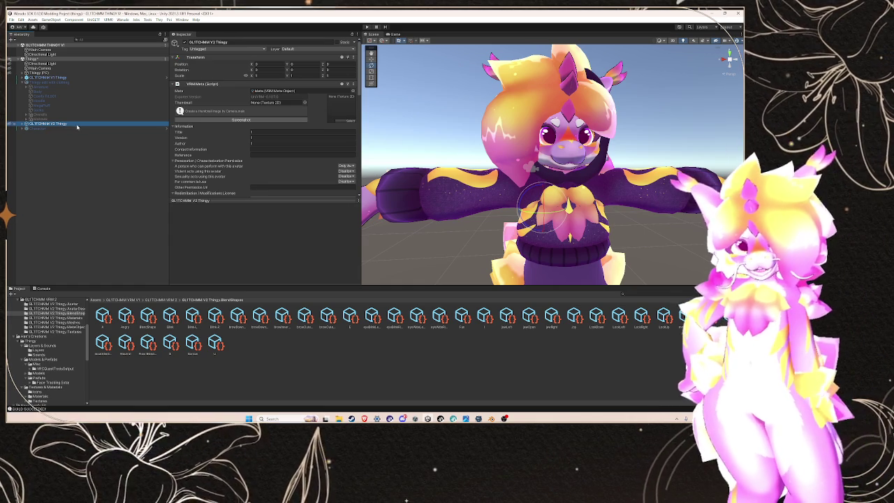
{"action": "scroll", "coordinate": [220, 161], "scroll_direction": "down", "scroll_amount": 1}
{"action": "scroll", "coordinate": [220, 161], "scroll_direction": "down", "scroll_amount": 5}
{"action": "left_click", "coordinate": [353, 130]}
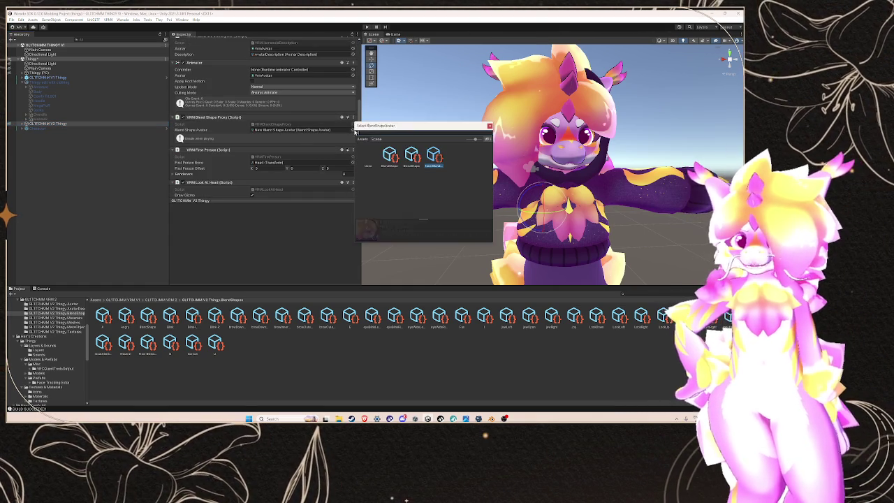
{"action": "double_click", "coordinate": [413, 155]}
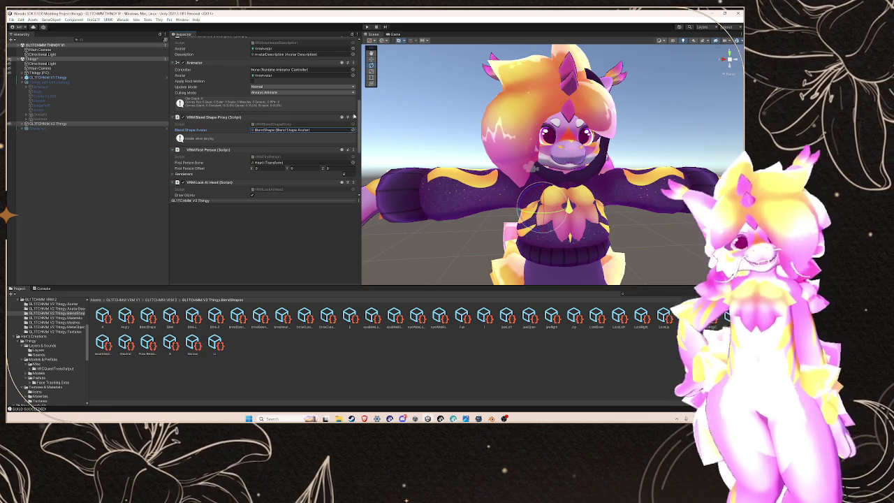
{"action": "double_click", "coordinate": [286, 130]}
{"action": "left_click", "coordinate": [303, 44]}
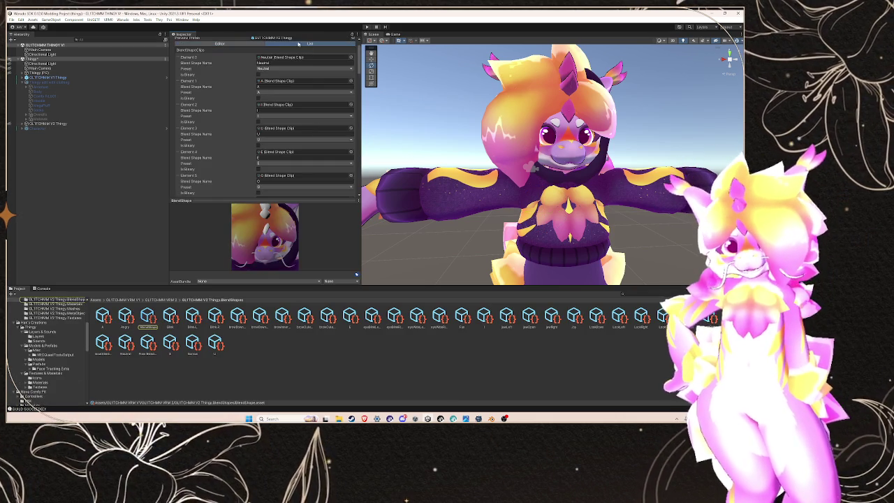
- Scroll through the BlendShapes clip list and switch back to the clip editor view
{"action": "scroll", "coordinate": [227, 94], "scroll_direction": "down", "scroll_amount": 5}
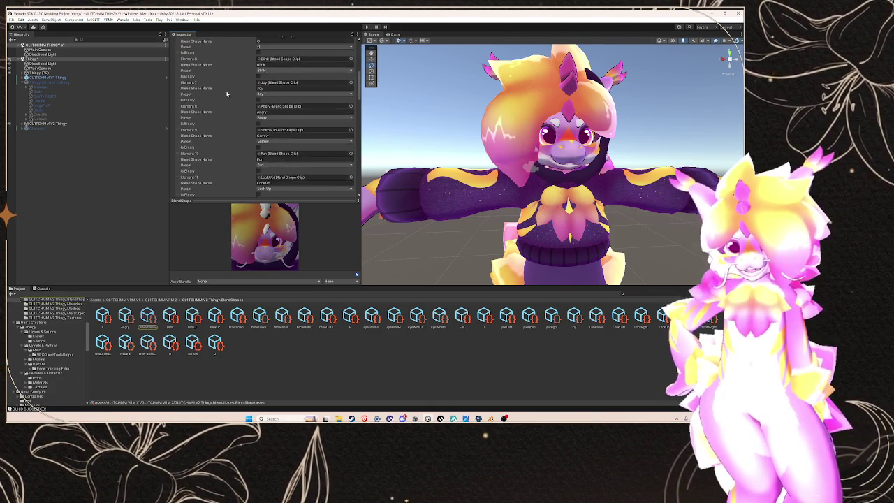
{"action": "scroll", "coordinate": [227, 97], "scroll_direction": "down", "scroll_amount": 5}
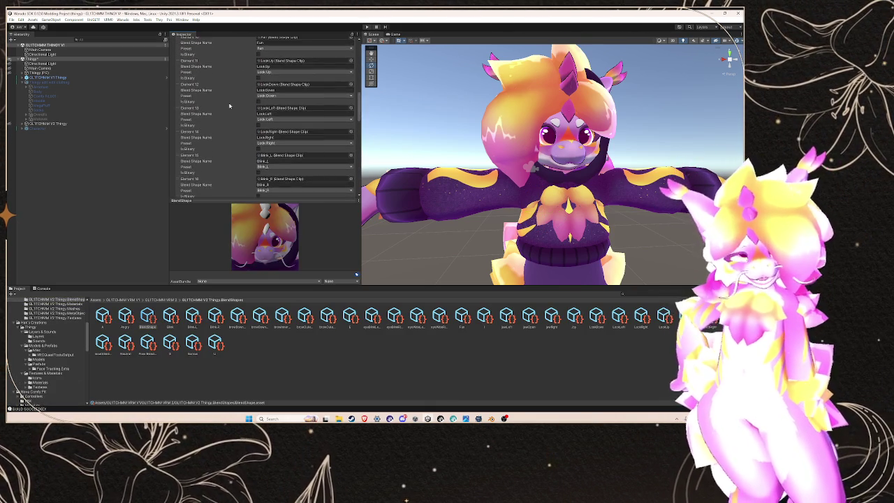
{"action": "scroll", "coordinate": [229, 105], "scroll_direction": "up", "scroll_amount": 10}
{"action": "left_click", "coordinate": [221, 63]}
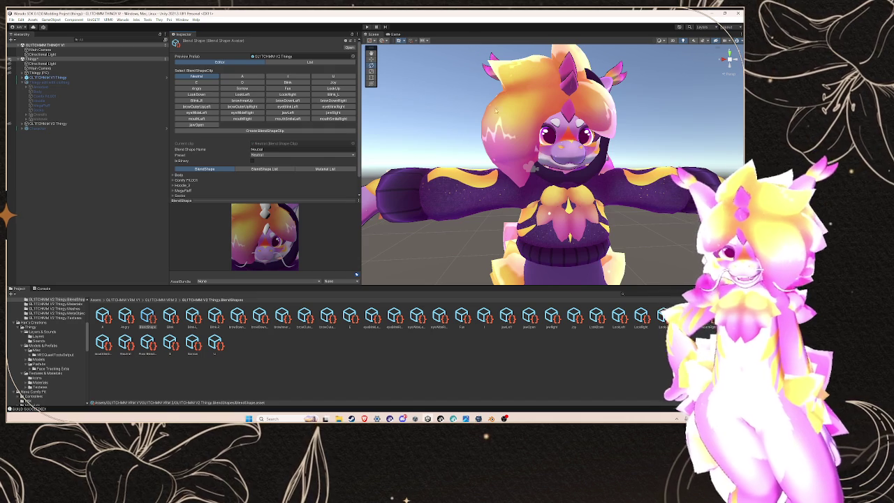
{"action": "scroll", "coordinate": [249, 143], "scroll_direction": "down", "scroll_amount": 1}
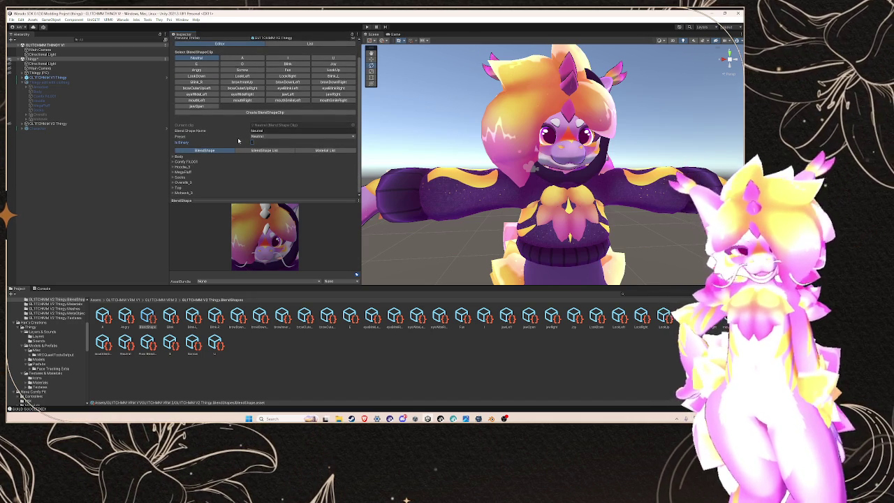
- Open GLITCHMM V1 Thingy's blend shape avatar, then GLITCHMM V2 Thingy's BlendShapes asset, to compare clips
{"action": "left_click", "coordinate": [69, 79]}
{"action": "scroll", "coordinate": [221, 106], "scroll_direction": "down", "scroll_amount": 10}
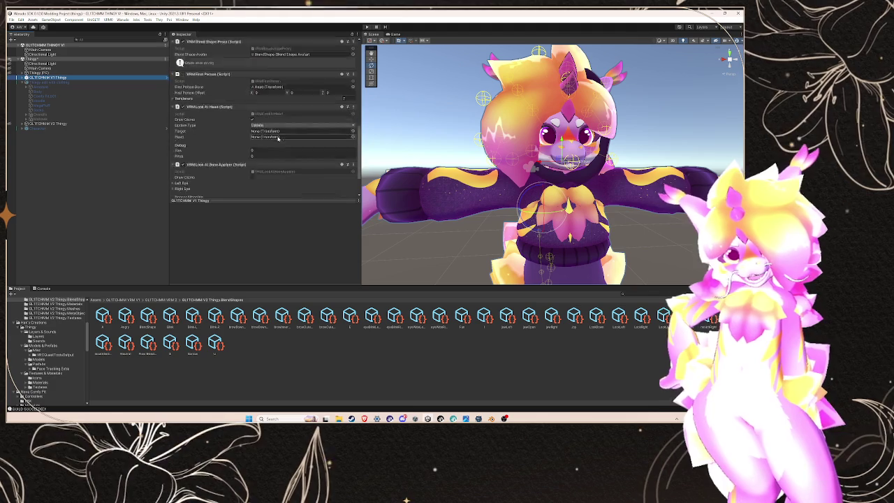
{"action": "double_click", "coordinate": [279, 76]}
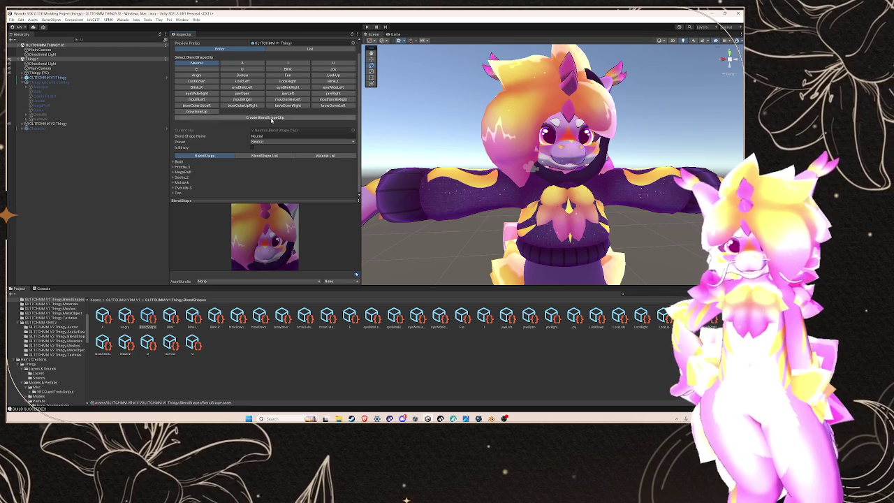
{"action": "left_click", "coordinate": [119, 124]}
{"action": "scroll", "coordinate": [293, 120], "scroll_direction": "down", "scroll_amount": 5}
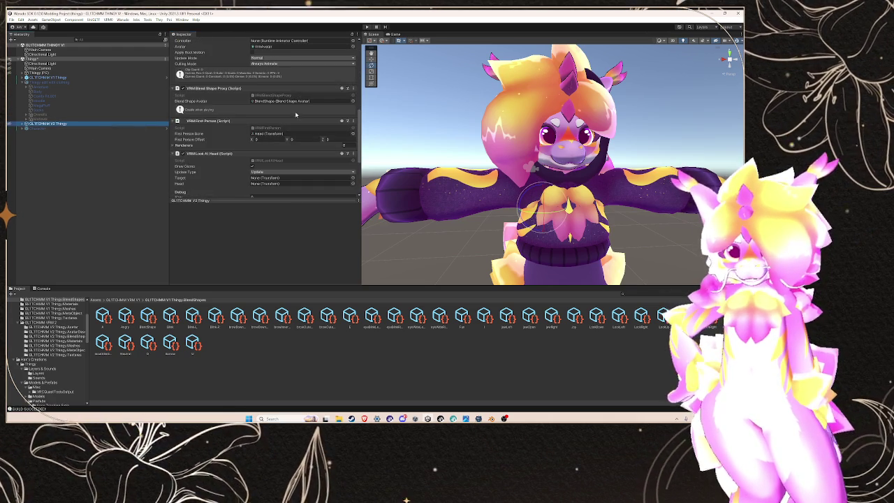
{"action": "double_click", "coordinate": [296, 102]}
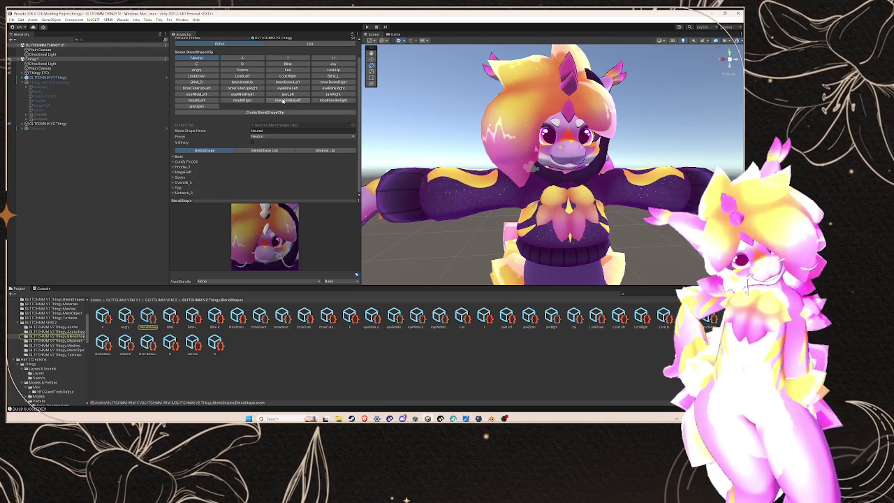
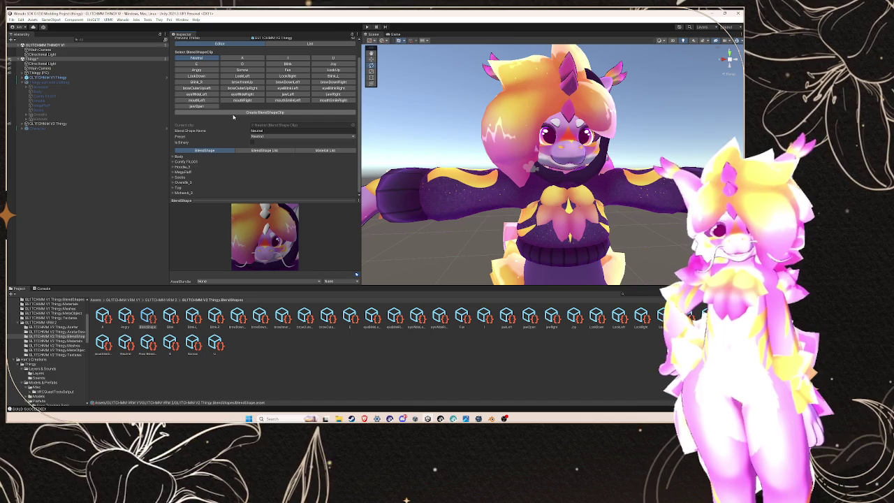
- Create a new BlendShapeClip for the V2 Thingy avatar and bring up the ARKit blendshapes reference page
{"action": "left_click", "coordinate": [235, 114]}
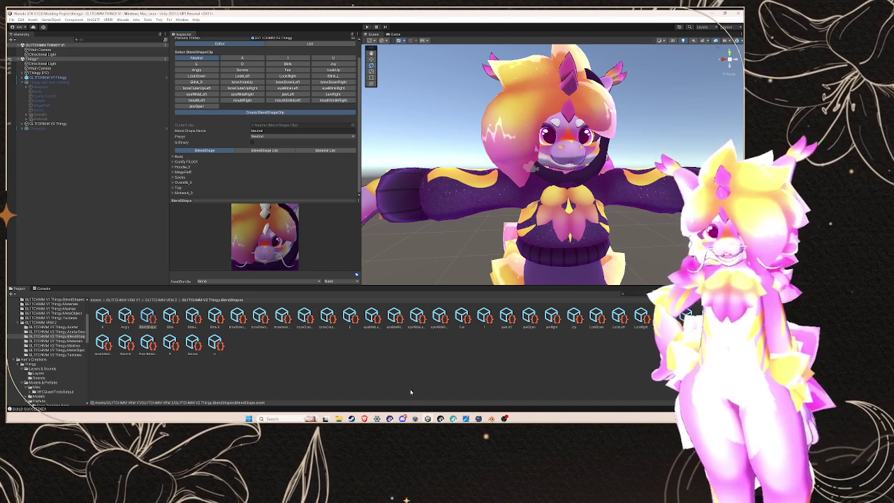
{"action": "mouse_move", "coordinate": [364, 418]}
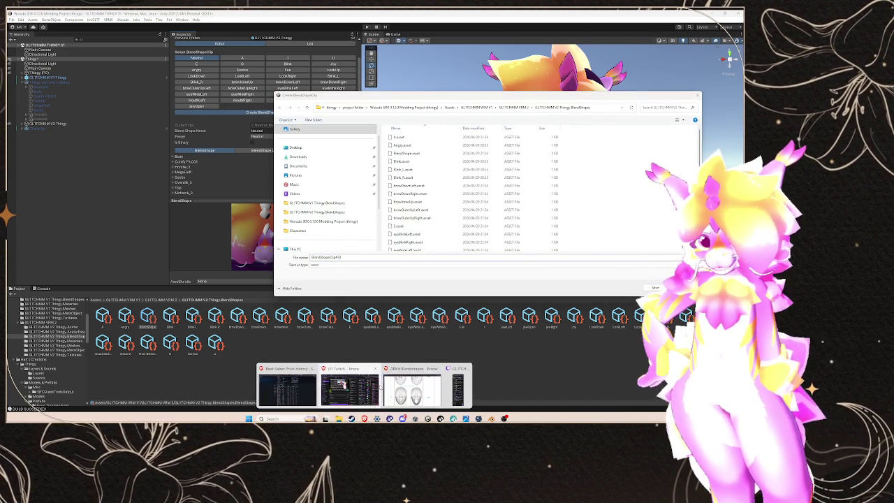
{"action": "left_click", "coordinate": [383, 388]}
- Copy the mouthClose name from the ARKit blendshapes page and head back toward Unity
{"action": "scroll", "coordinate": [171, 277], "scroll_direction": "up", "scroll_amount": 3}
{"action": "scroll", "coordinate": [171, 274], "scroll_direction": "down", "scroll_amount": 10}
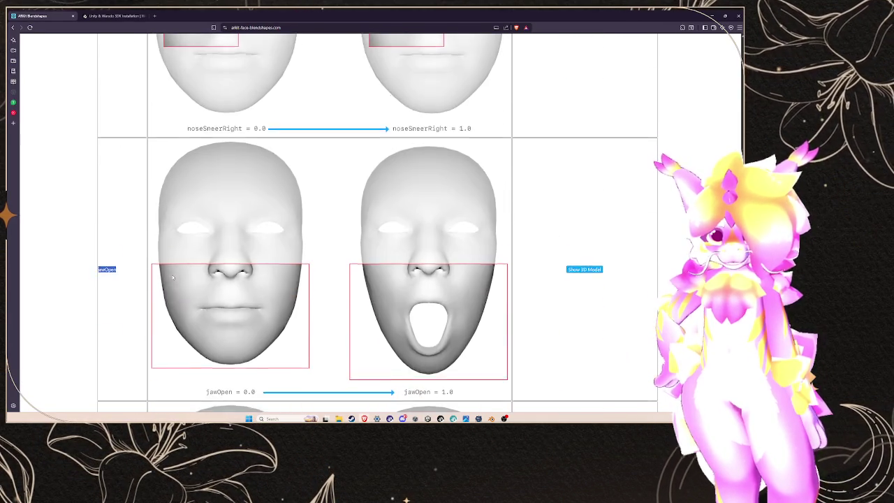
{"action": "scroll", "coordinate": [169, 271], "scroll_direction": "down", "scroll_amount": 15}
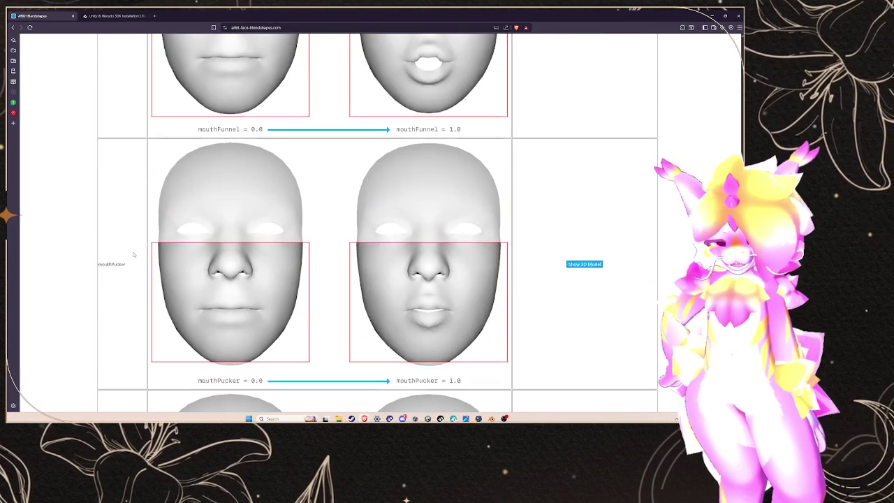
{"action": "scroll", "coordinate": [134, 259], "scroll_direction": "down", "scroll_amount": 15}
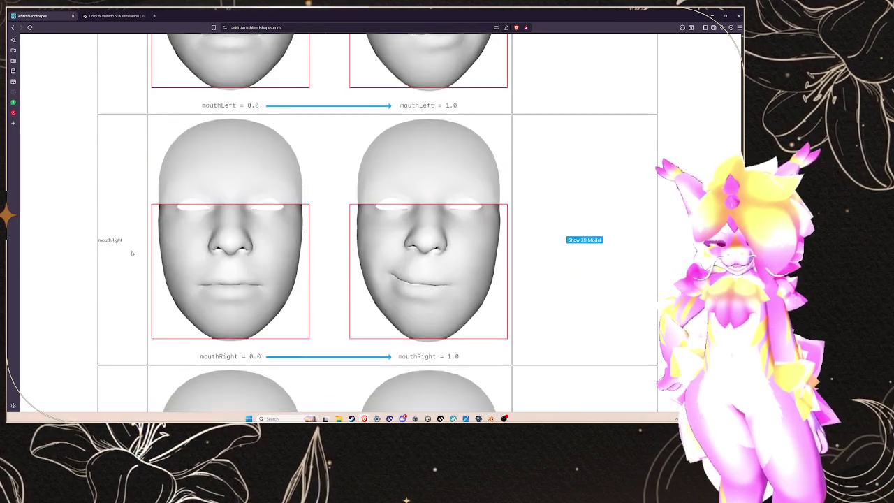
{"action": "scroll", "coordinate": [131, 253], "scroll_direction": "down", "scroll_amount": 10}
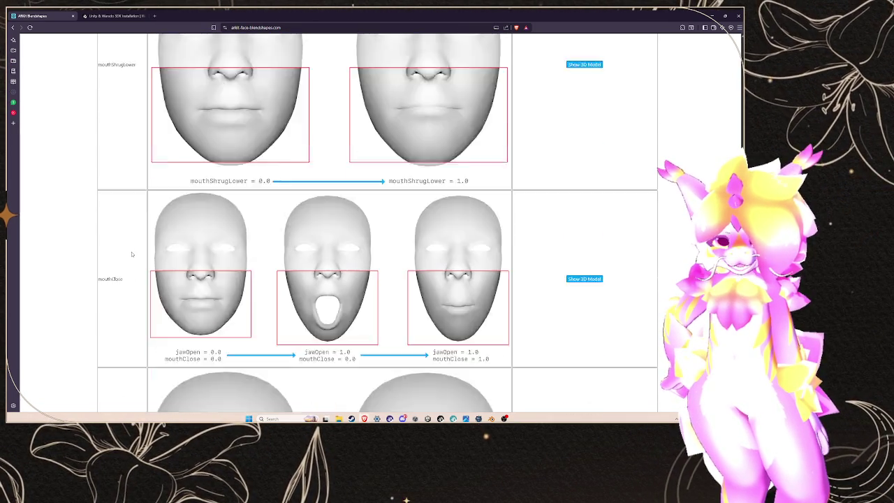
{"action": "right_click", "coordinate": [110, 194]}
{"action": "left_click", "coordinate": [115, 197]}
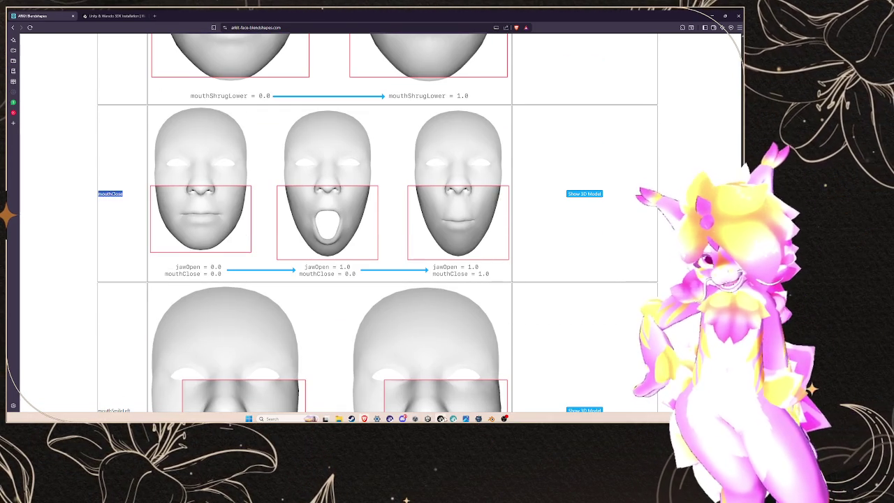
{"action": "key", "text": "alt+Tab"}
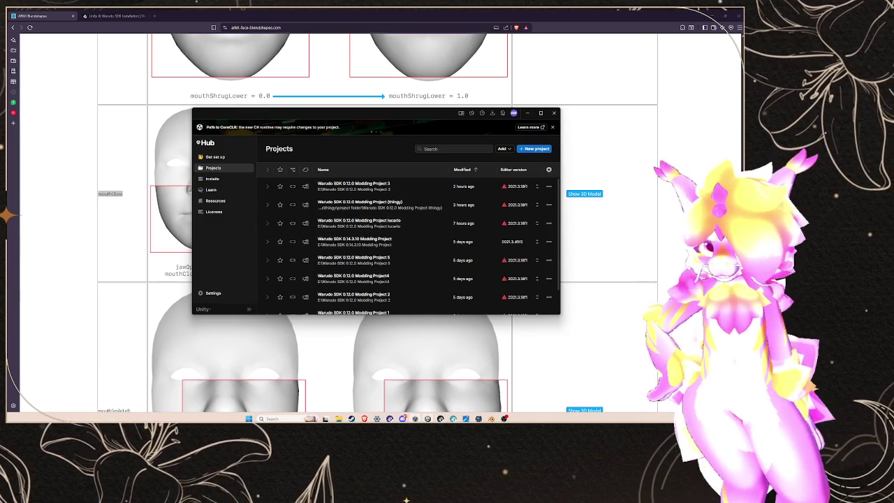
{"action": "key", "text": "alt+Tab"}
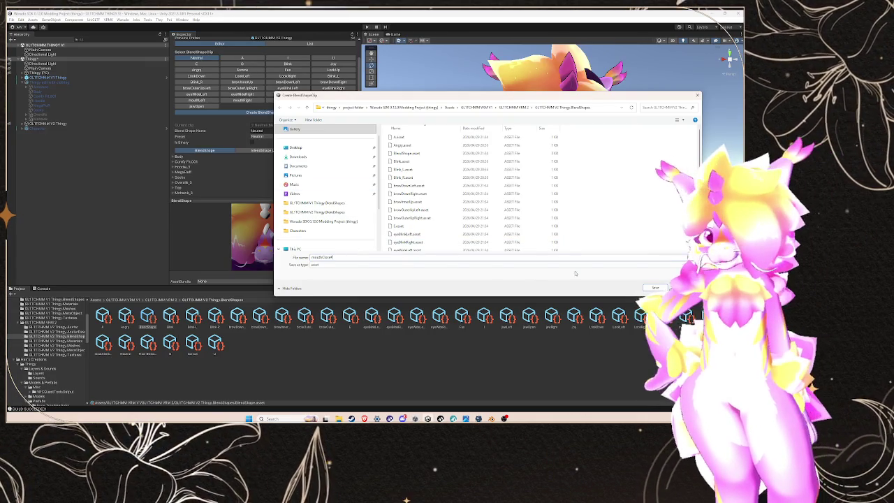
- Save the clip as mouthClose, reopen the BlendShape asset and reselect GLITCHMM V2 Thingy
{"action": "left_click", "coordinate": [653, 287]}
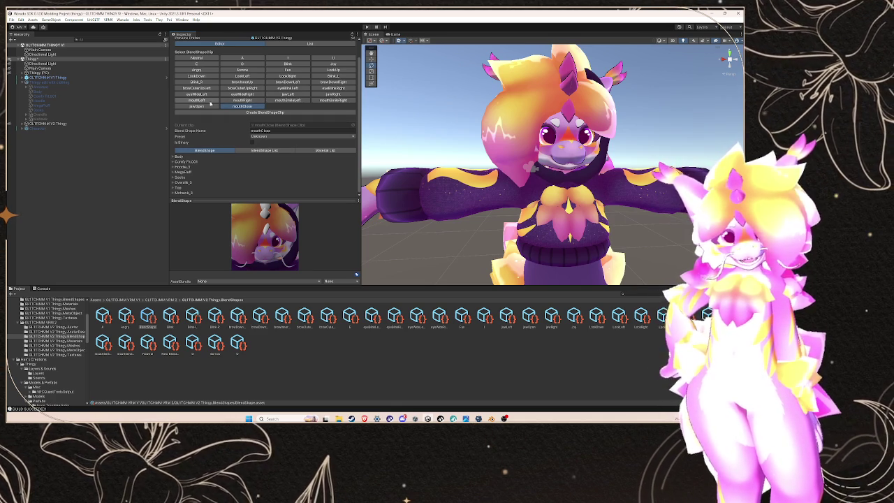
{"action": "left_click", "coordinate": [51, 123]}
{"action": "scroll", "coordinate": [299, 163], "scroll_direction": "down", "scroll_amount": 5}
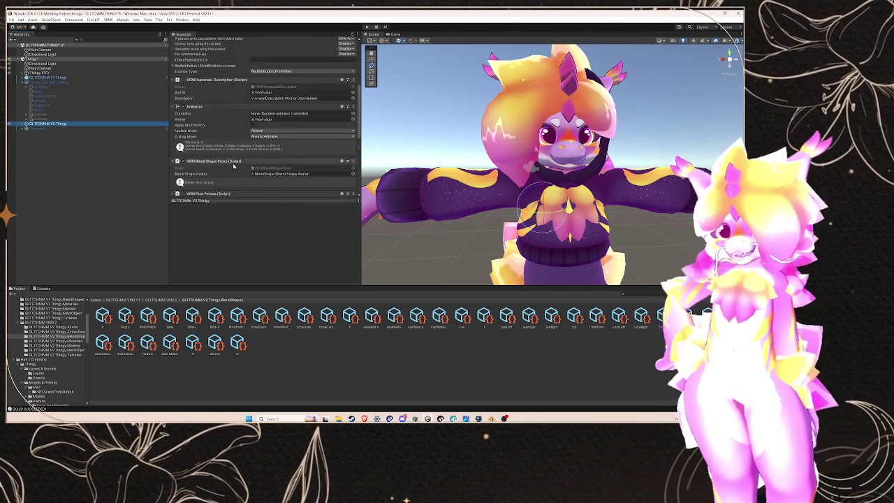
{"action": "scroll", "coordinate": [295, 159], "scroll_direction": "up", "scroll_amount": 3}
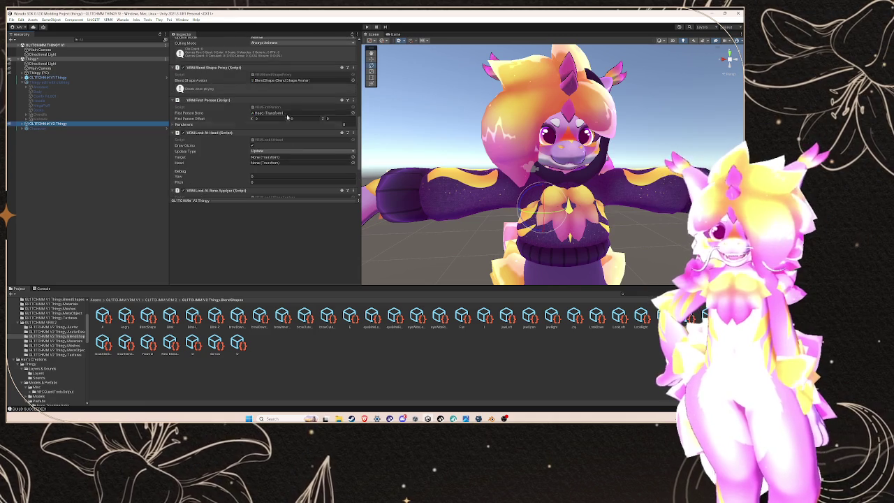
{"action": "double_click", "coordinate": [301, 82]}
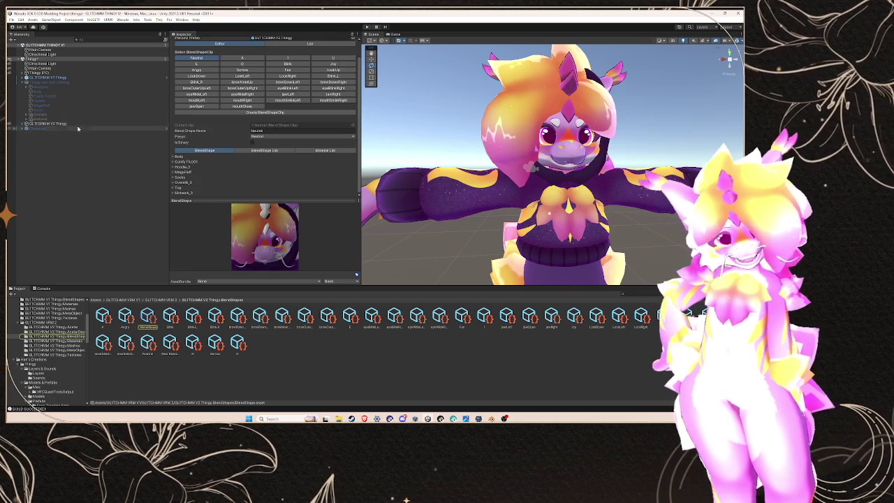
{"action": "left_click", "coordinate": [79, 124]}
- Duplicate GLITCHMM V2 Thingy and set the Warudo mod settings profile to GLITCHMM Thingy V2
{"action": "right_click", "coordinate": [80, 124]}
{"action": "left_click", "coordinate": [112, 163]}
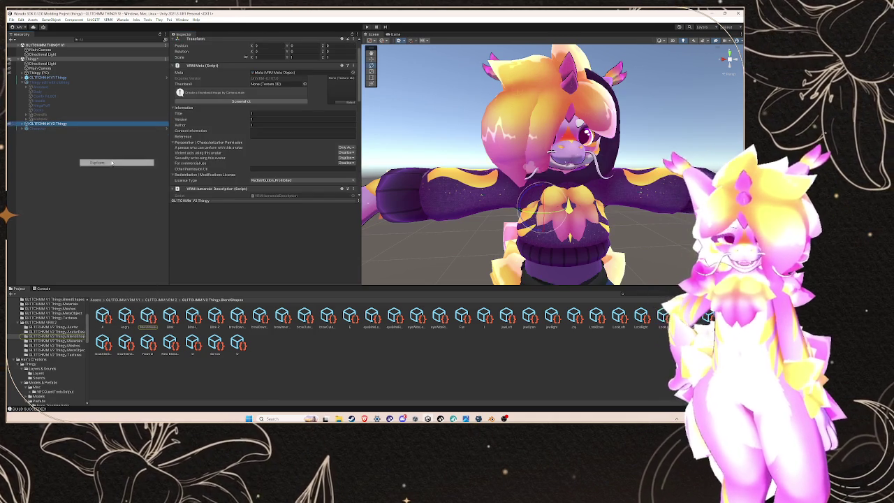
{"action": "left_click", "coordinate": [123, 19]}
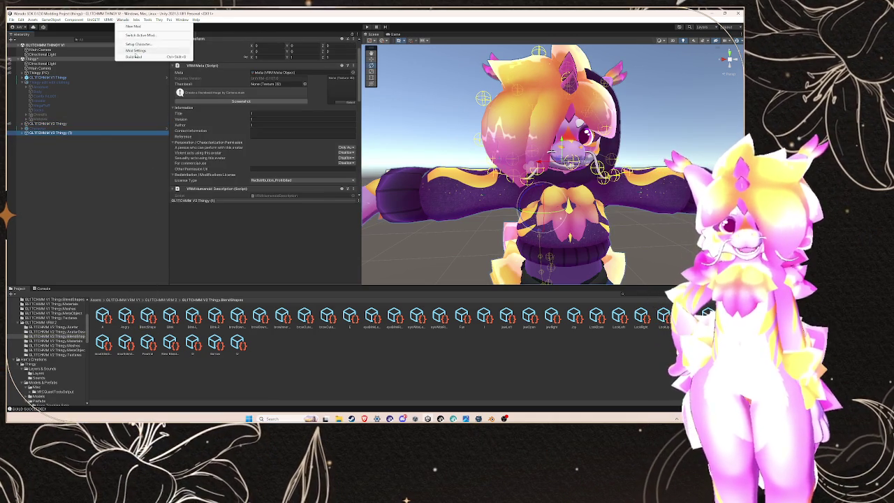
{"action": "left_click", "coordinate": [159, 48]}
{"action": "left_click", "coordinate": [328, 159]}
{"action": "left_click", "coordinate": [335, 171]}
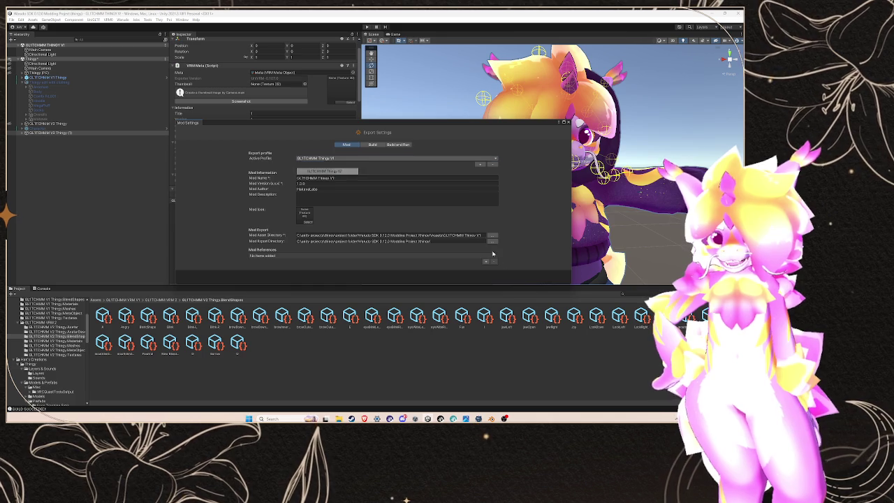
{"action": "left_click", "coordinate": [567, 122]}
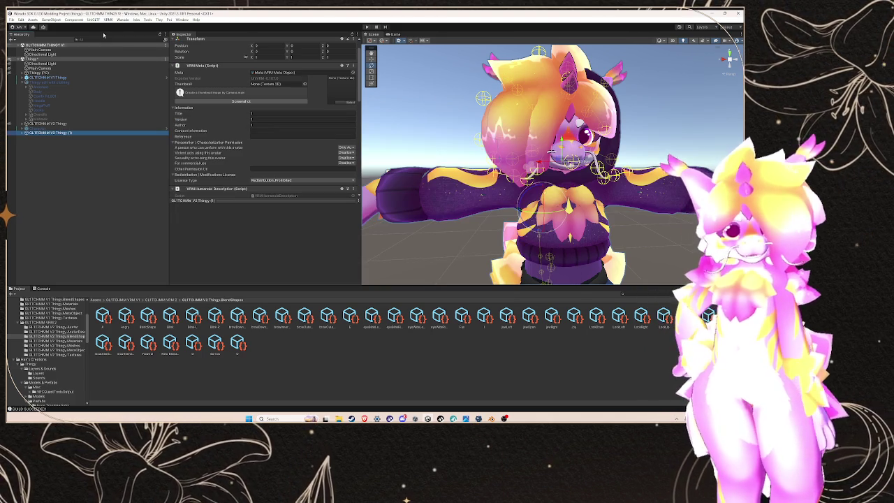
- Run Setup Character on the duplicated avatar, overwriting the existing character
{"action": "left_click", "coordinate": [123, 19]}
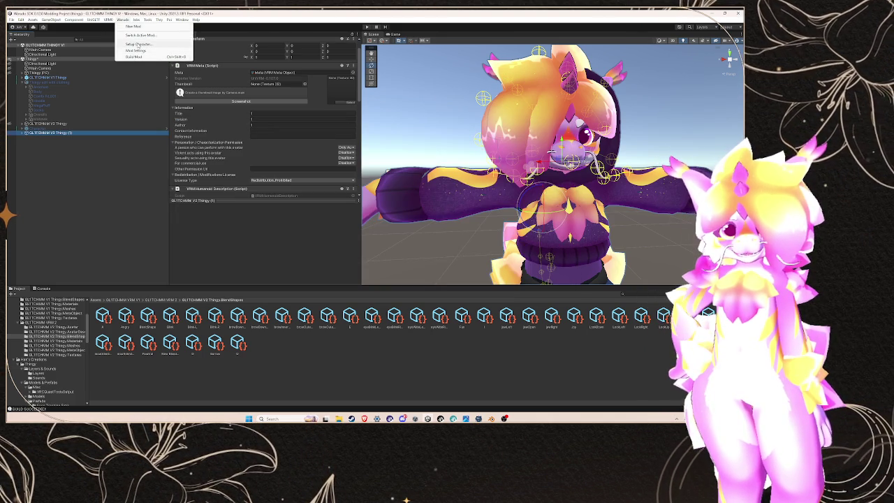
{"action": "left_click", "coordinate": [138, 44]}
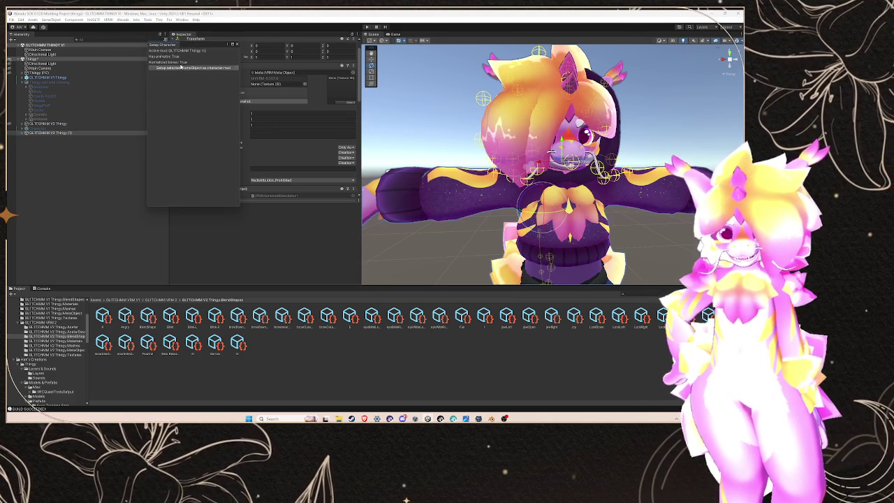
{"action": "left_click", "coordinate": [182, 68]}
{"action": "left_click", "coordinate": [392, 226]}
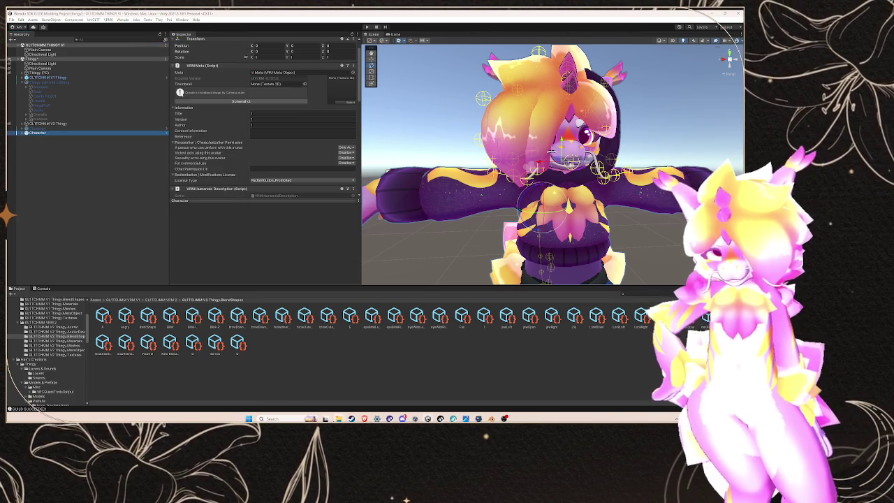
- Delete the two old .warudo exports from the Warudo project folder
{"action": "mouse_move", "coordinate": [338, 419]}
{"action": "left_click", "coordinate": [368, 396]}
{"action": "left_click", "coordinate": [160, 243], "text": "ctrl"}
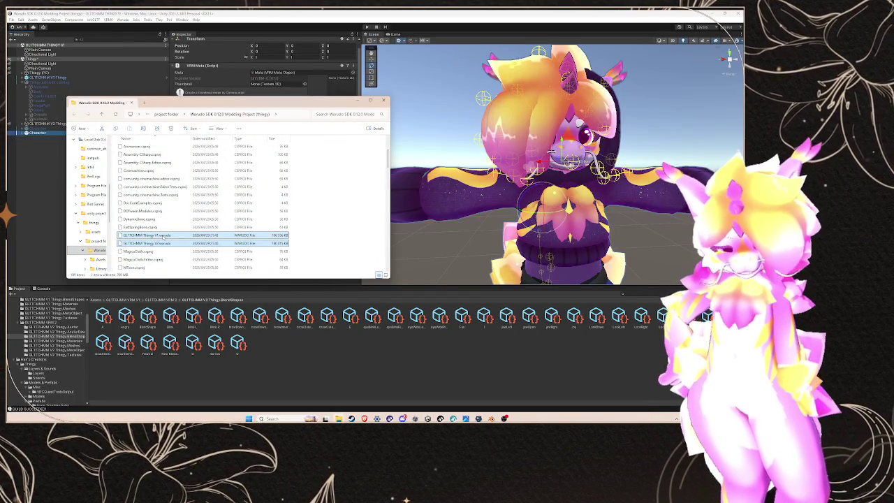
{"action": "key", "text": "Delete"}
- Build the mod with Warudo > Build Mod, saving the modified scene
{"action": "left_click", "coordinate": [116, 19]}
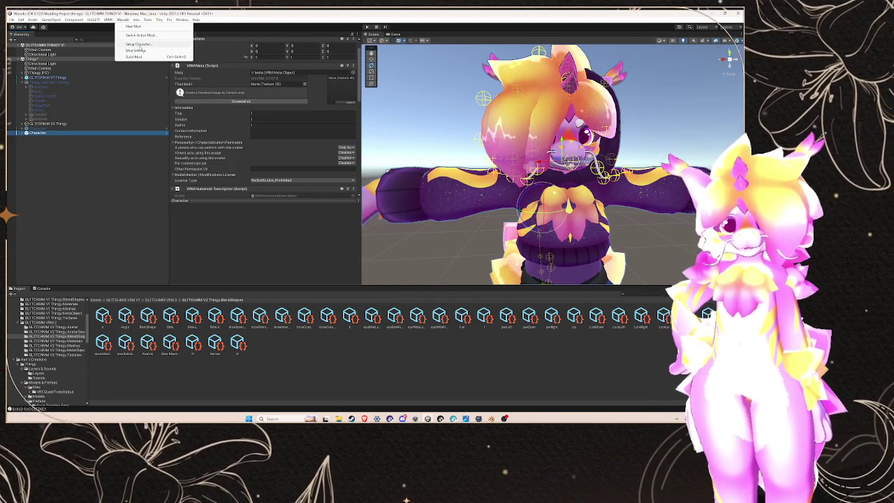
{"action": "left_click", "coordinate": [140, 59]}
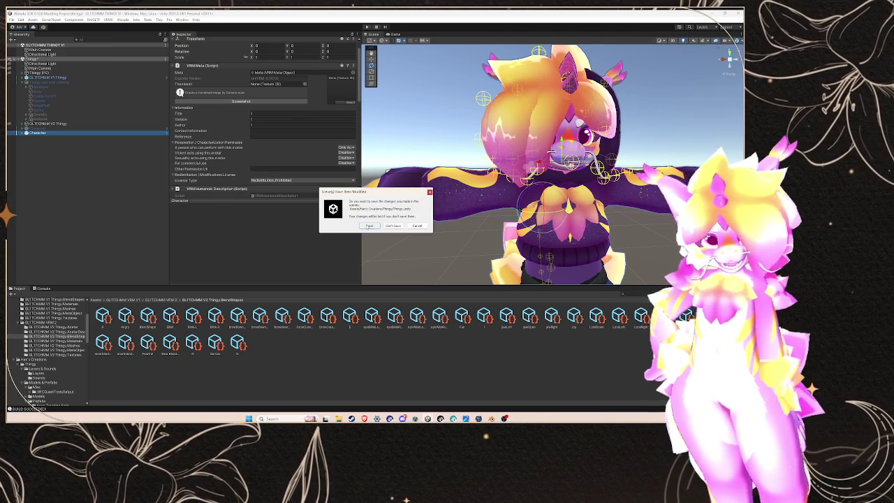
{"action": "left_click", "coordinate": [368, 225]}
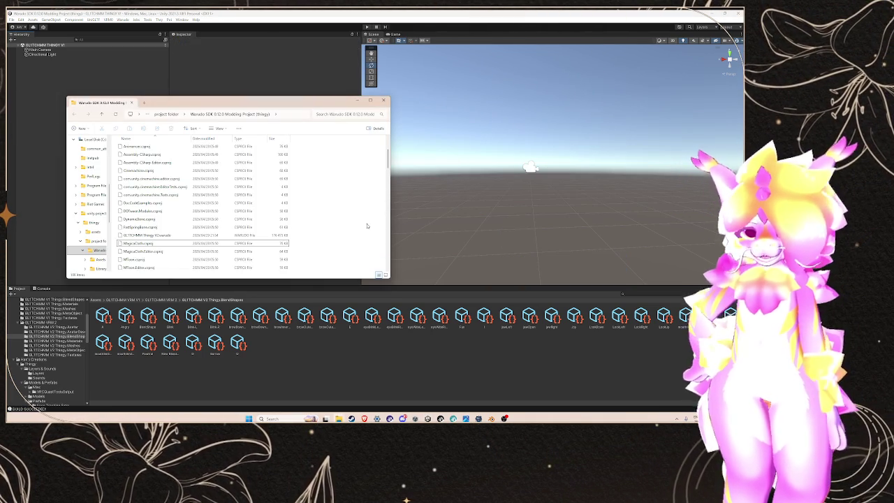
- Drag the new GLITCHMM Thingy V2.warudo into Warudo's Characters folder, replacing the old file
{"action": "mouse_move", "coordinate": [338, 419]}
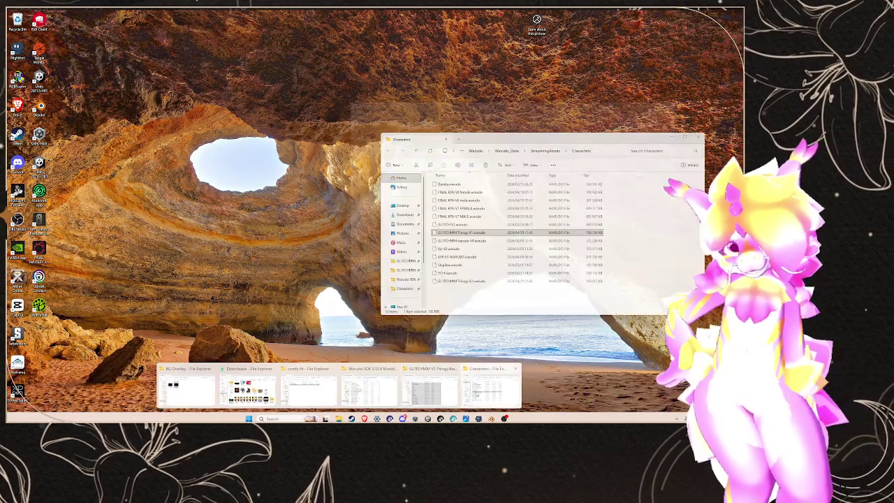
{"action": "left_click", "coordinate": [477, 393]}
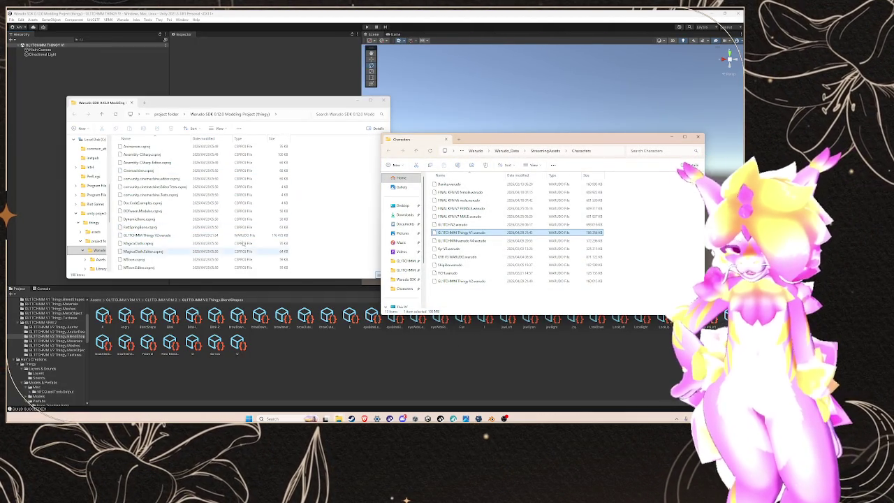
{"action": "left_click", "coordinate": [167, 236]}
{"action": "mouse_move", "coordinate": [166, 236]}
{"action": "left_mouse_down"}
{"action": "mouse_move", "coordinate": [293, 225]}
{"action": "mouse_move", "coordinate": [523, 283]}
{"action": "mouse_move", "coordinate": [516, 272]}
{"action": "left_mouse_up"}
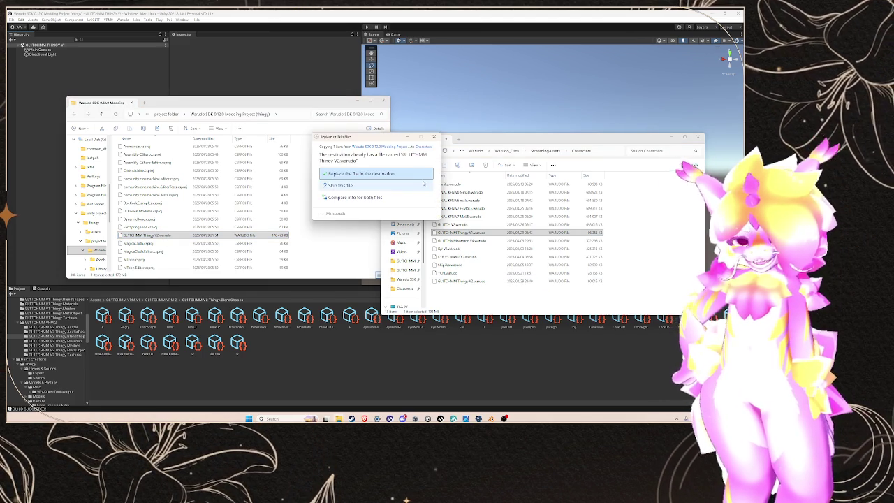
{"action": "left_click", "coordinate": [377, 174]}
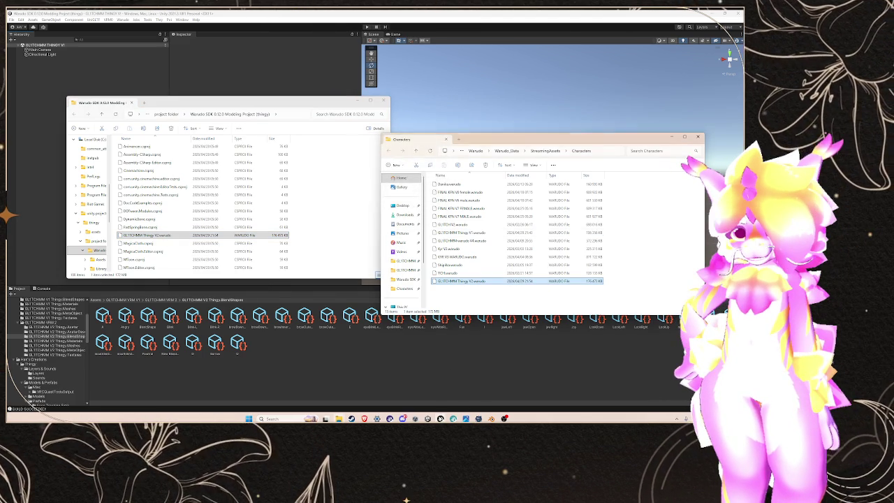
- In Warudo, bring up the list of available characters
{"action": "key", "text": "alt+Tab"}
{"action": "scroll", "coordinate": [447, 231], "scroll_direction": "down", "scroll_amount": 2}
{"action": "left_click", "coordinate": [436, 221]}
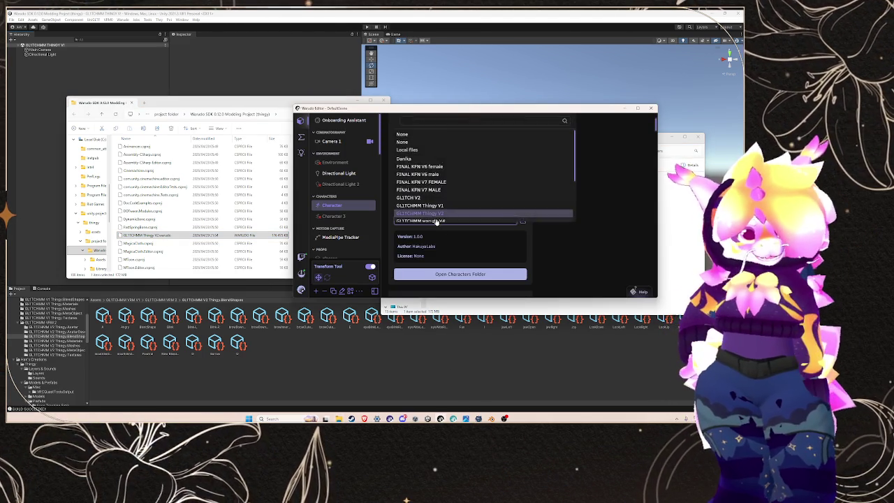
- After briefly picking Kyr V2, set the Character source to GL1TCHMM Thingy V2
{"action": "left_click", "coordinate": [436, 221]}
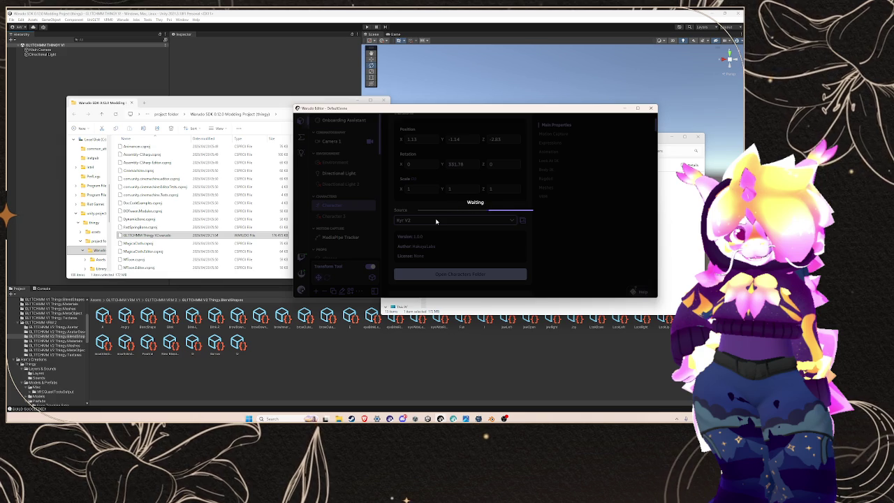
{"action": "mouse_move", "coordinate": [364, 418]}
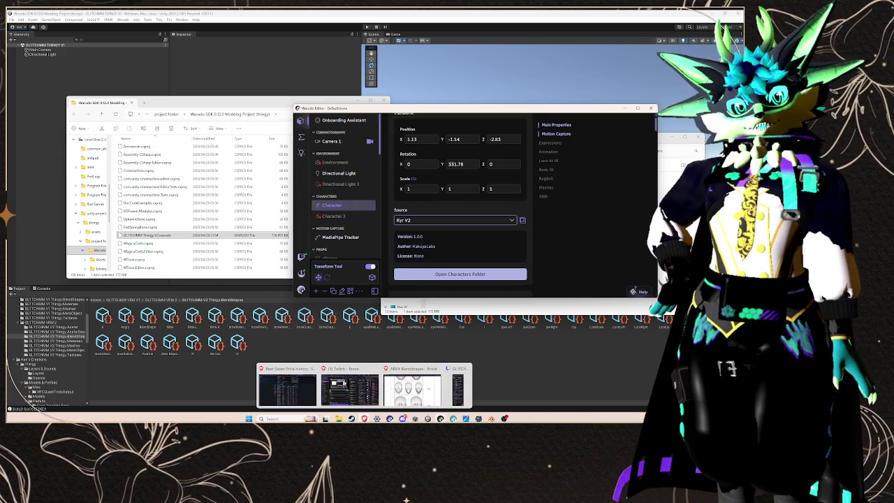
{"action": "left_click", "coordinate": [454, 220]}
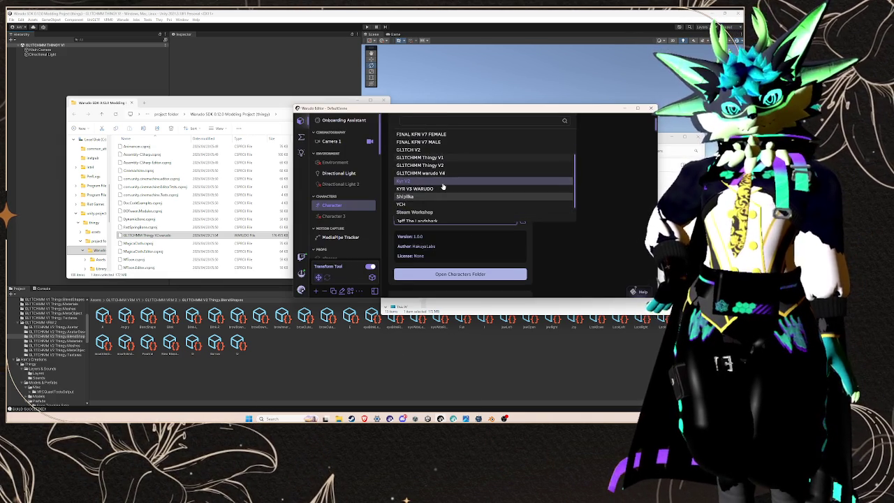
{"action": "left_click", "coordinate": [440, 165]}
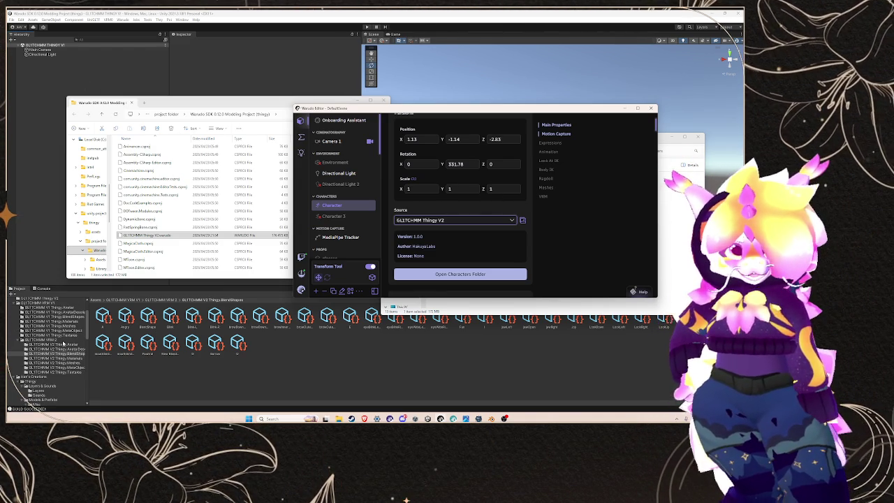
- Delete the VRM 2 folder from the project
{"action": "left_click", "coordinate": [62, 341]}
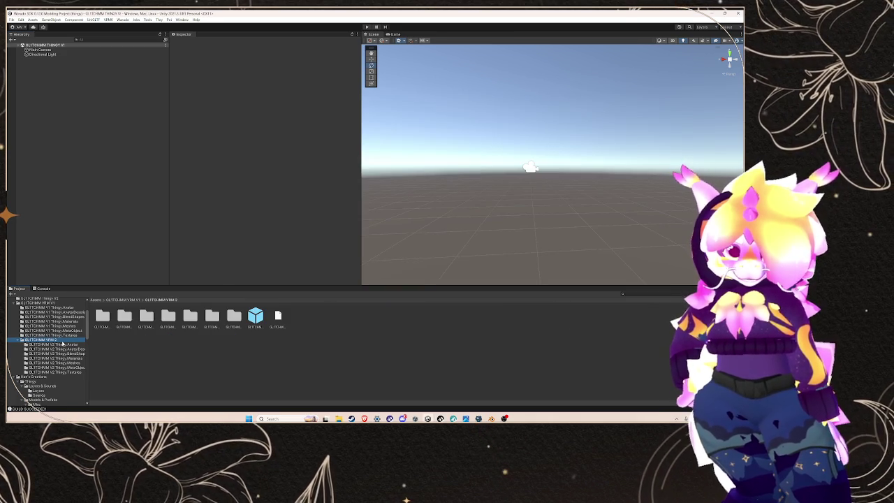
{"action": "right_click", "coordinate": [62, 342]}
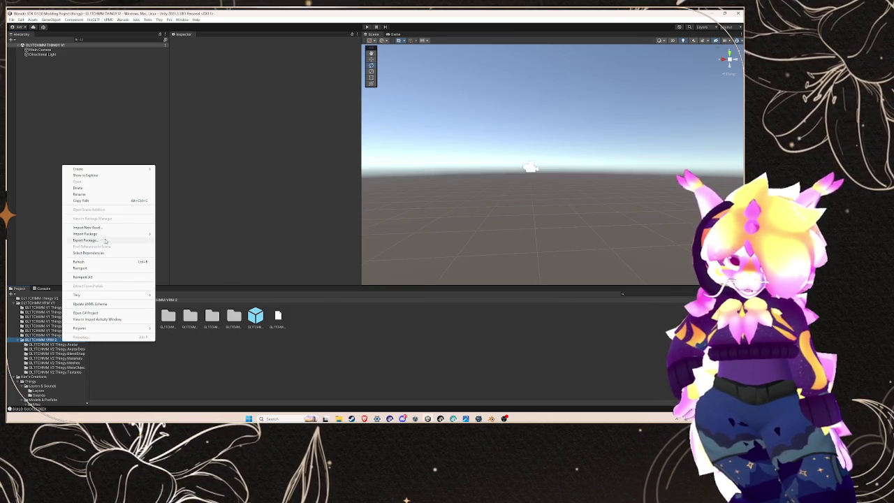
{"action": "left_click", "coordinate": [77, 188]}
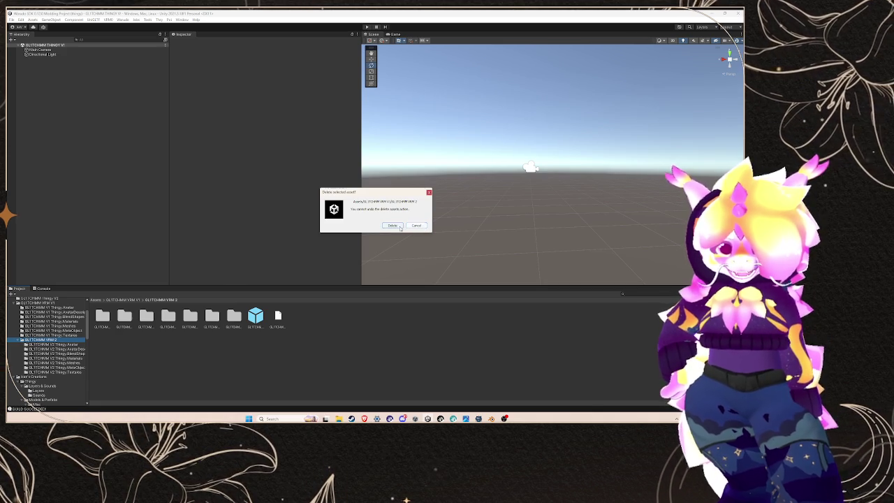
{"action": "left_click", "coordinate": [393, 224]}
- Place the Thingy prefab from the creator's Thingy folder into the scene
{"action": "left_click", "coordinate": [42, 340]}
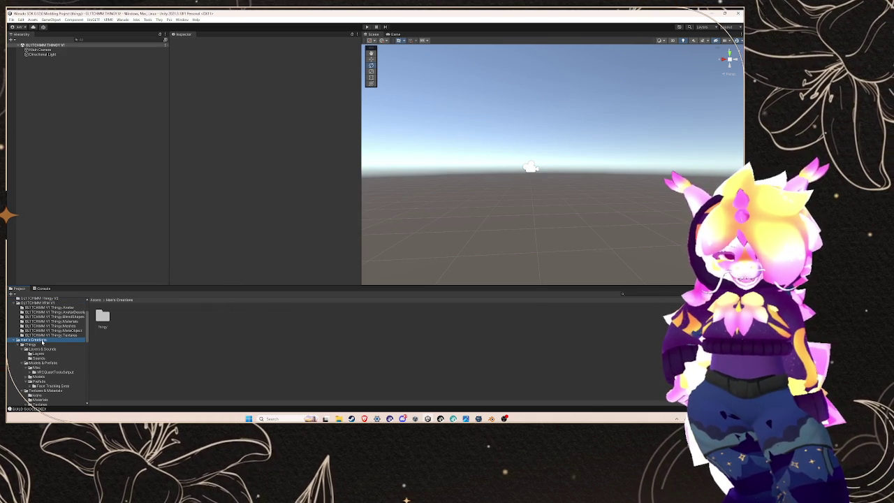
{"action": "left_click", "coordinate": [38, 345]}
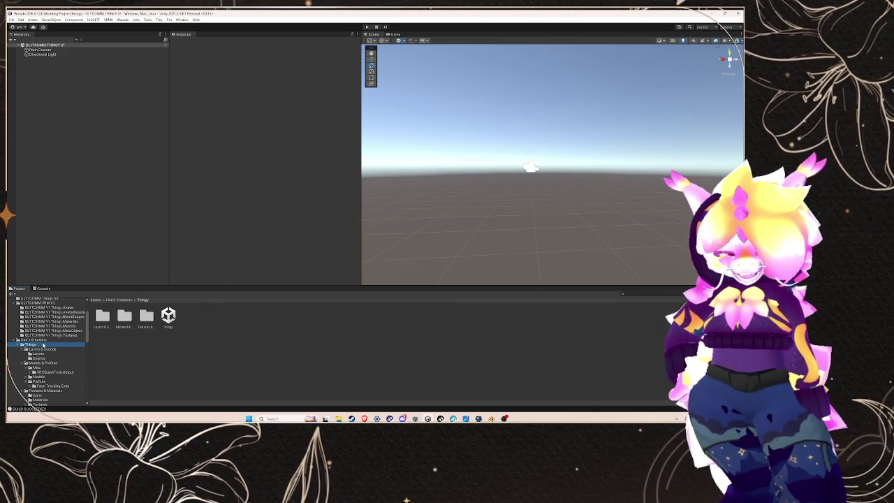
{"action": "mouse_move", "coordinate": [168, 316]}
{"action": "left_mouse_down"}
{"action": "mouse_move", "coordinate": [90, 184]}
{"action": "mouse_move", "coordinate": [69, 67]}
{"action": "left_mouse_up"}
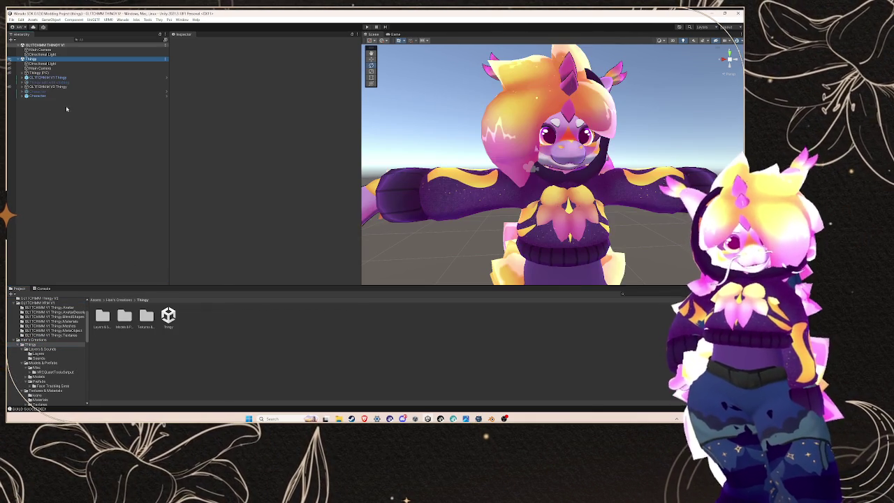
- Delete the V2 Thingy and Character objects, keeping Thingy edit with clothing in the scene
{"action": "left_click", "coordinate": [62, 93]}
{"action": "right_click", "coordinate": [63, 86]}
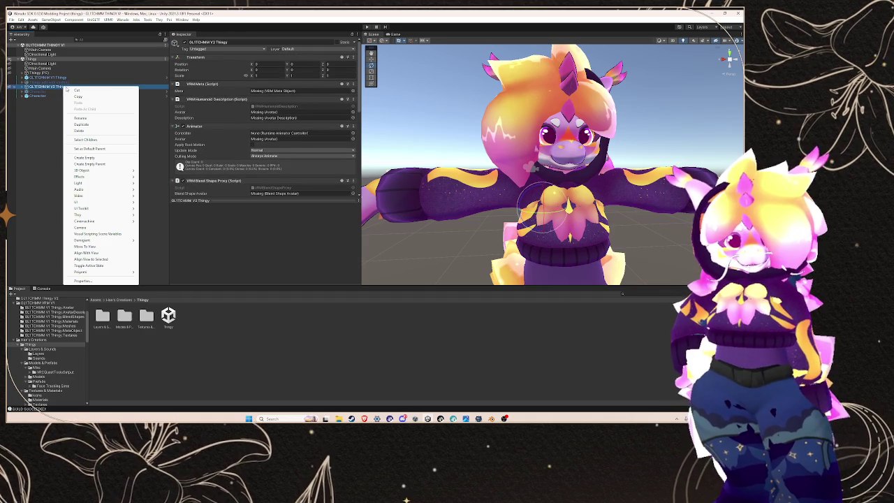
{"action": "left_click", "coordinate": [90, 130]}
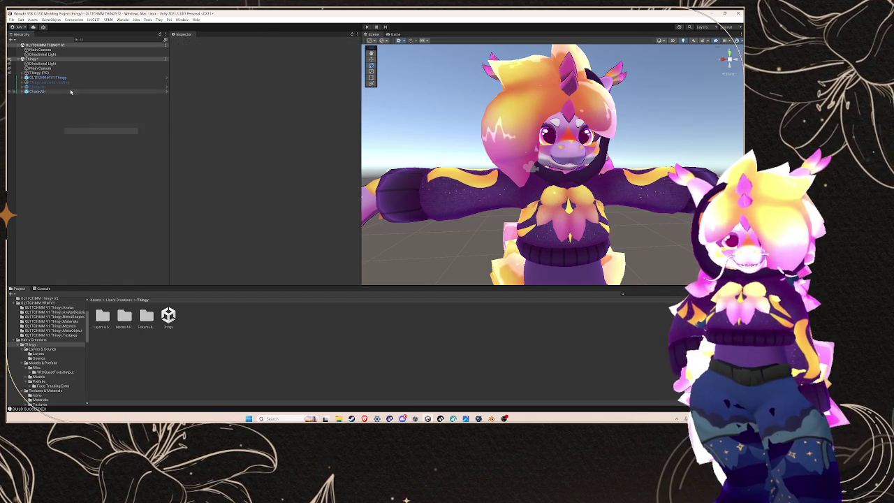
{"action": "right_click", "coordinate": [70, 86]}
{"action": "left_click", "coordinate": [84, 130]}
{"action": "left_click", "coordinate": [62, 86]}
{"action": "right_click", "coordinate": [61, 86]}
{"action": "left_click", "coordinate": [77, 130]}
{"action": "left_click_drag", "start_coordinate": [51, 84], "coordinate": [52, 84]}
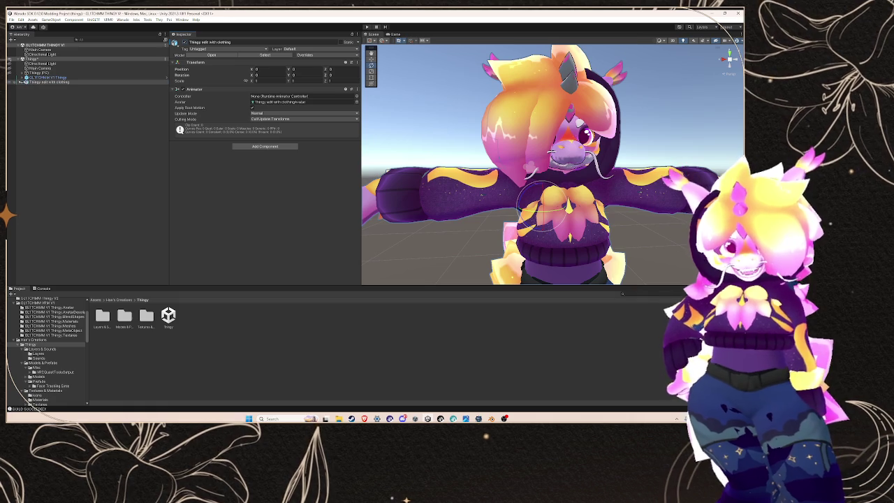
- Check the clothed Thingy's Animator, closing the controller picker without choosing one
{"action": "left_click", "coordinate": [47, 77]}
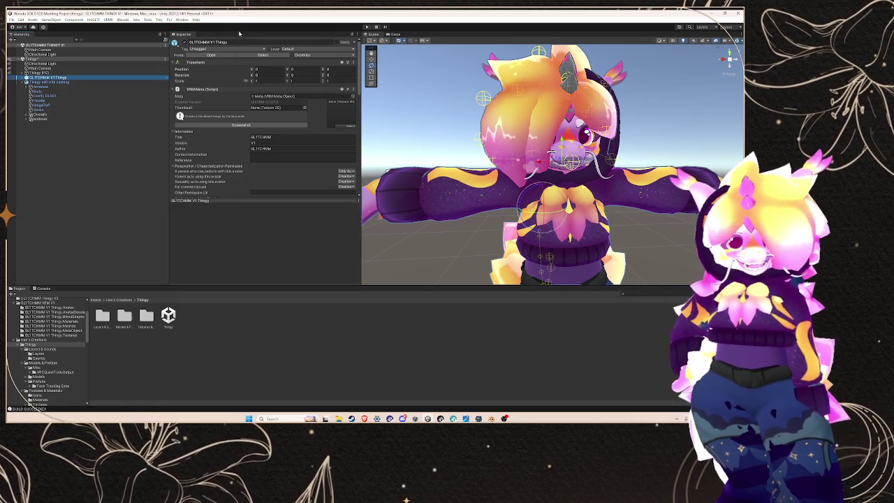
{"action": "left_click", "coordinate": [127, 83]}
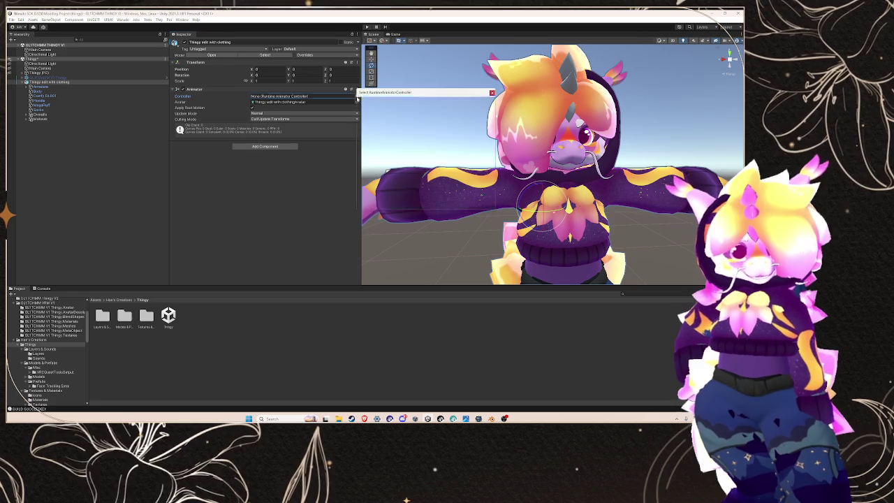
{"action": "left_click", "coordinate": [356, 96]}
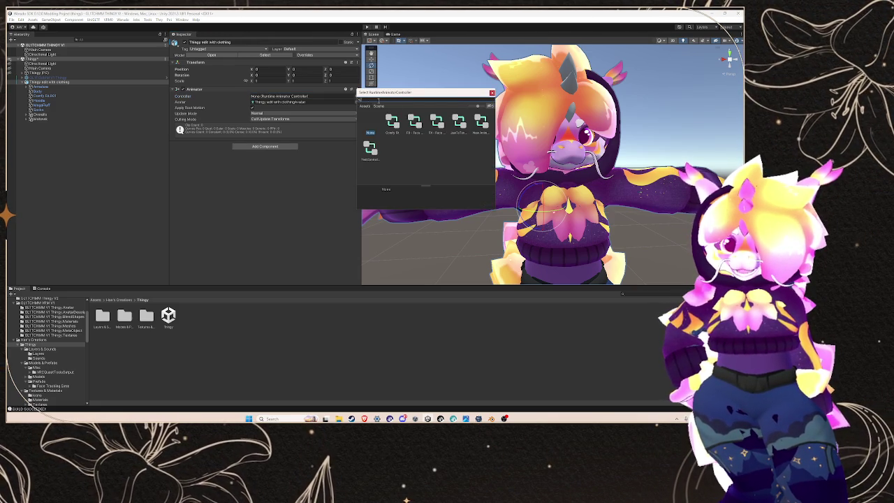
{"action": "left_click", "coordinate": [492, 93]}
- Inspect the V1 Thingy avatar's VRM components and its Armature child
{"action": "left_click", "coordinate": [77, 78]}
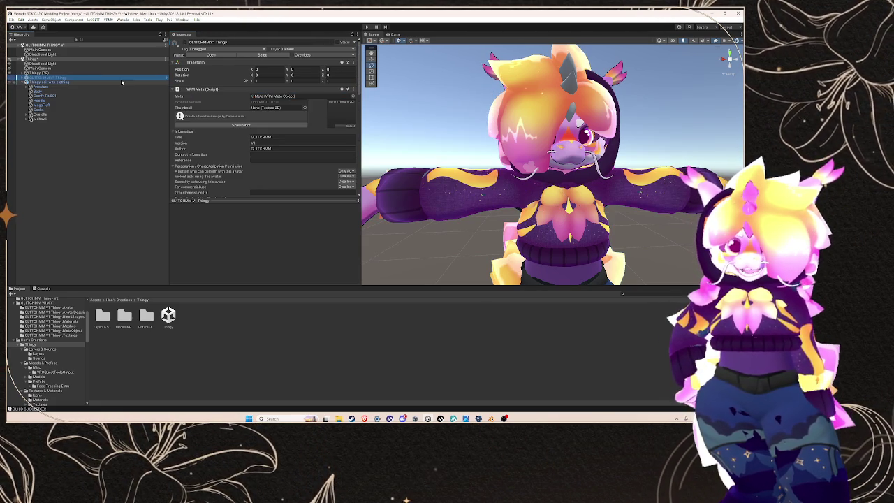
{"action": "left_click", "coordinate": [21, 78]}
{"action": "left_click", "coordinate": [53, 82]}
{"action": "left_click", "coordinate": [54, 77]}
{"action": "scroll", "coordinate": [234, 119], "scroll_direction": "down", "scroll_amount": 6}
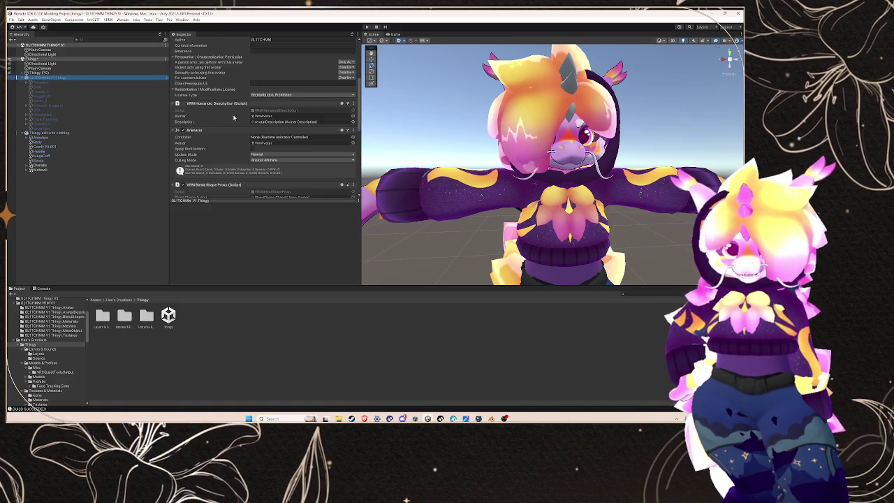
{"action": "scroll", "coordinate": [234, 119], "scroll_direction": "up", "scroll_amount": 2}
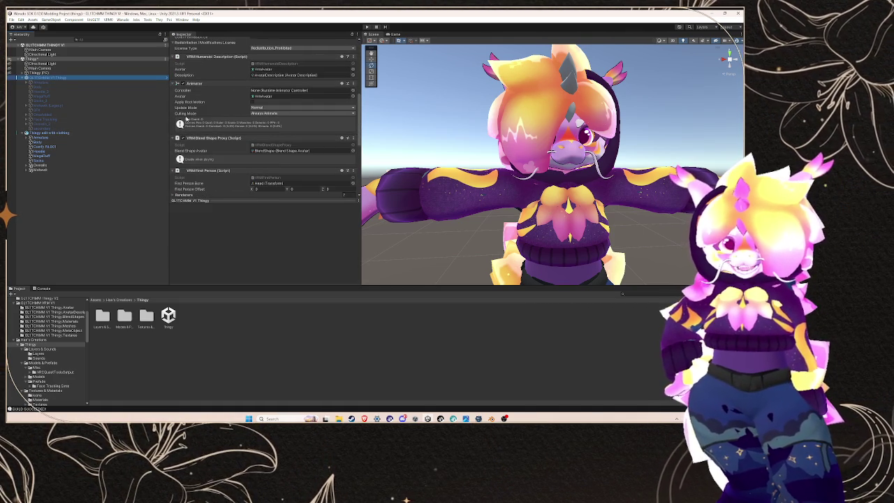
- Compare the Thingy (PC) avatar descriptor with the Thingy edit with clothing object
{"action": "left_click", "coordinate": [72, 74]}
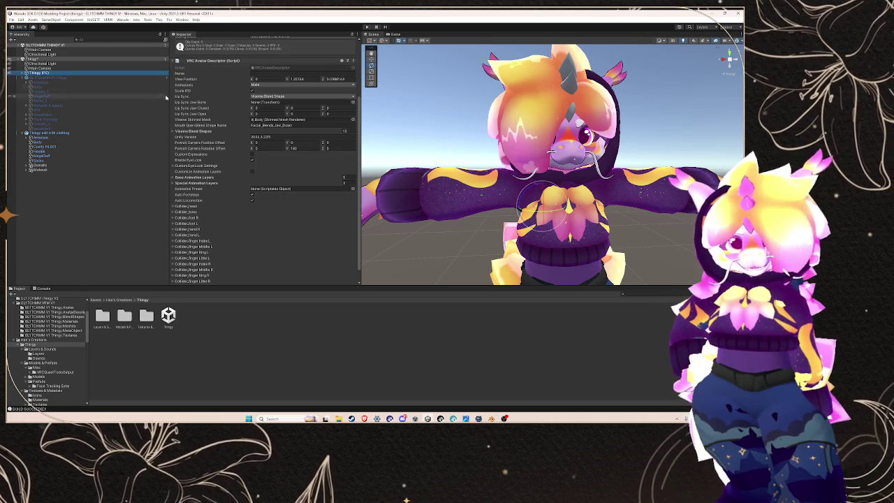
{"action": "scroll", "coordinate": [227, 125], "scroll_direction": "down", "scroll_amount": 5}
{"action": "scroll", "coordinate": [227, 124], "scroll_direction": "up", "scroll_amount": 3}
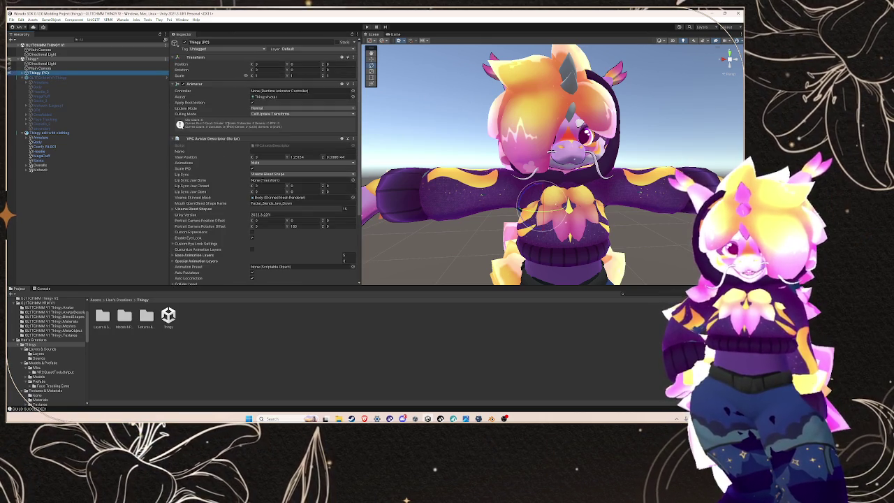
{"action": "left_click", "coordinate": [62, 133]}
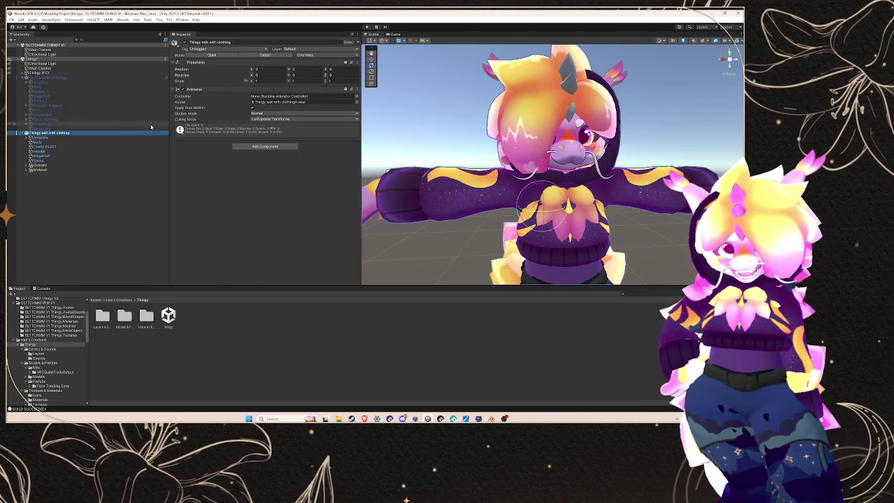
{"action": "left_click", "coordinate": [80, 73]}
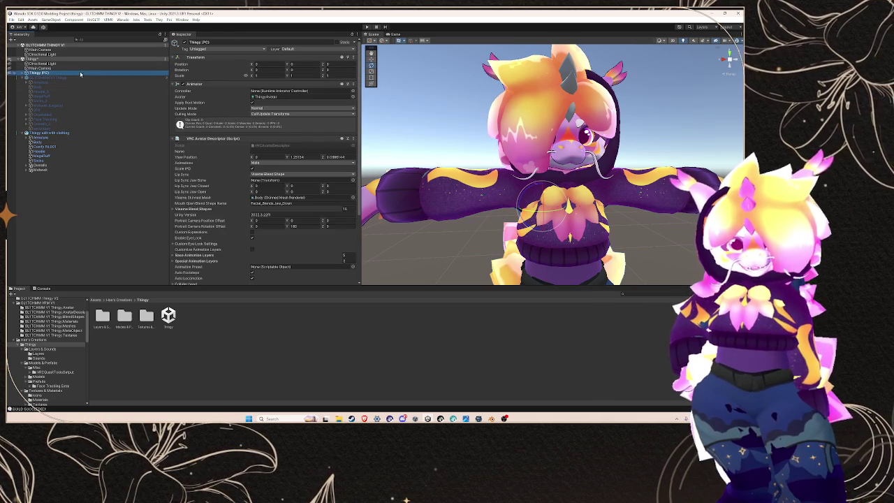
{"action": "scroll", "coordinate": [203, 142], "scroll_direction": "down", "scroll_amount": 1}
{"action": "scroll", "coordinate": [203, 142], "scroll_direction": "down", "scroll_amount": 2}
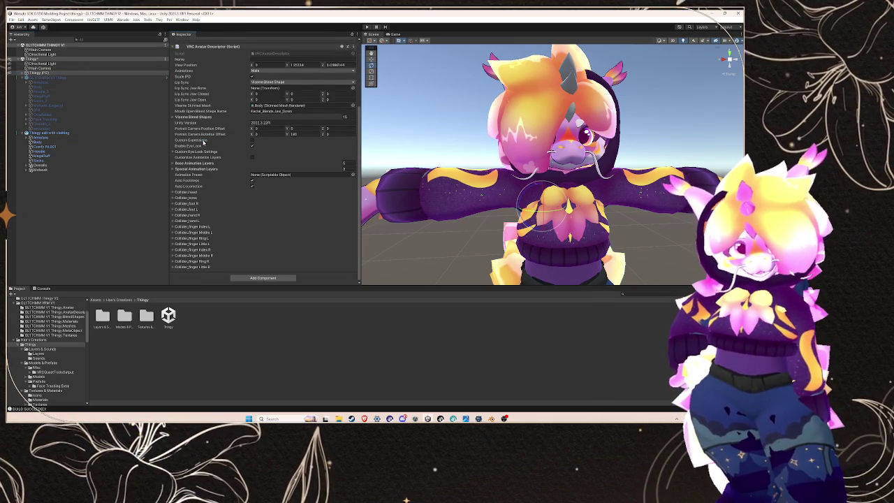
{"action": "scroll", "coordinate": [203, 143], "scroll_direction": "up", "scroll_amount": 1}
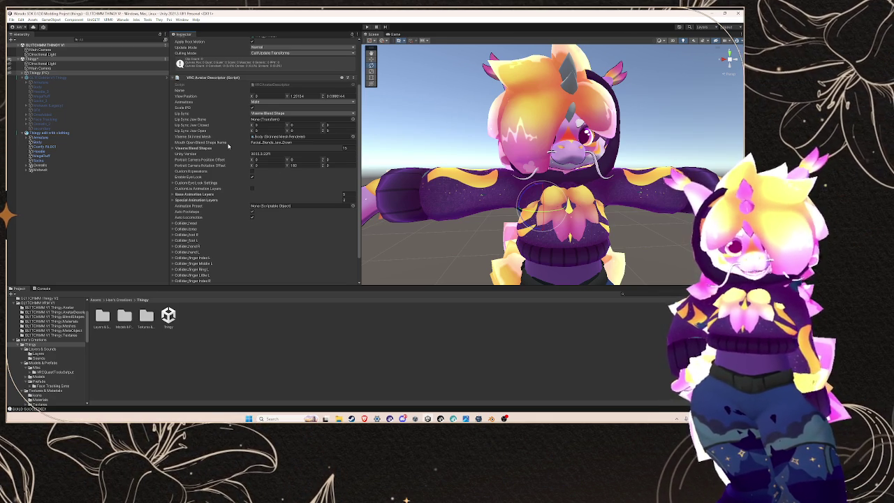
- Review the V1 Thingy VRM components again, then select the clothed Thingy model
{"action": "left_click", "coordinate": [47, 78]}
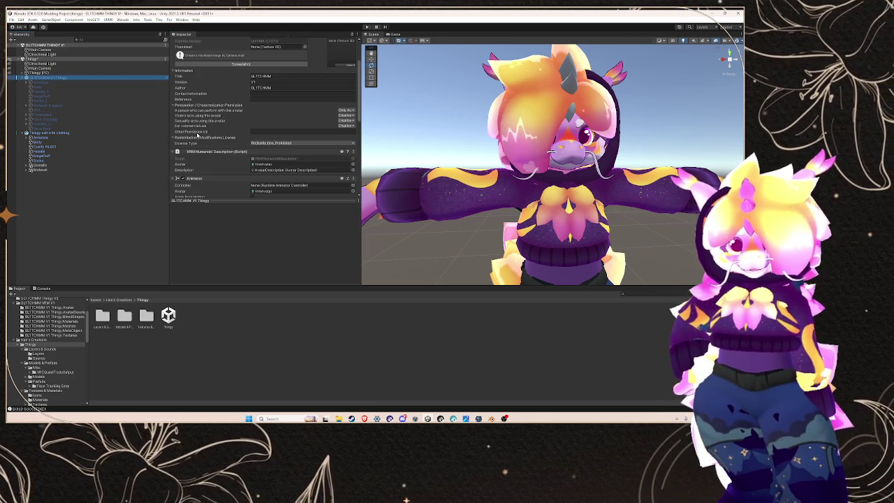
{"action": "scroll", "coordinate": [205, 152], "scroll_direction": "down", "scroll_amount": 5}
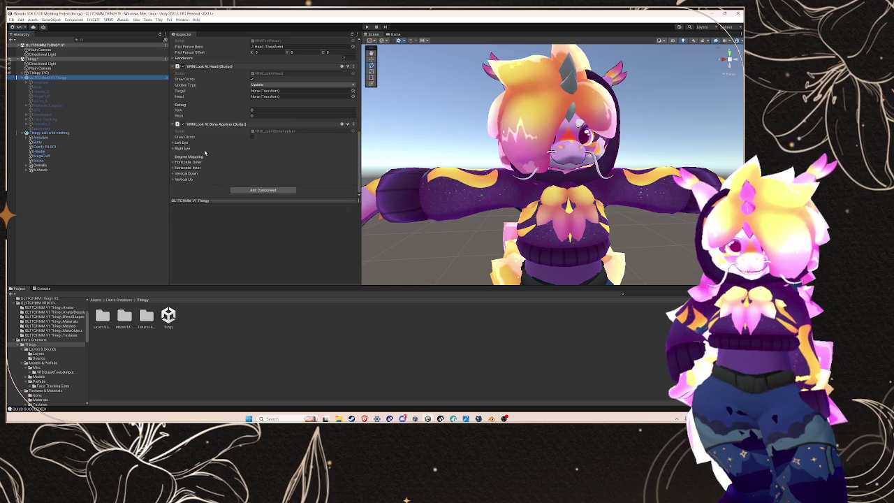
{"action": "scroll", "coordinate": [204, 152], "scroll_direction": "up", "scroll_amount": 2}
{"action": "scroll", "coordinate": [204, 152], "scroll_direction": "up", "scroll_amount": 10}
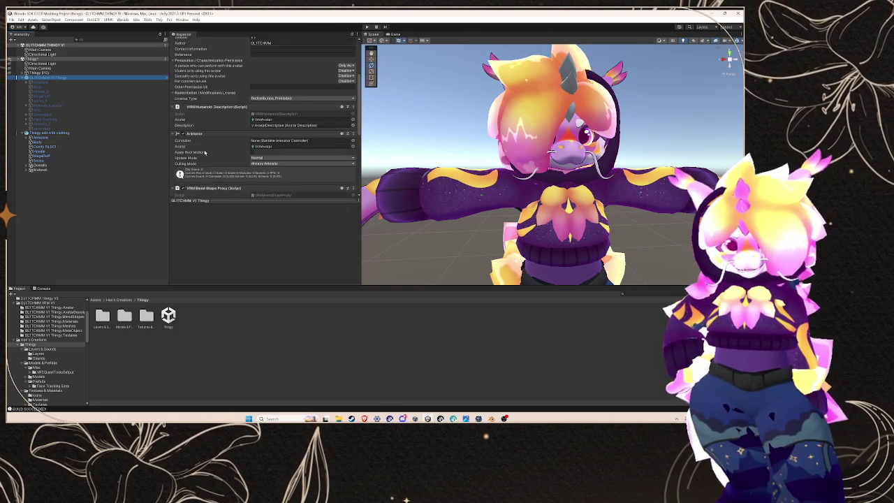
{"action": "scroll", "coordinate": [205, 152], "scroll_direction": "up", "scroll_amount": 4}
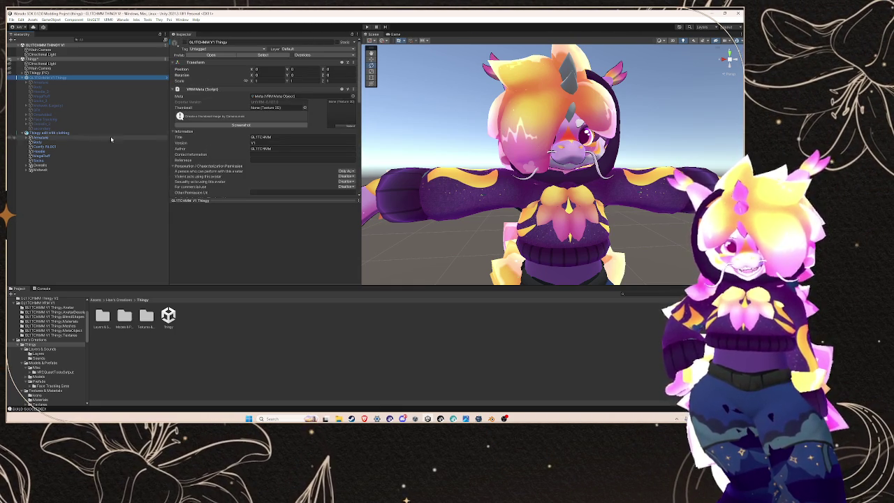
{"action": "left_click", "coordinate": [71, 134]}
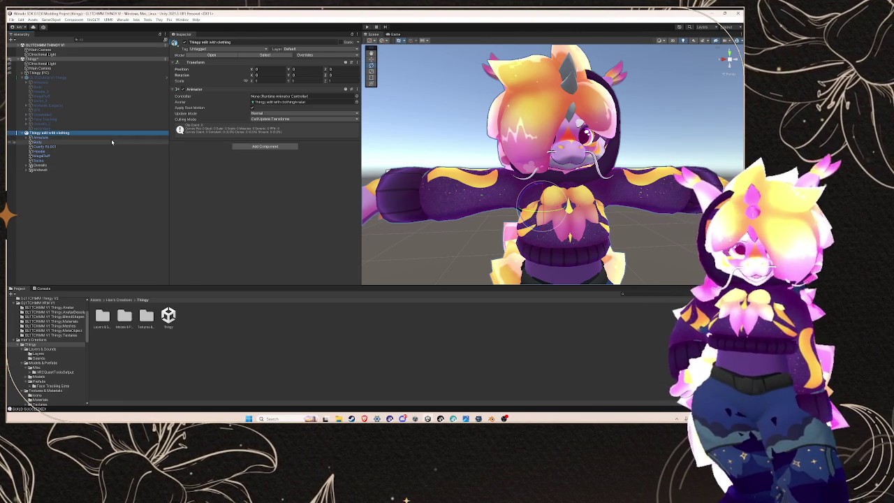
- Expand Overalls, Armature, Hips, Spine, Chest and Neck in the clothed model, then go to Warudo
{"action": "left_click", "coordinate": [26, 165]}
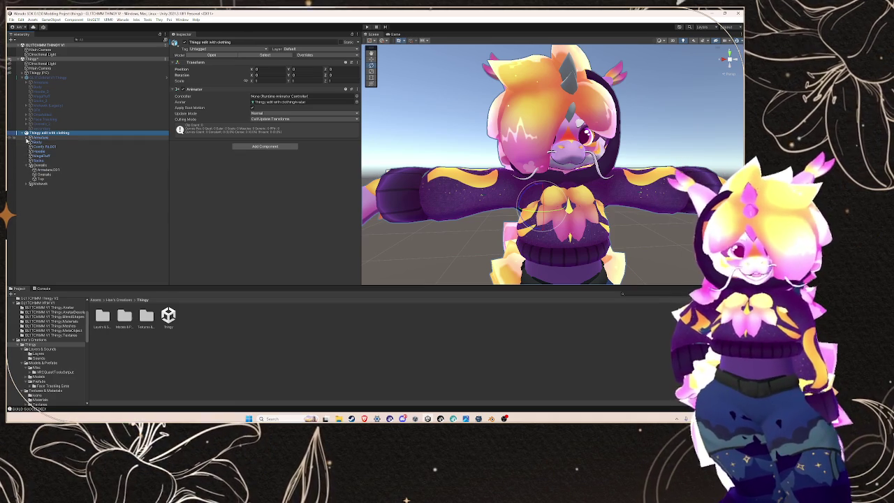
{"action": "left_click", "coordinate": [27, 138]}
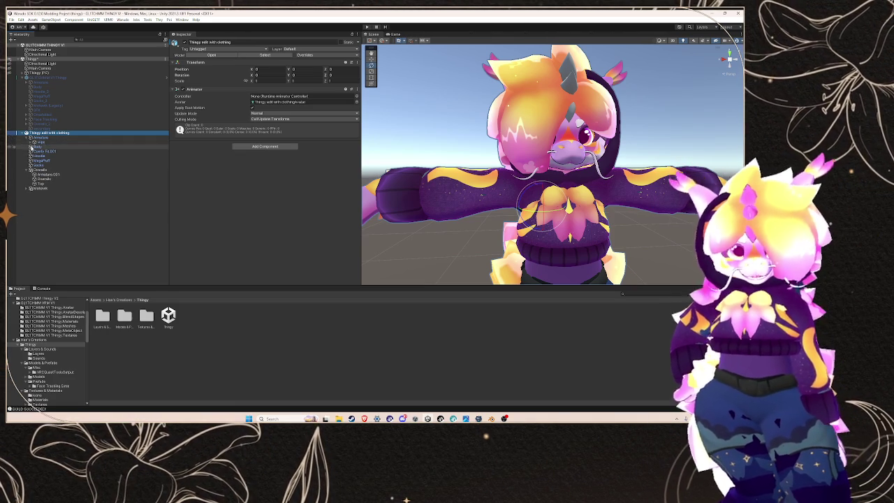
{"action": "left_click", "coordinate": [30, 142]}
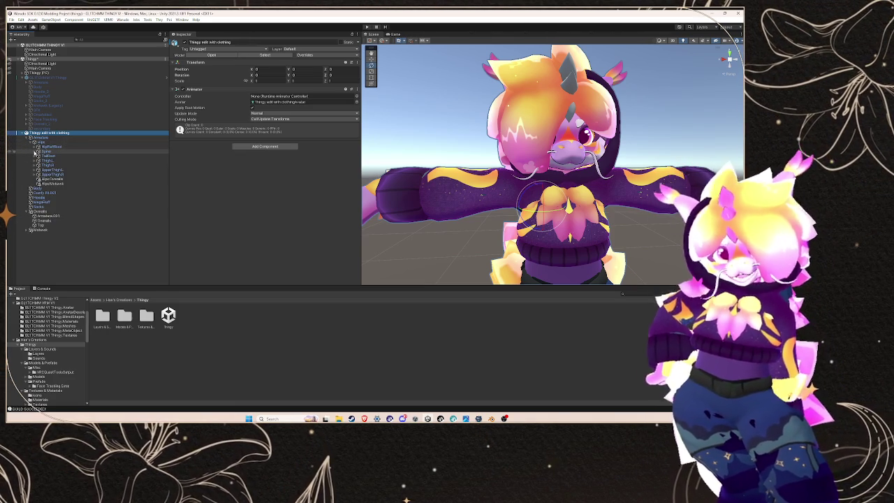
{"action": "left_click", "coordinate": [35, 151]}
{"action": "left_click", "coordinate": [38, 155]}
{"action": "left_click", "coordinate": [43, 160]}
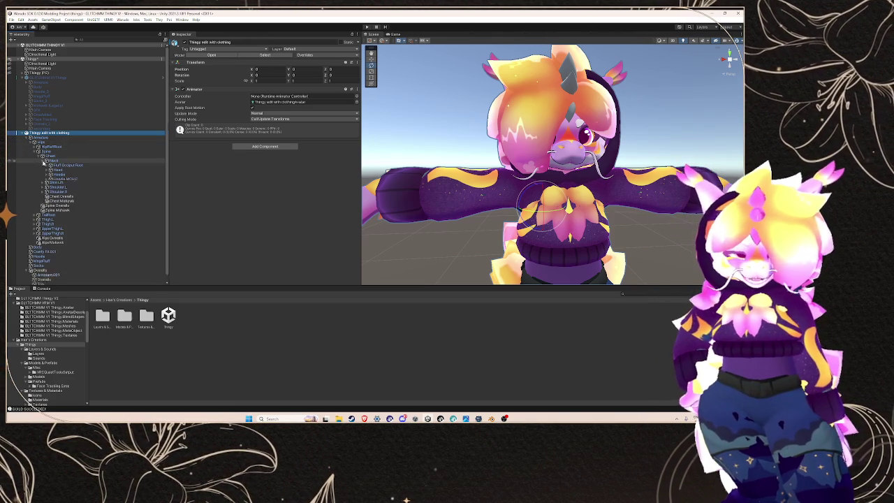
{"action": "left_click", "coordinate": [453, 419]}
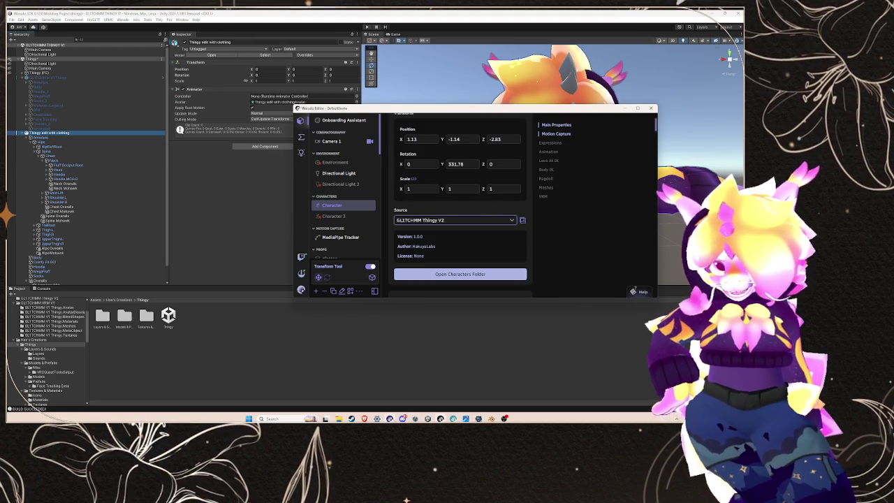
- Switch the character source to FINAL KFN V7 MALE and lower its Position Y slightly
{"action": "left_click", "coordinate": [454, 220]}
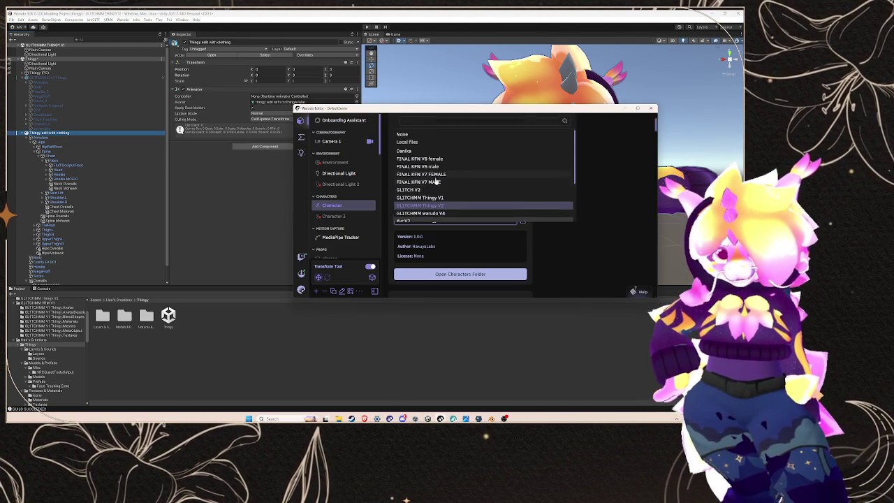
{"action": "left_click", "coordinate": [436, 181]}
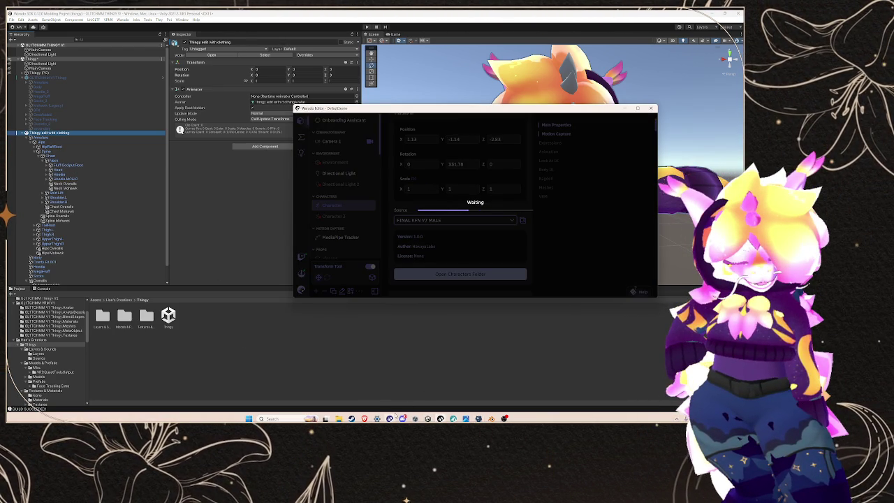
{"action": "mouse_move", "coordinate": [402, 418]}
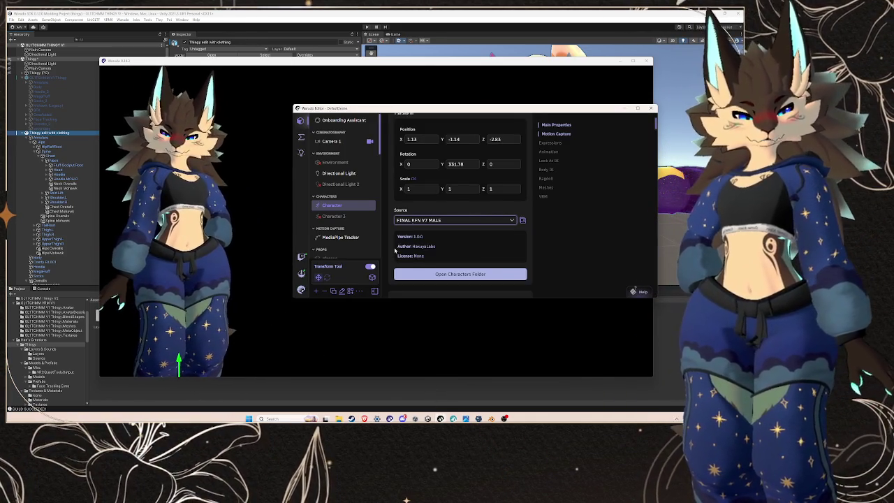
{"action": "left_click_drag", "start_coordinate": [450, 139], "coordinate": [441, 139]}
- Set the CrescentHair-Nova-R mesh to Visible: Yes, then select Headie.MCH.C in Unity
{"action": "left_click", "coordinate": [548, 187]}
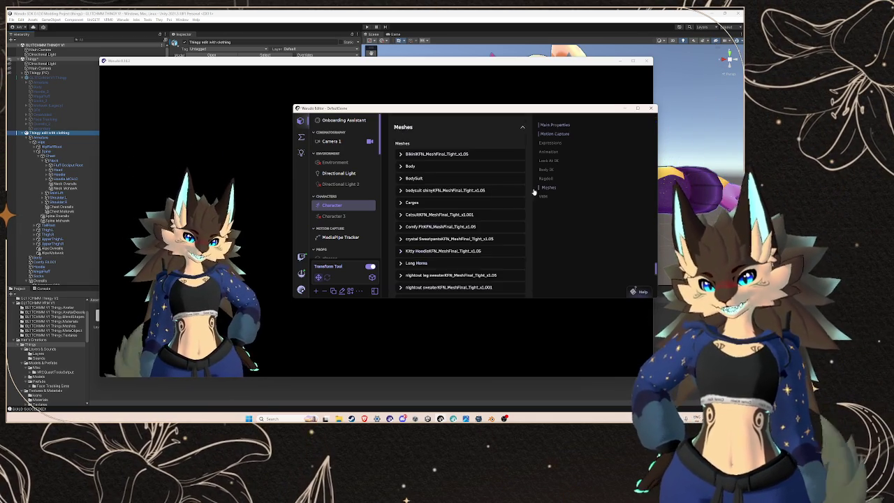
{"action": "scroll", "coordinate": [468, 212], "scroll_direction": "down", "scroll_amount": 5}
{"action": "left_click", "coordinate": [446, 206]}
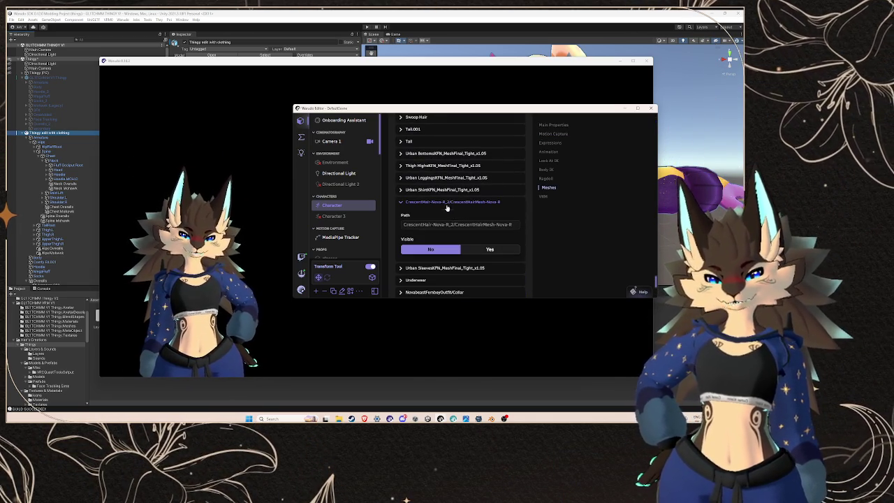
{"action": "left_click", "coordinate": [483, 248]}
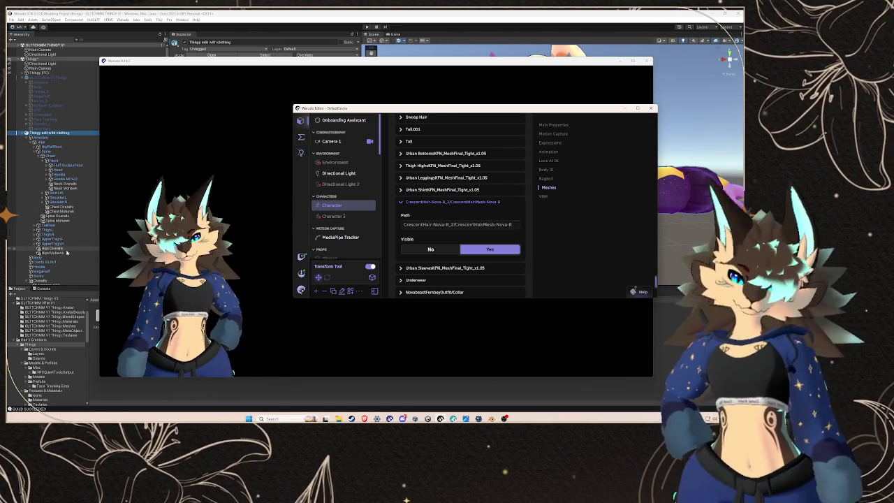
{"action": "left_click", "coordinate": [60, 198]}
{"action": "left_click", "coordinate": [64, 178]}
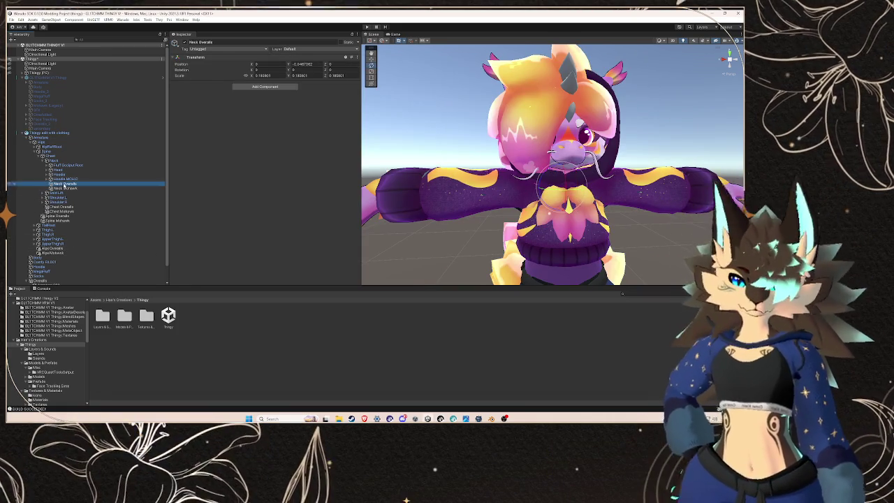
- Expand Headie.MCH.C and Head and try moving Hoodie under Head, hitting prefab restructure warnings
{"action": "left_click", "coordinate": [49, 179]}
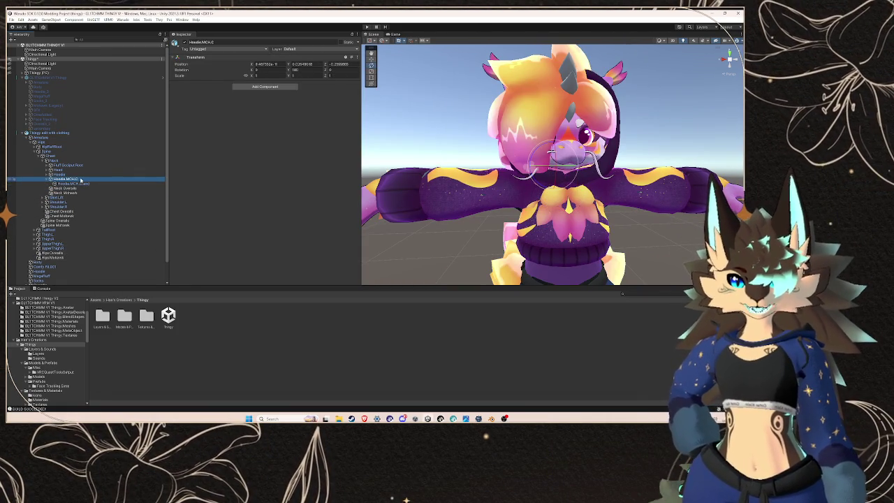
{"action": "left_click", "coordinate": [82, 173]}
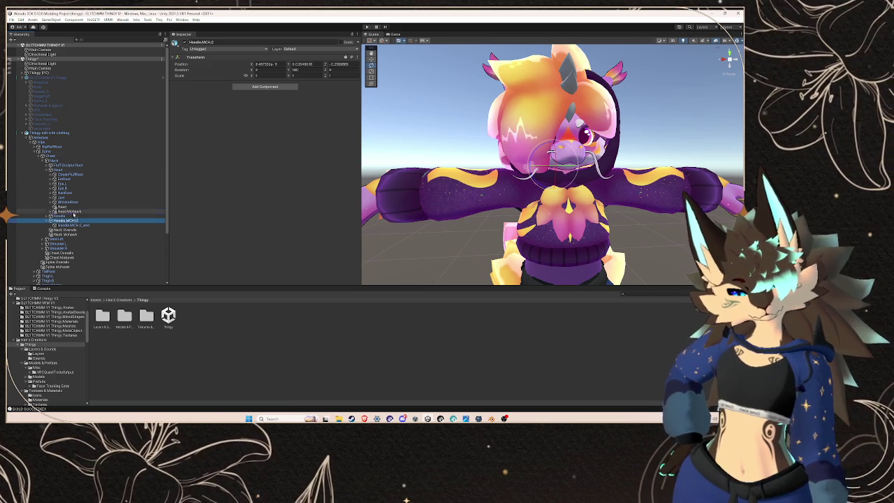
{"action": "key", "text": "Delete"}
{"action": "left_click", "coordinate": [416, 225]}
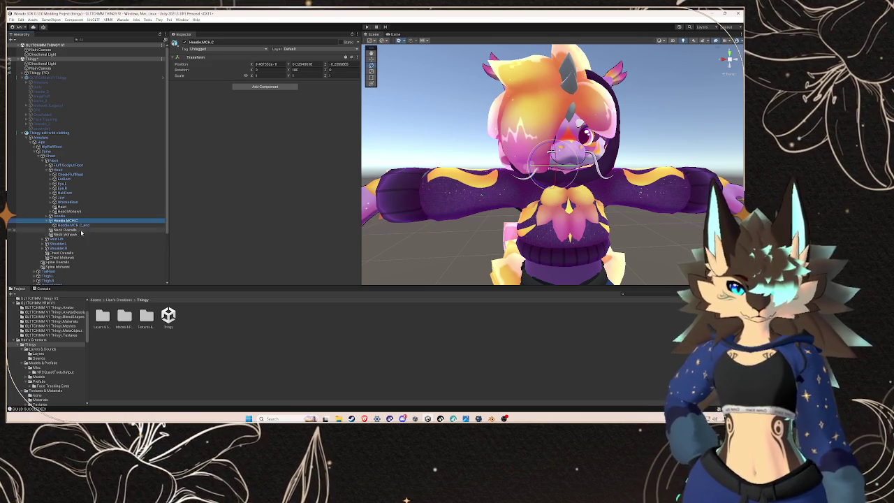
{"action": "left_click", "coordinate": [60, 216]}
{"action": "left_click_drag", "start_coordinate": [58, 208], "coordinate": [63, 172]}
{"action": "left_click", "coordinate": [416, 226]}
{"action": "left_click", "coordinate": [100, 133]}
- Unpack the Thingy edit with clothing prefab, then check Hoodie and collapse the Head bone
{"action": "right_click", "coordinate": [100, 133]}
{"action": "mouse_move", "coordinate": [148, 205]}
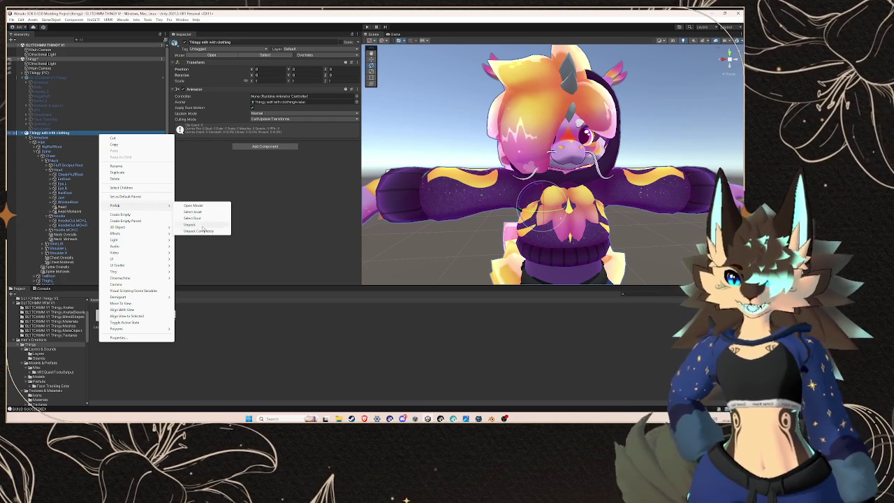
{"action": "left_click", "coordinate": [206, 229]}
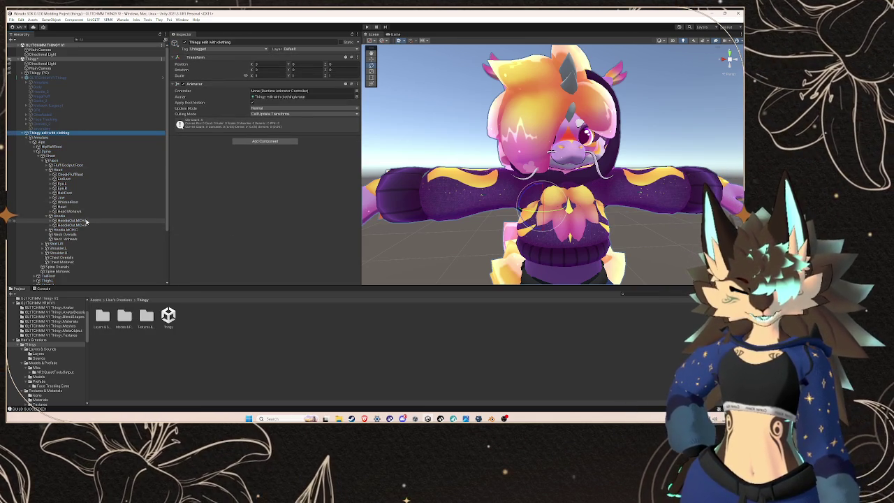
{"action": "left_click", "coordinate": [83, 216]}
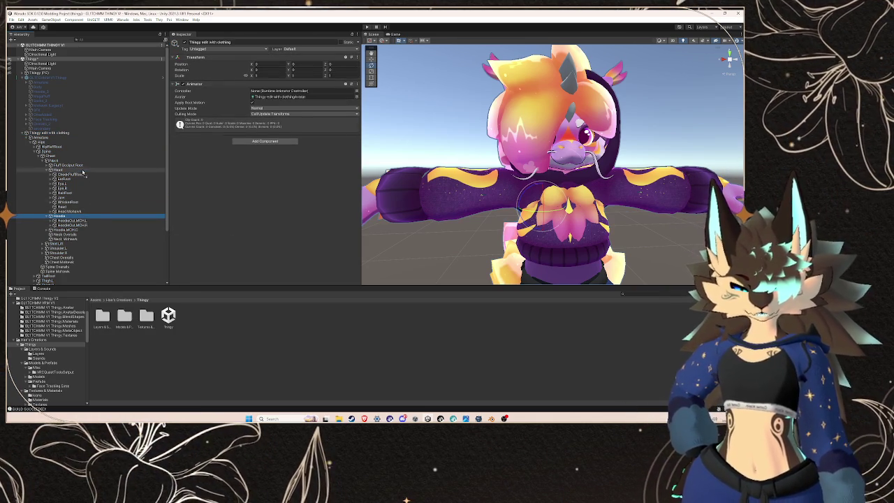
{"action": "left_click", "coordinate": [48, 170]}
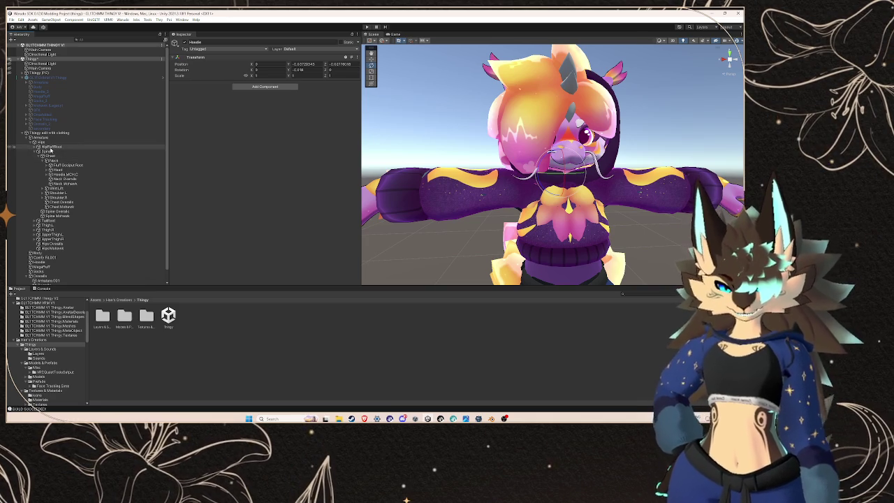
{"action": "left_click", "coordinate": [41, 151]}
- Select the clothed model in Assets/Models to view its Humanoid Rig import settings
{"action": "scroll", "coordinate": [55, 356], "scroll_direction": "down", "scroll_amount": 2}
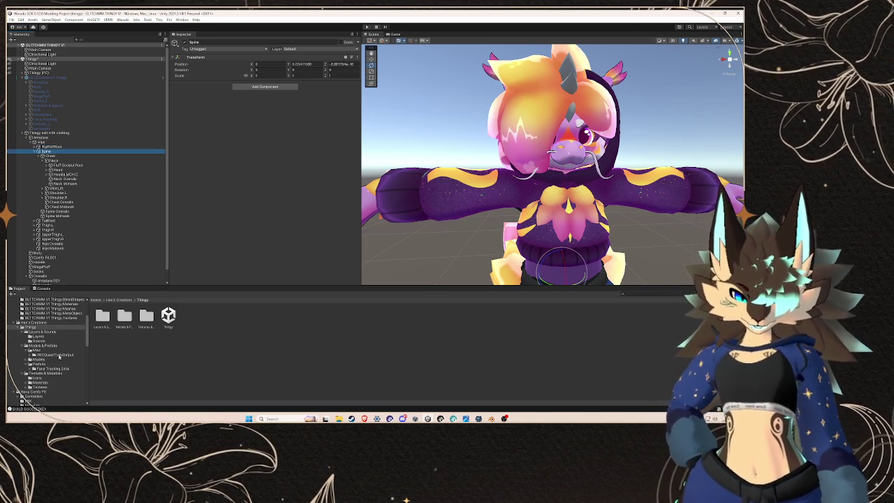
{"action": "left_click", "coordinate": [52, 364]}
{"action": "left_click", "coordinate": [39, 359]}
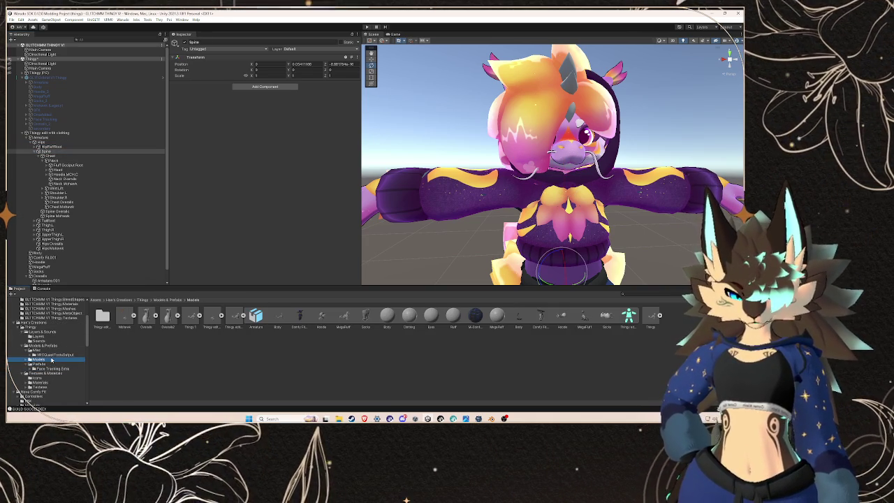
{"action": "left_click", "coordinate": [242, 317]}
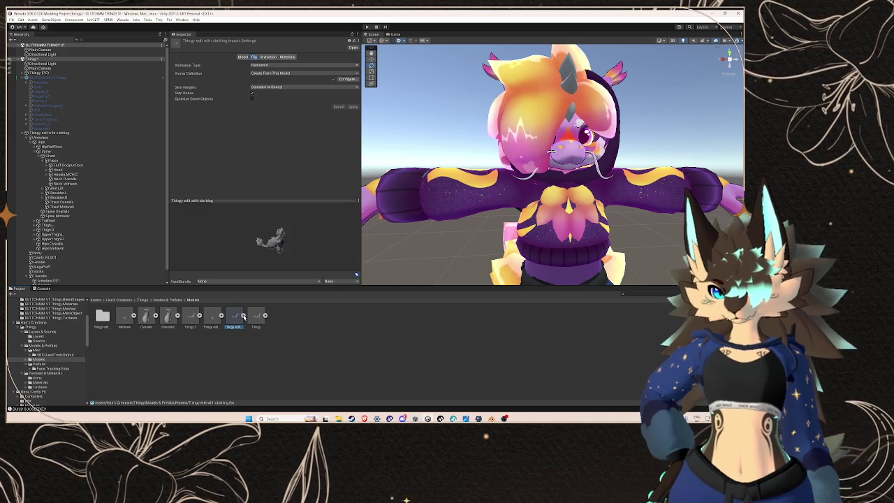
- Review the Body bone mapping, checking which bones are assigned to Spine and Hips
{"action": "left_click", "coordinate": [341, 80]}
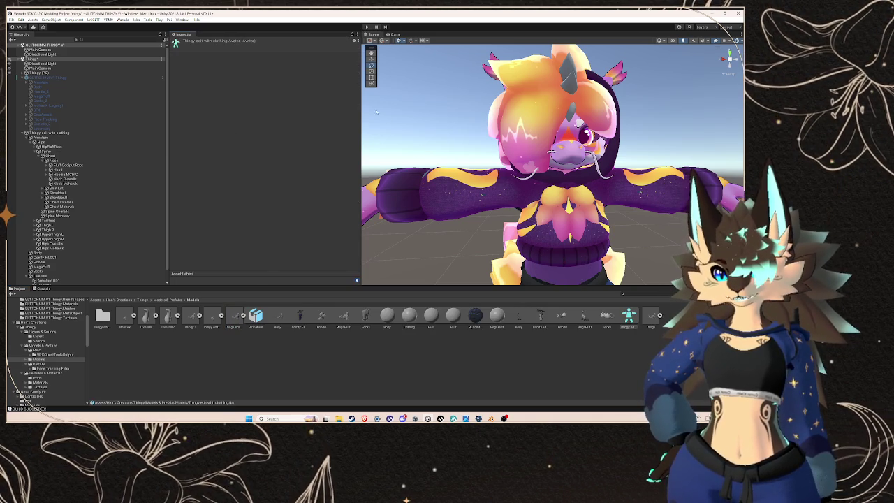
{"action": "scroll", "coordinate": [525, 179], "scroll_direction": "up", "scroll_amount": 6}
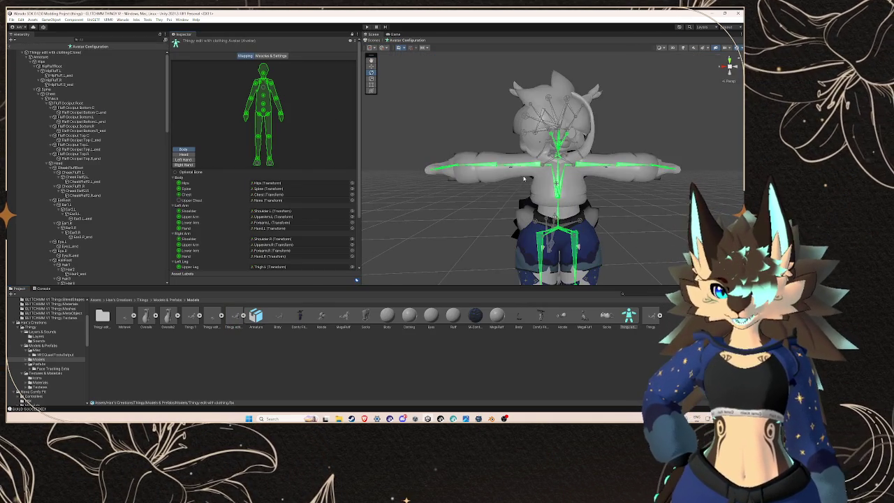
{"action": "left_click_drag", "start_coordinate": [505, 178], "coordinate": [266, 174]}
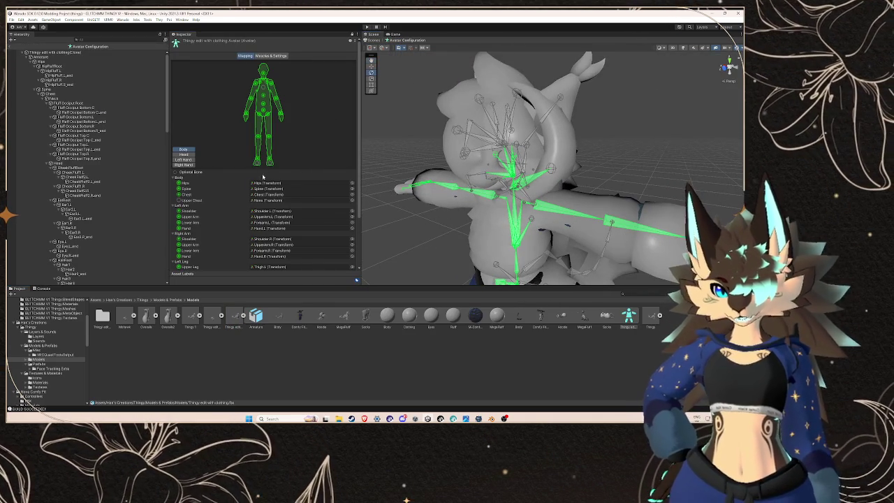
{"action": "left_click", "coordinate": [269, 188]}
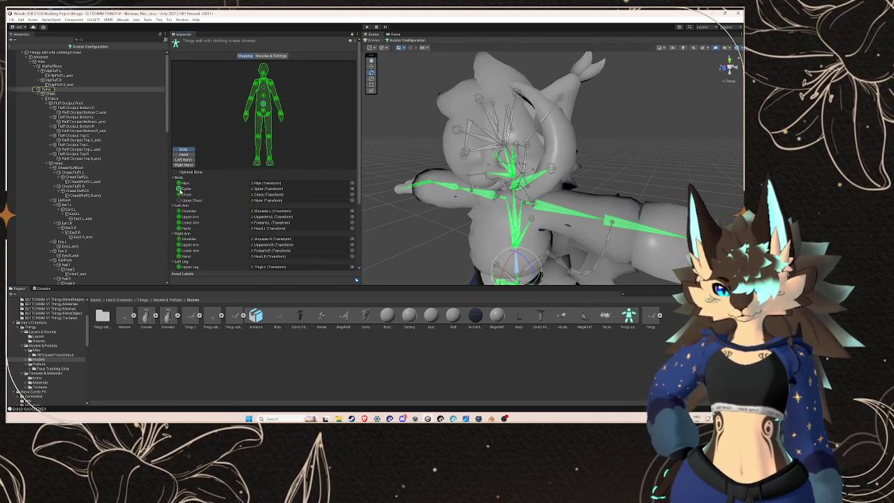
{"action": "left_click", "coordinate": [270, 183]}
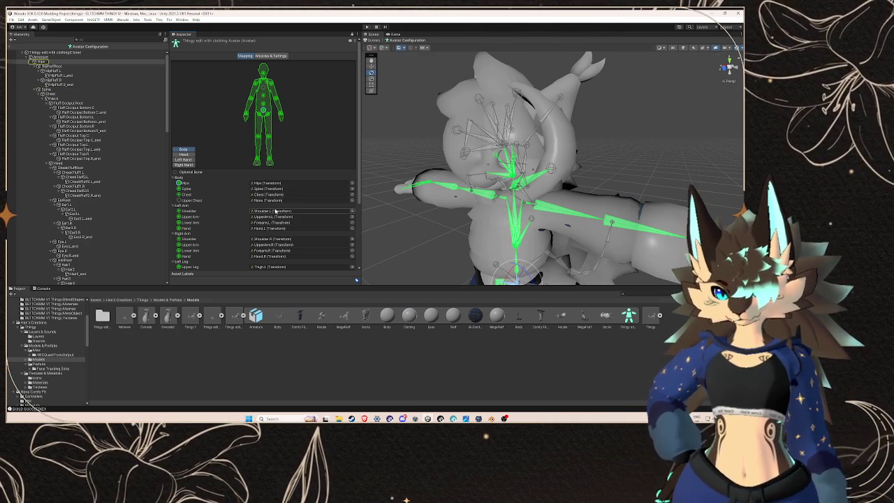
{"action": "scroll", "coordinate": [277, 207], "scroll_direction": "down", "scroll_amount": 2}
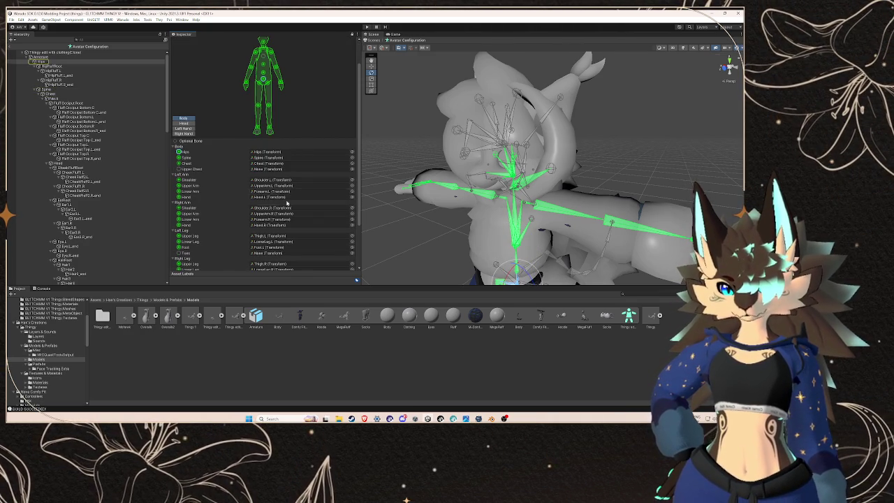
{"action": "scroll", "coordinate": [284, 204], "scroll_direction": "down", "scroll_amount": 1}
{"action": "scroll", "coordinate": [285, 210], "scroll_direction": "down", "scroll_amount": 2}
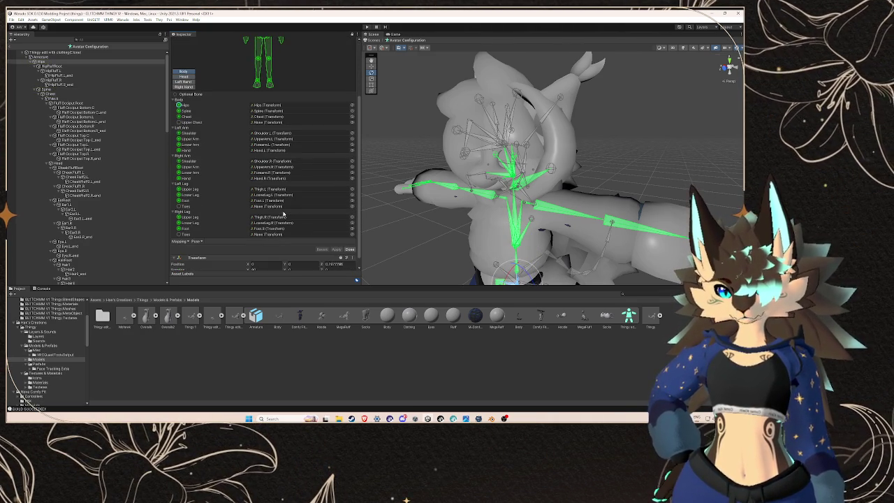
{"action": "mouse_move", "coordinate": [400, 220]}
{"action": "left_mouse_down"}
{"action": "mouse_move", "coordinate": [475, 210]}
{"action": "mouse_move", "coordinate": [562, 171]}
{"action": "mouse_move", "coordinate": [561, 193]}
{"action": "mouse_move", "coordinate": [391, 183]}
{"action": "left_mouse_up"}
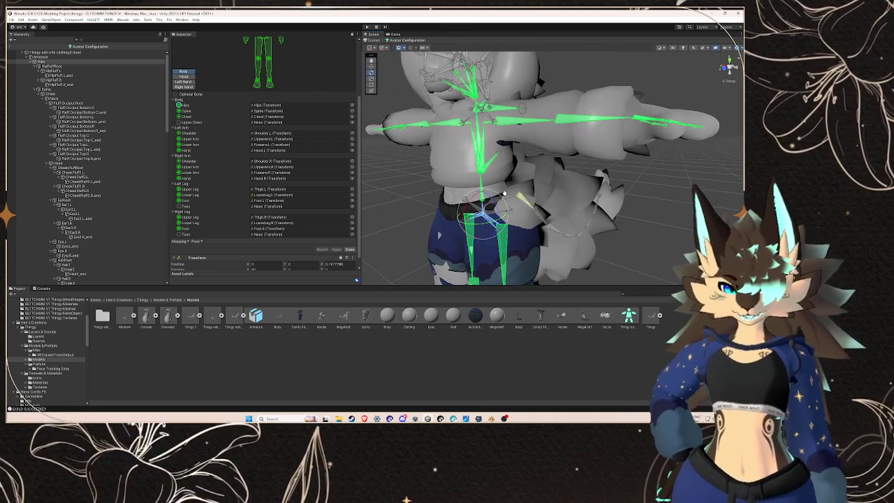
{"action": "scroll", "coordinate": [291, 174], "scroll_direction": "down", "scroll_amount": 1}
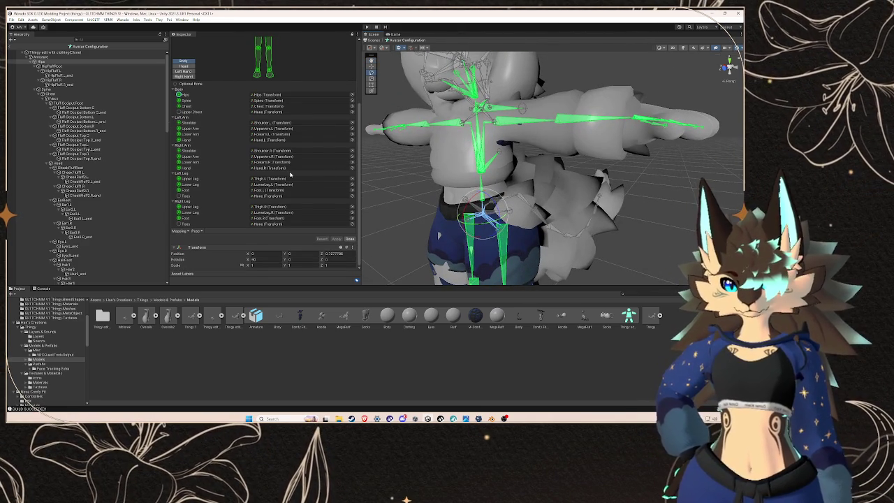
{"action": "scroll", "coordinate": [291, 174], "scroll_direction": "up", "scroll_amount": 3}
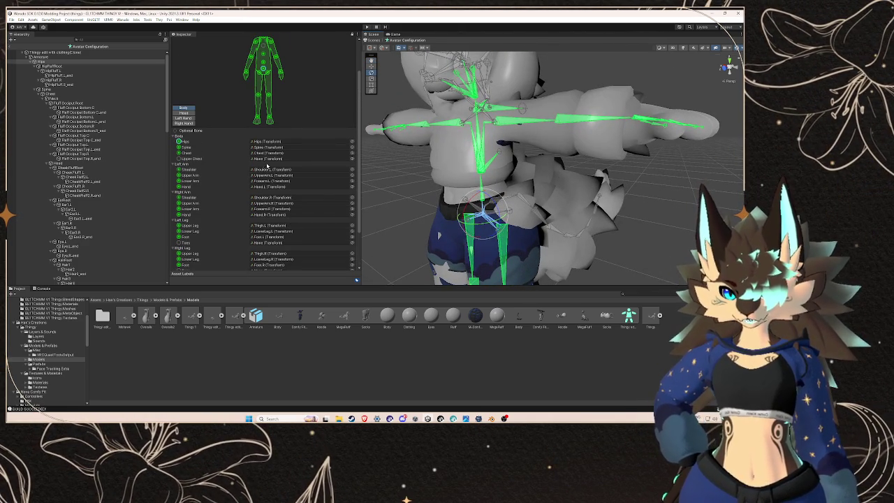
{"action": "scroll", "coordinate": [282, 147], "scroll_direction": "up", "scroll_amount": 1}
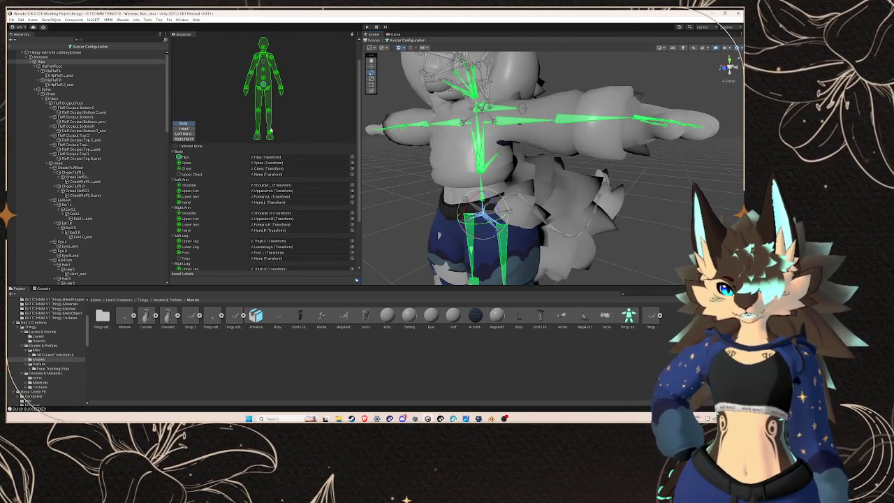
{"action": "scroll", "coordinate": [271, 130], "scroll_direction": "up", "scroll_amount": 1}
- Check the Head slot bones for Jaw, Left Eye, Head and Neck, then click Done
{"action": "left_click", "coordinate": [184, 144]}
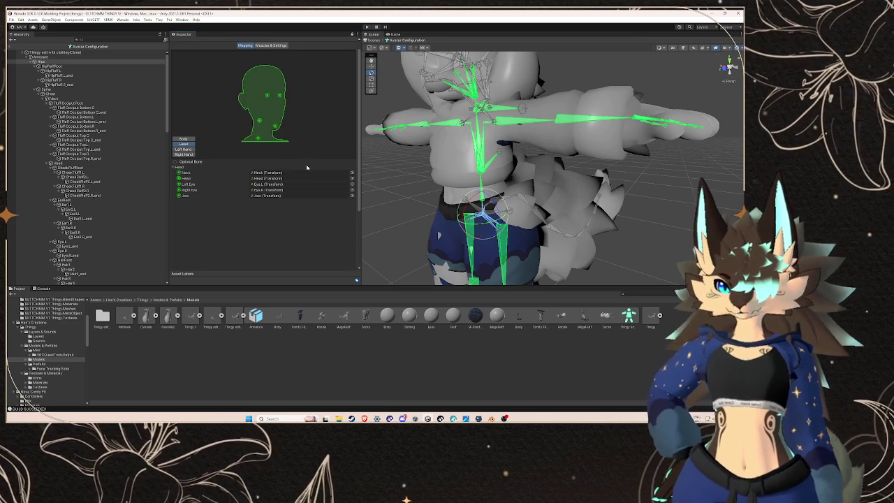
{"action": "left_click", "coordinate": [285, 201]}
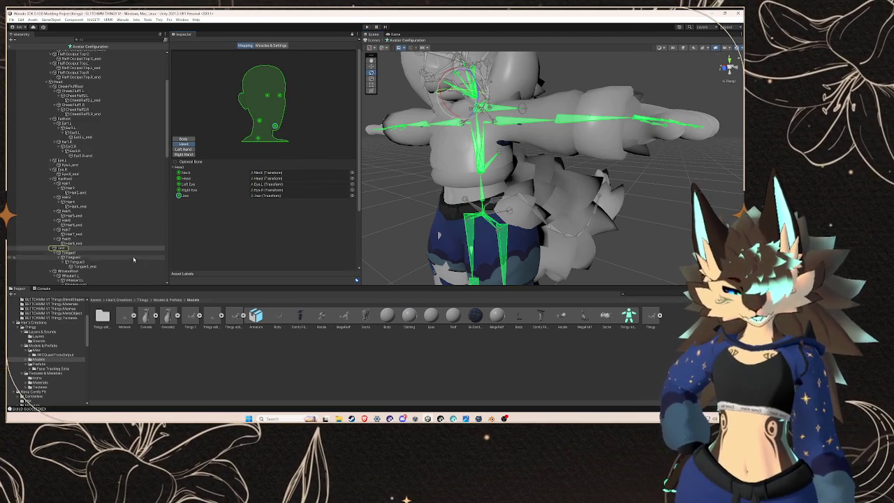
{"action": "left_click", "coordinate": [259, 184]}
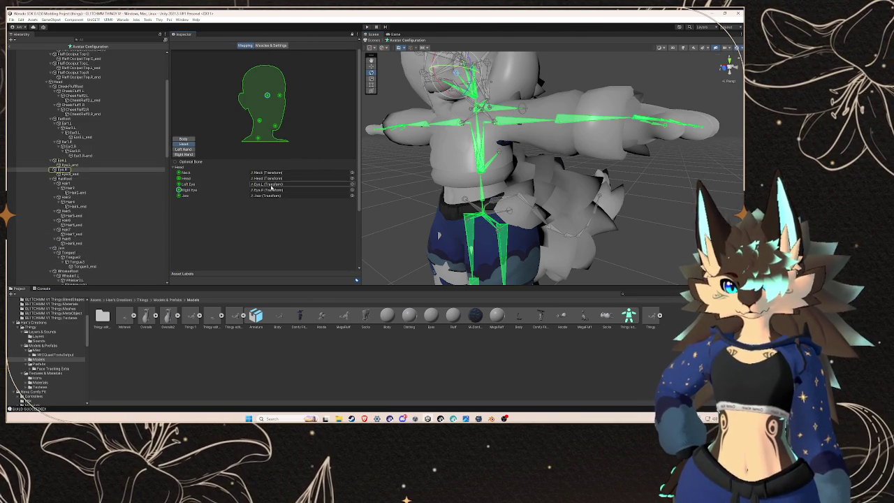
{"action": "left_click", "coordinate": [273, 181]}
{"action": "left_click", "coordinate": [89, 160]}
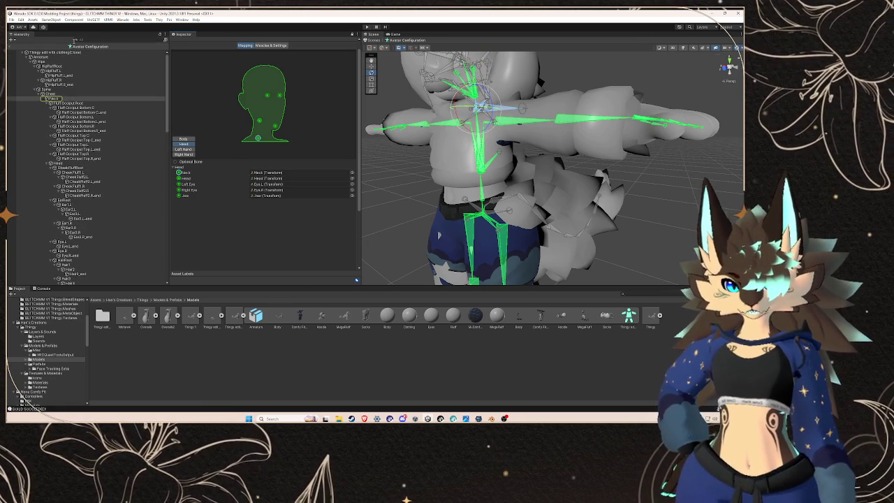
{"action": "left_click", "coordinate": [9, 47]}
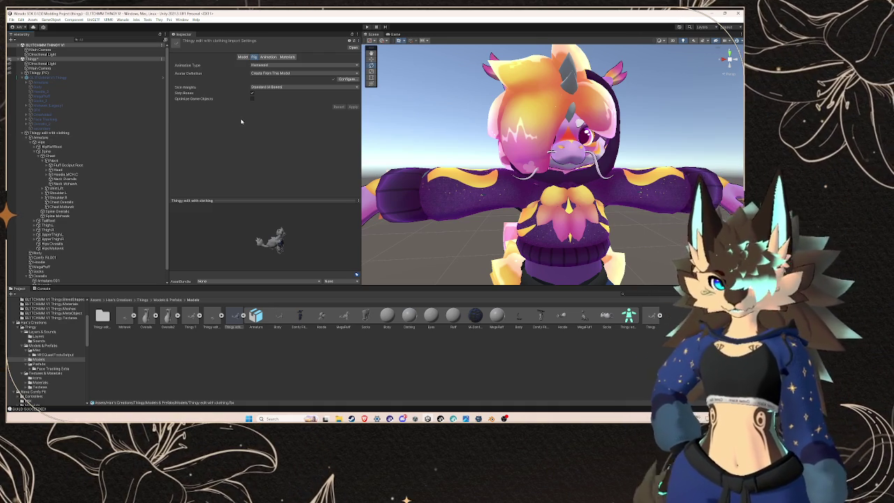
- Compare Rig settings of Thingy 1, Thingy edit mohawk, Comfy Fit and the clothed avatar model
{"action": "left_click", "coordinate": [282, 88]}
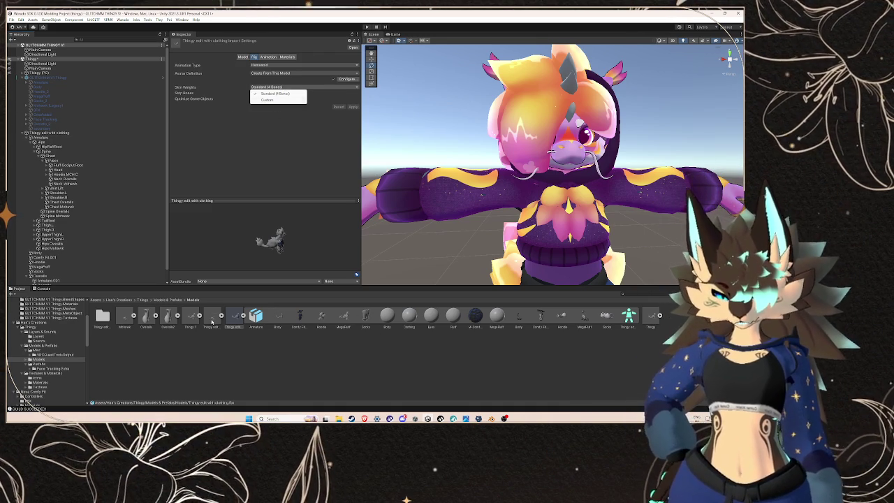
{"action": "left_click", "coordinate": [190, 316]}
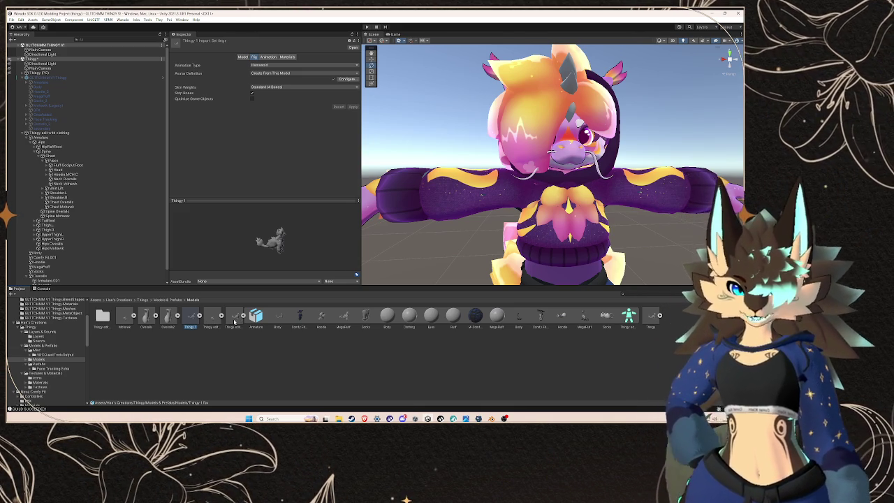
{"action": "left_click", "coordinate": [213, 318]}
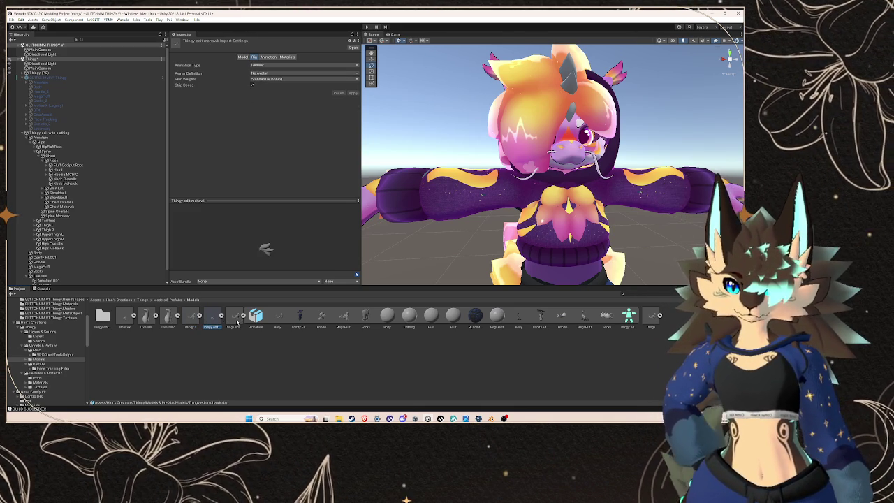
{"action": "left_click", "coordinate": [281, 66]}
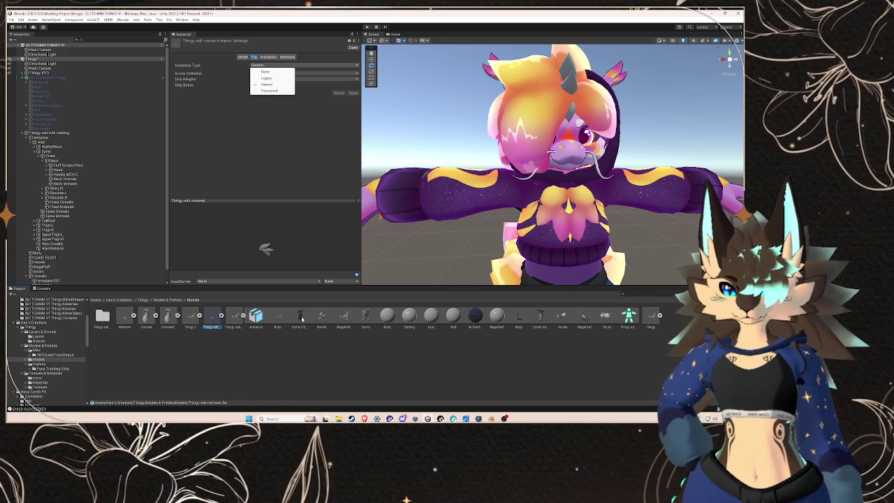
{"action": "left_click", "coordinate": [300, 318]}
{"action": "left_click", "coordinate": [234, 318]}
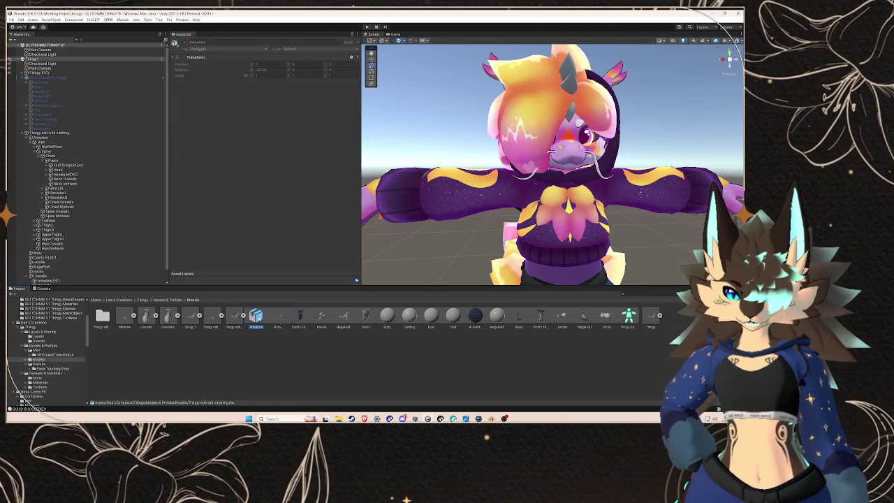
{"action": "scroll", "coordinate": [77, 374], "scroll_direction": "down", "scroll_amount": 10}
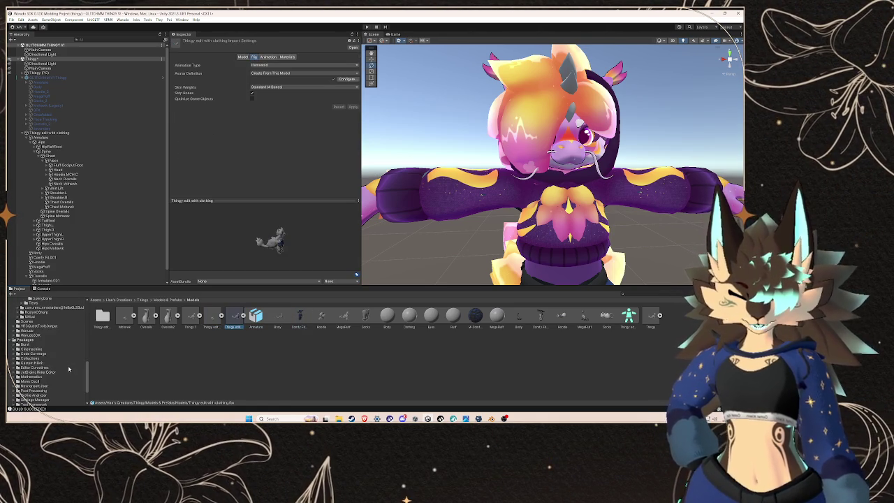
{"action": "scroll", "coordinate": [46, 336], "scroll_direction": "up", "scroll_amount": 10}
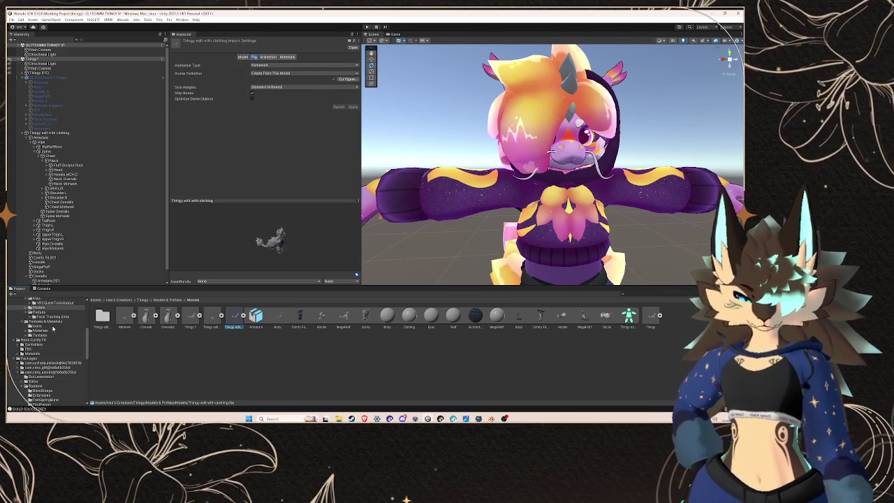
- Open Nova Comfy Fit > FBX and view the Comfy Fit model's import settings
{"action": "left_click", "coordinate": [50, 370]}
{"action": "left_click", "coordinate": [50, 374]}
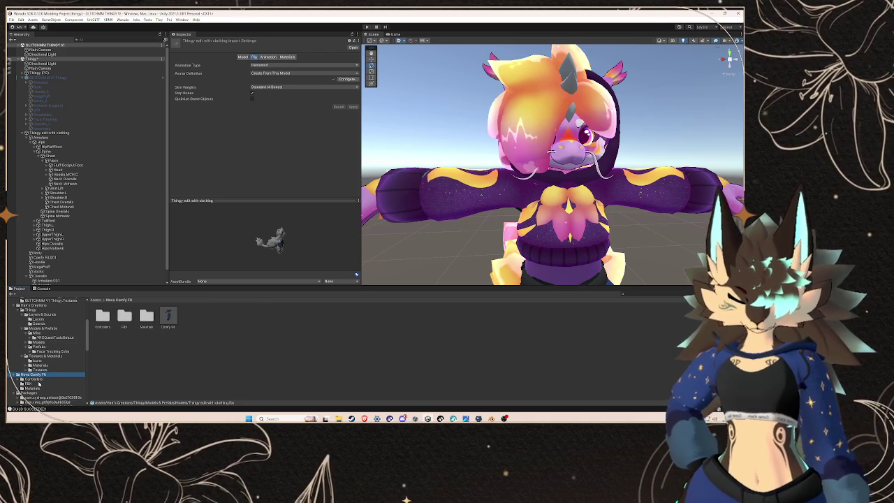
{"action": "left_click", "coordinate": [29, 383]}
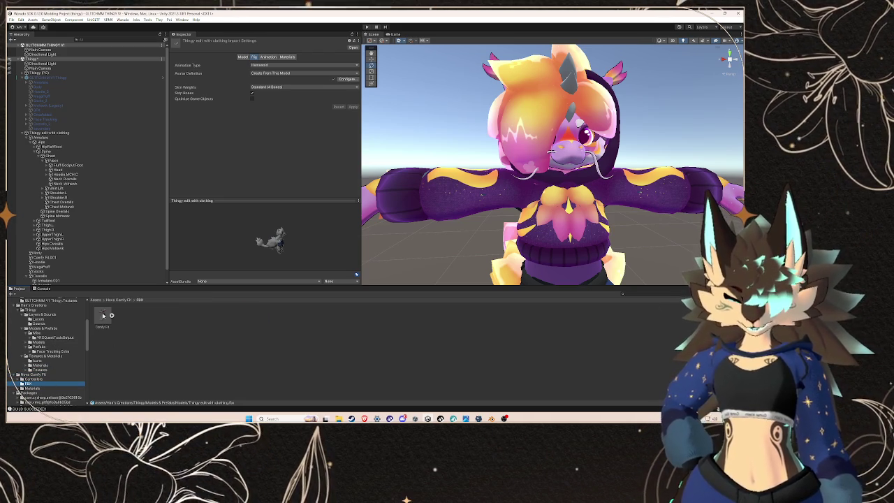
{"action": "left_click", "coordinate": [101, 316]}
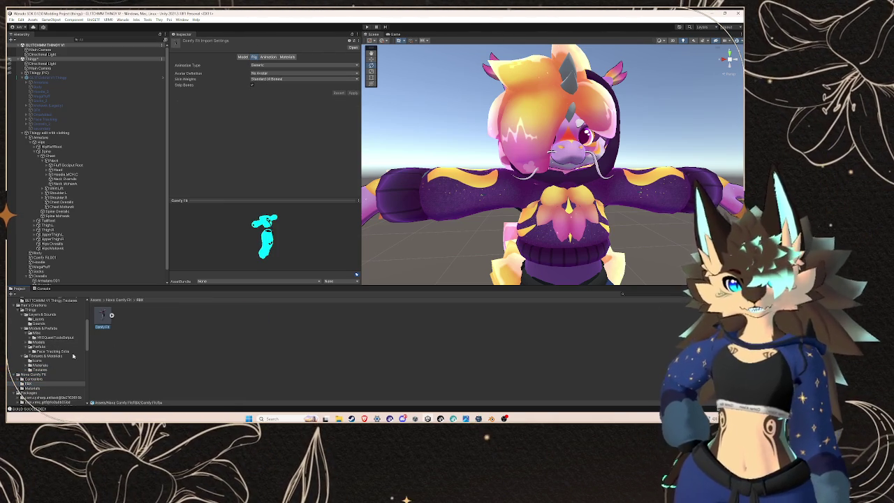
{"action": "scroll", "coordinate": [72, 356], "scroll_direction": "up", "scroll_amount": 5}
{"action": "left_click", "coordinate": [59, 132]}
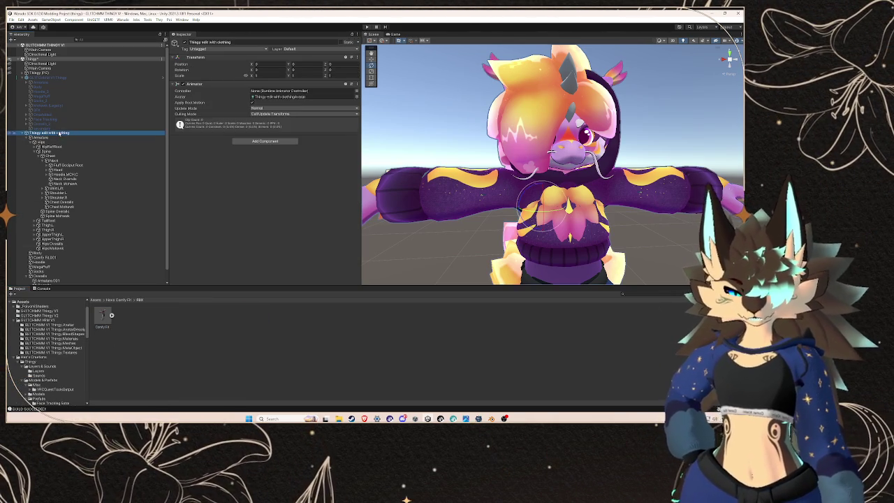
{"action": "scroll", "coordinate": [77, 177], "scroll_direction": "down", "scroll_amount": 1}
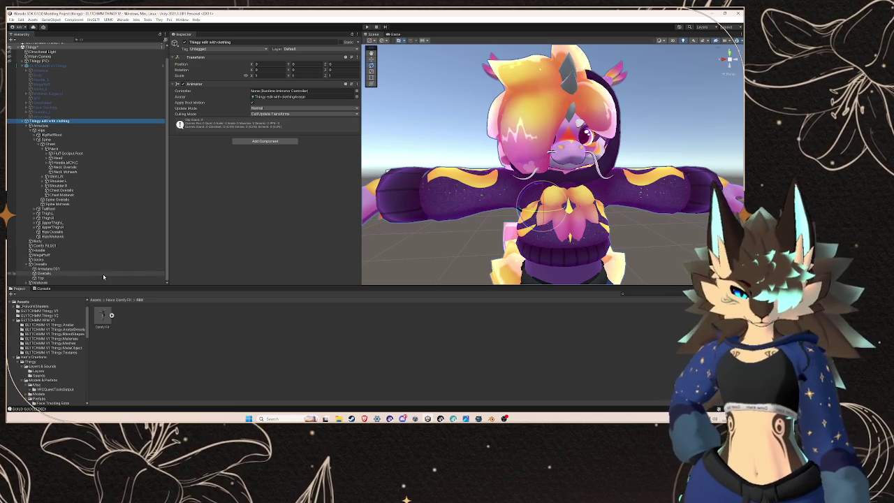
{"action": "left_click", "coordinate": [102, 278]}
{"action": "left_click", "coordinate": [104, 269]}
{"action": "left_click", "coordinate": [104, 277]}
{"action": "left_click", "coordinate": [105, 274]}
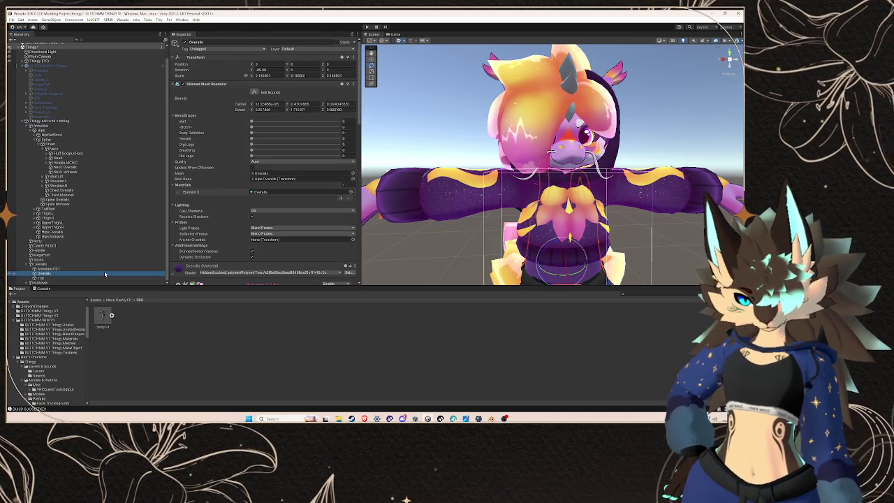
{"action": "left_click", "coordinate": [105, 269]}
{"action": "left_click", "coordinate": [104, 264]}
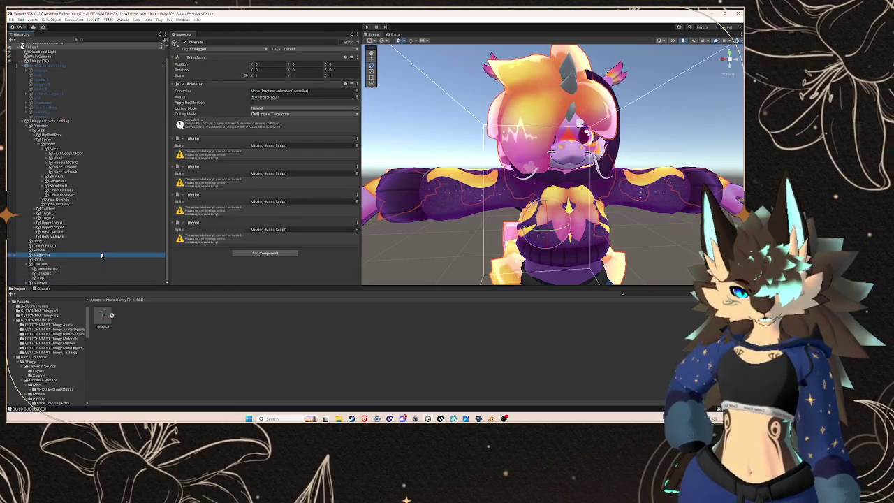
{"action": "left_click", "coordinate": [103, 254]}
{"action": "left_click", "coordinate": [102, 241]}
{"action": "left_click", "coordinate": [106, 227]}
{"action": "left_click", "coordinate": [109, 222]}
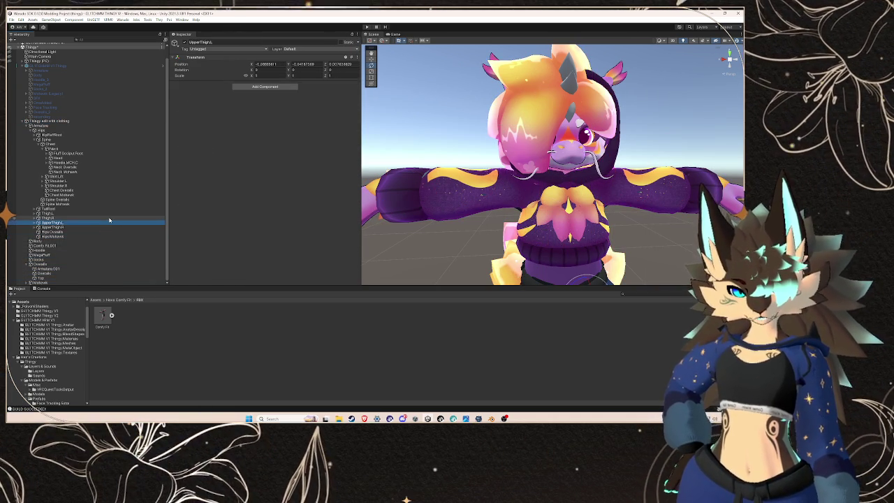
{"action": "left_click", "coordinate": [109, 219]}
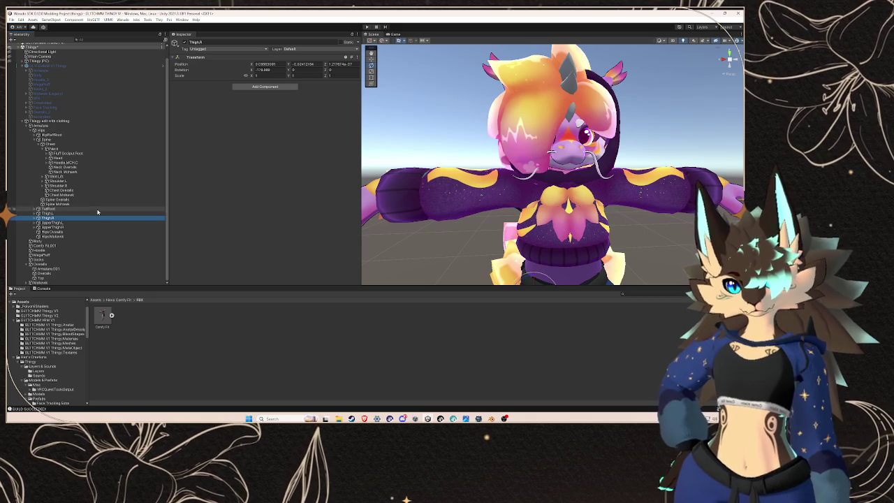
{"action": "left_click", "coordinate": [56, 106]}
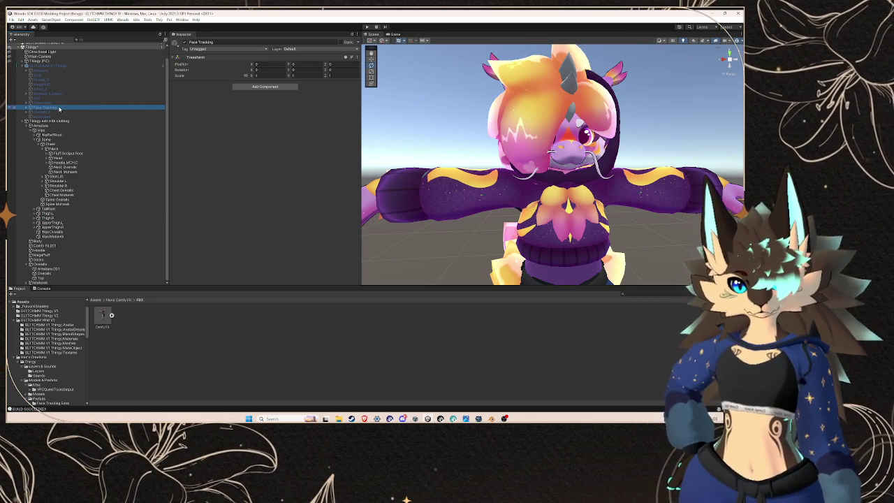
- Duplicate Face Tracking, move the copy under Thingy edit with clothing, and name it Face Tracking
{"action": "key", "text": "Right"}
{"action": "key", "text": "Down"}
{"action": "key", "text": "Down"}
{"action": "key", "text": "Down"}
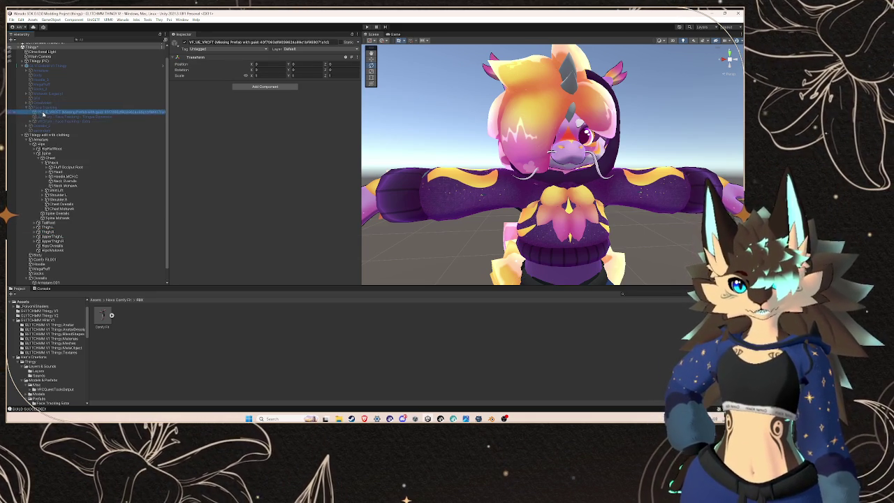
{"action": "key", "text": "Up"}
{"action": "key", "text": "Up"}
{"action": "key", "text": "Up"}
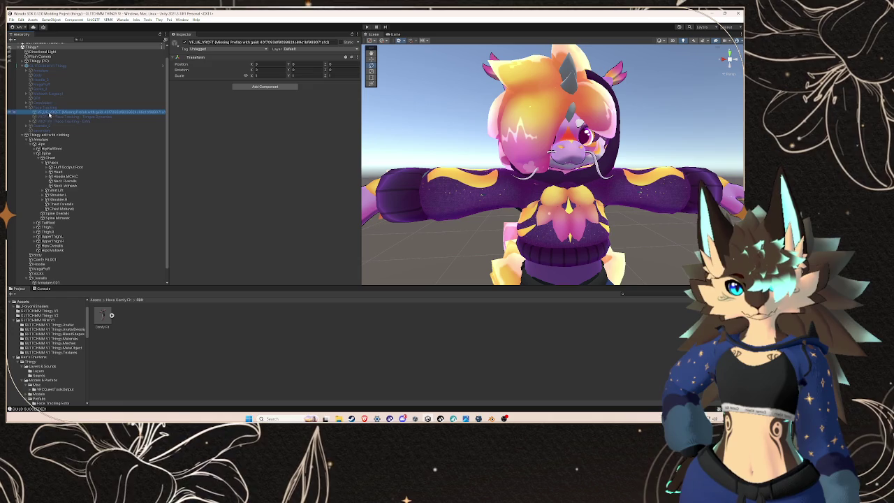
{"action": "right_click", "coordinate": [46, 109]}
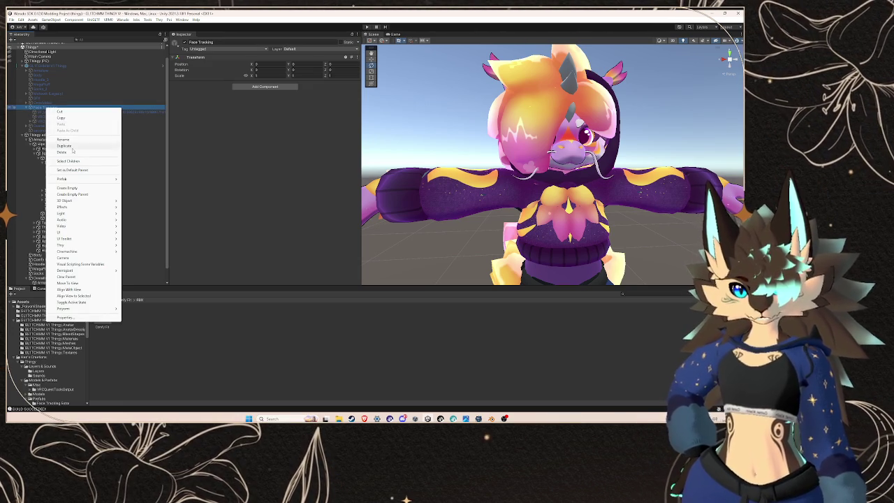
{"action": "left_click", "coordinate": [72, 147]}
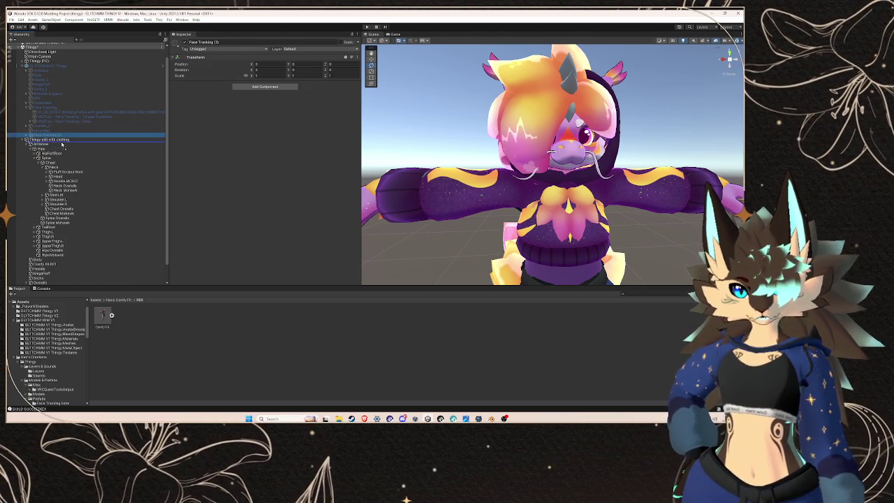
{"action": "left_click_drag", "start_coordinate": [61, 143], "coordinate": [61, 141]}
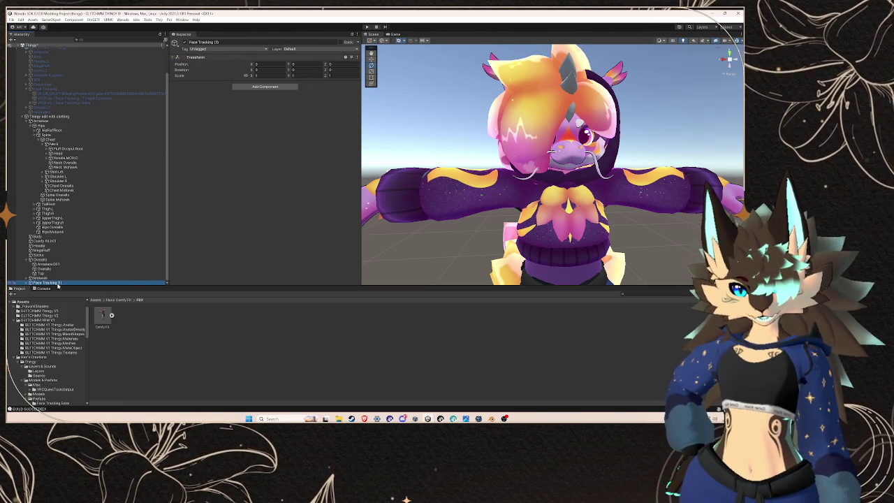
{"action": "right_click", "coordinate": [59, 282]}
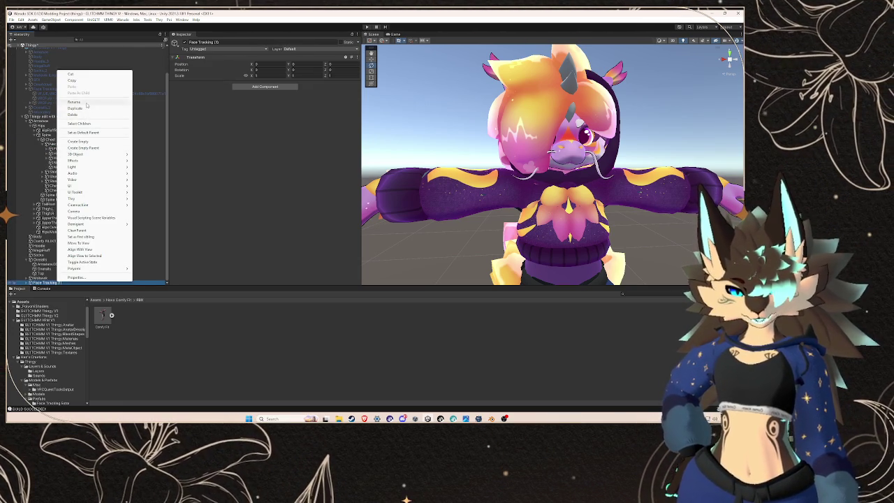
{"action": "left_click", "coordinate": [87, 104]}
{"action": "key", "text": "BackSpace"}
{"action": "key", "text": "BackSpace"}
{"action": "key", "text": "BackSpace"}
{"action": "key", "text": "Return"}
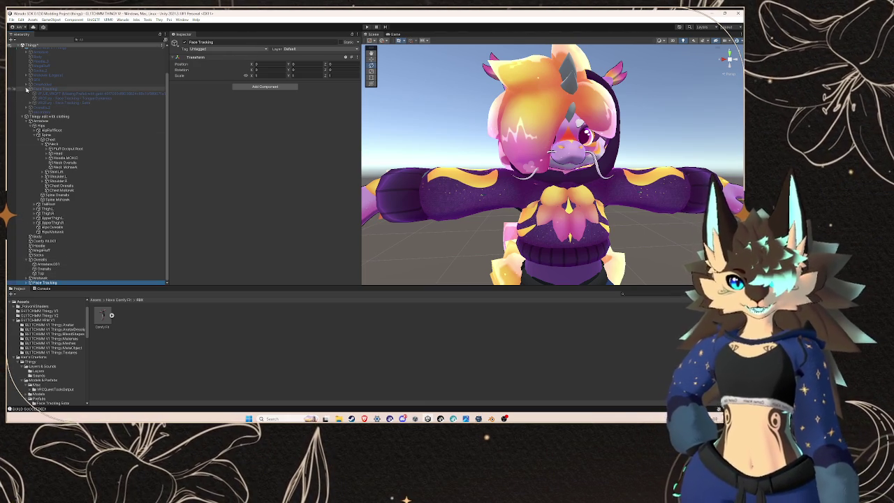
- Expand the avatar's hierarchy to inspect Fluff, Constraints and Physbone Colliders
{"action": "left_click", "coordinate": [46, 100]}
{"action": "left_click", "coordinate": [26, 98]}
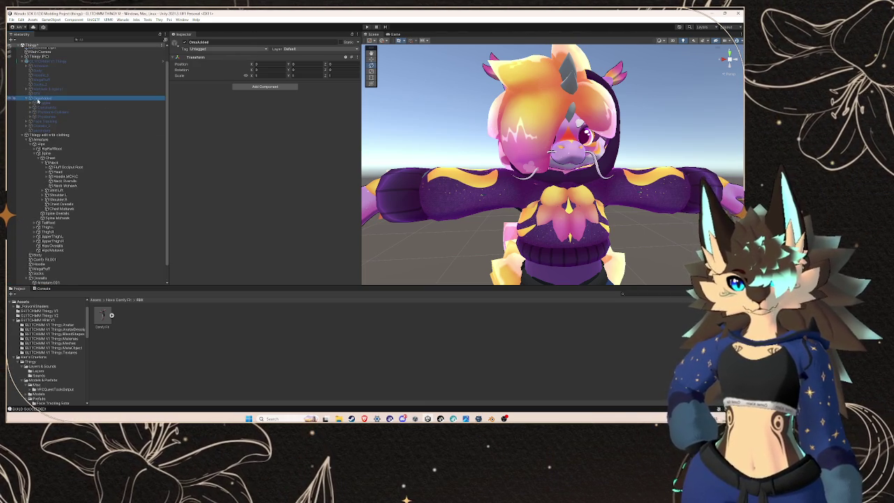
{"action": "left_click", "coordinate": [30, 103]}
{"action": "left_click", "coordinate": [47, 122]}
{"action": "left_click", "coordinate": [43, 127]}
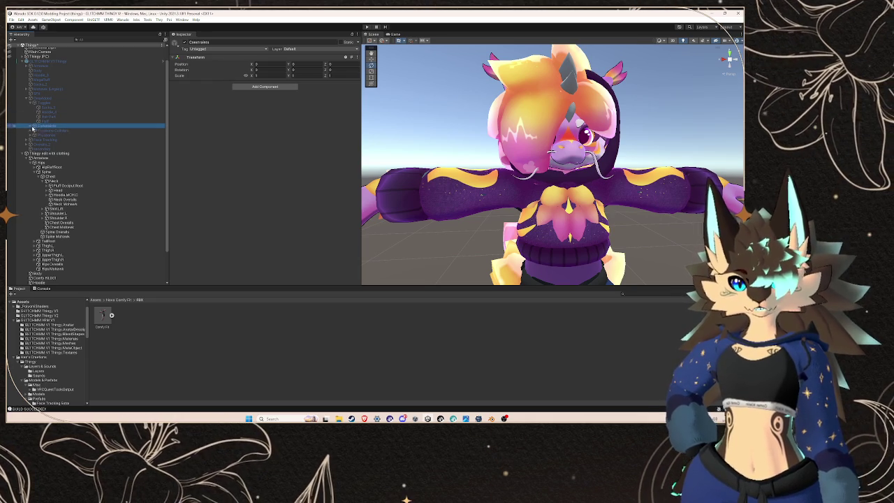
{"action": "left_click", "coordinate": [34, 126]}
{"action": "left_click", "coordinate": [43, 135]}
{"action": "left_click", "coordinate": [39, 130]}
- Inspect the HoodieOut.MCH.C, Floor and Fluff Occiput objects, then collapse that branch
{"action": "left_click", "coordinate": [44, 139]}
{"action": "left_click", "coordinate": [51, 143]}
{"action": "left_click", "coordinate": [30, 149]}
{"action": "left_click", "coordinate": [35, 158]}
{"action": "left_click", "coordinate": [31, 163]}
{"action": "key", "text": "Down"}
{"action": "key", "text": "Down"}
{"action": "key", "text": "Down"}
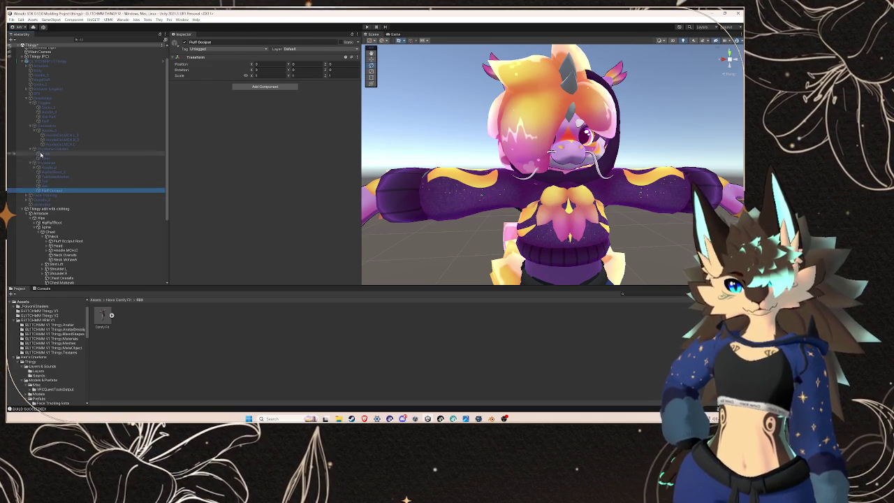
{"action": "left_click", "coordinate": [42, 98]}
{"action": "left_click", "coordinate": [31, 99]}
{"action": "right_click", "coordinate": [43, 99]}
{"action": "key", "text": "Escape"}
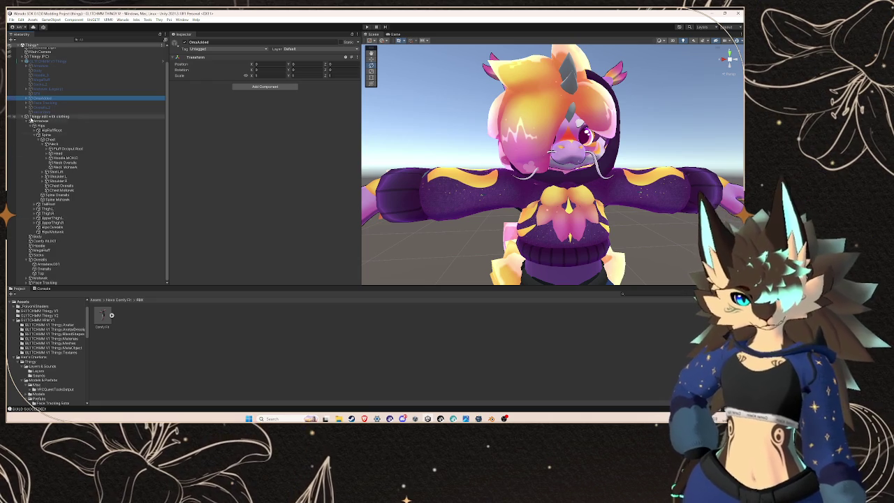
- Paste the copied object into Thingy edit with clothing
{"action": "left_click", "coordinate": [25, 116]}
{"action": "left_click", "coordinate": [26, 132]}
{"action": "right_click", "coordinate": [39, 132]}
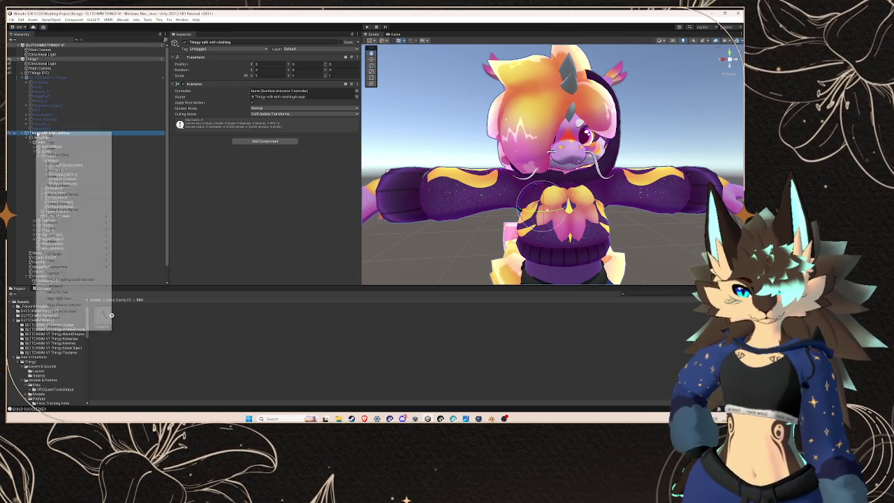
{"action": "left_click", "coordinate": [51, 149]}
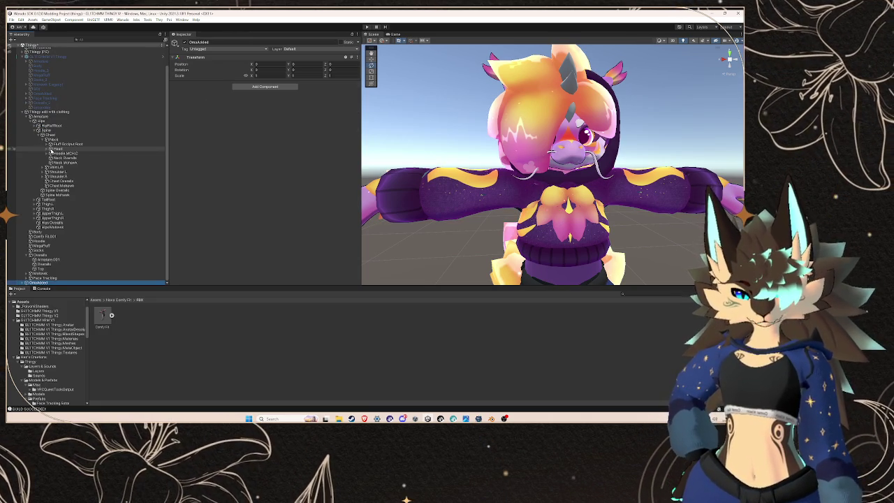
- Copy the SFX object and paste it into Thingy edit with clothing
{"action": "scroll", "coordinate": [56, 127], "scroll_direction": "up", "scroll_amount": 2}
{"action": "left_click_drag", "start_coordinate": [57, 126], "coordinate": [54, 110]}
{"action": "right_click", "coordinate": [54, 110]}
{"action": "left_click", "coordinate": [68, 120]}
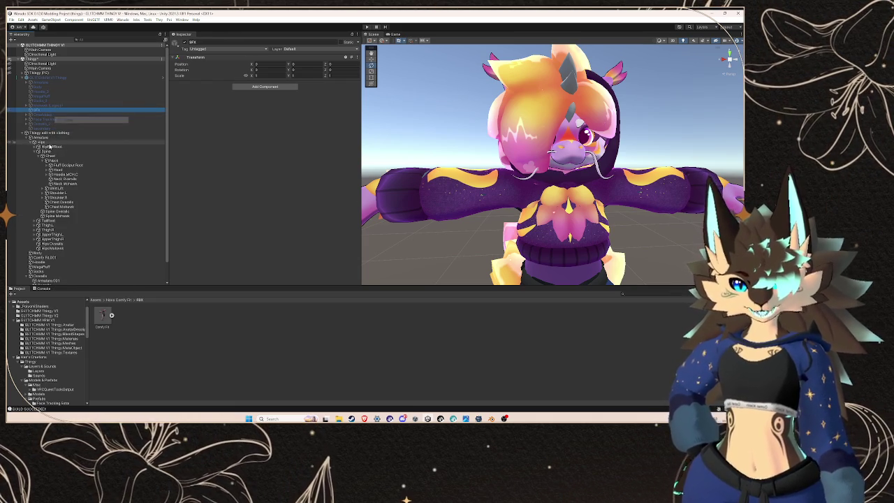
{"action": "right_click", "coordinate": [58, 133]}
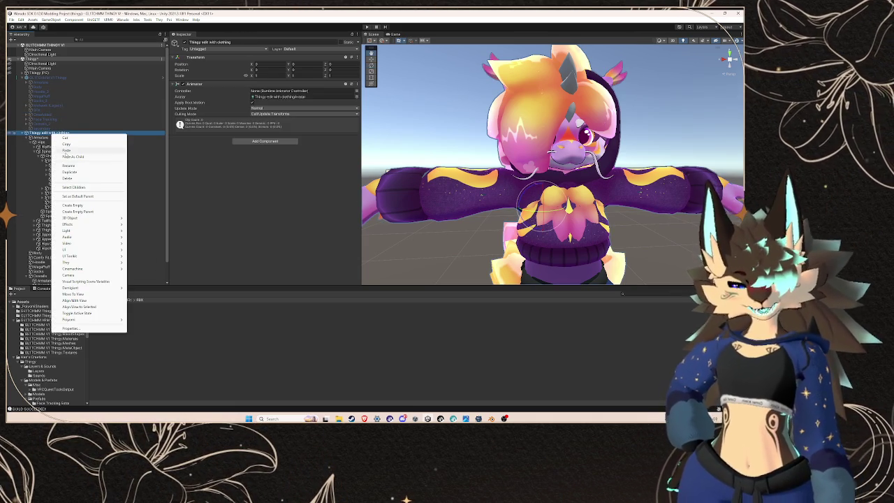
{"action": "left_click", "coordinate": [66, 156]}
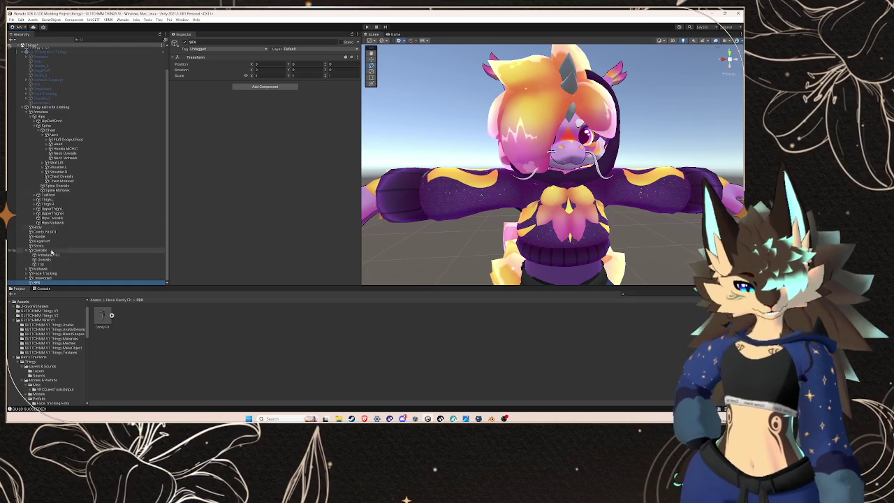
- Inspect the sound objects inside Thingy (PC)'s SFX, such as Budge and Cee, keeping their names
{"action": "scroll", "coordinate": [58, 216], "scroll_direction": "up", "scroll_amount": 2}
{"action": "left_click_drag", "start_coordinate": [58, 216], "coordinate": [48, 112]}
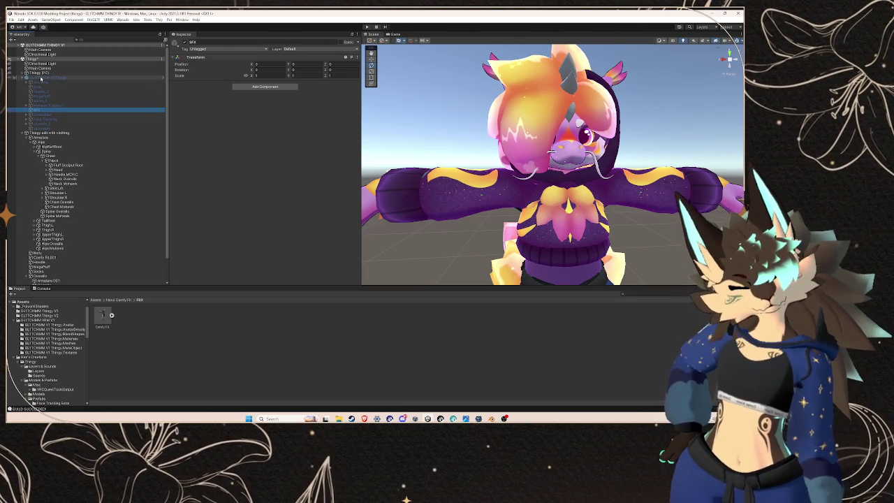
{"action": "left_click", "coordinate": [34, 73]}
{"action": "left_click", "coordinate": [33, 104]}
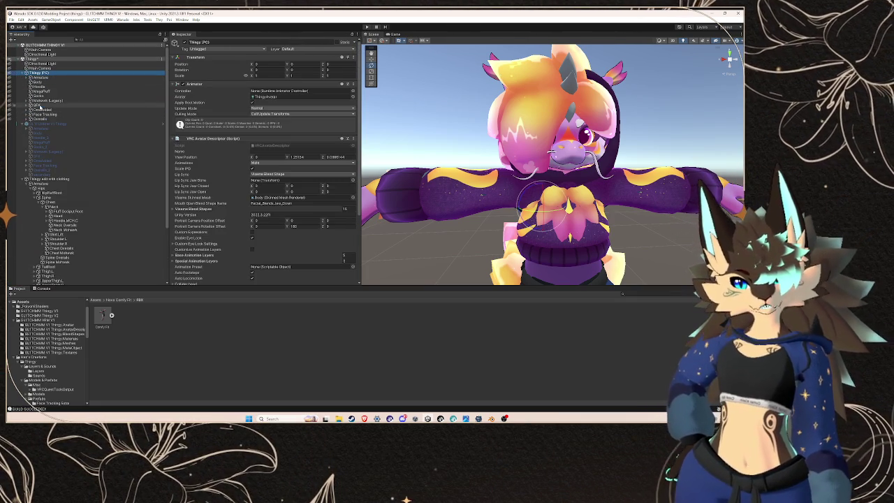
{"action": "left_click", "coordinate": [26, 106]}
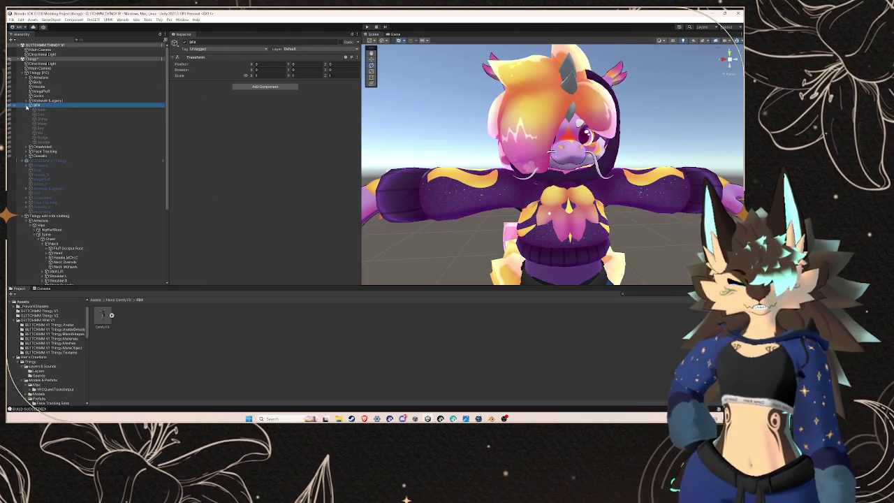
{"action": "key", "text": "Down"}
{"action": "key", "text": "Down"}
{"action": "key", "text": "Down"}
{"action": "key", "text": "Up"}
{"action": "key", "text": "Up"}
{"action": "key", "text": "Up"}
{"action": "left_click", "coordinate": [54, 114]}
{"action": "key", "text": "Return"}
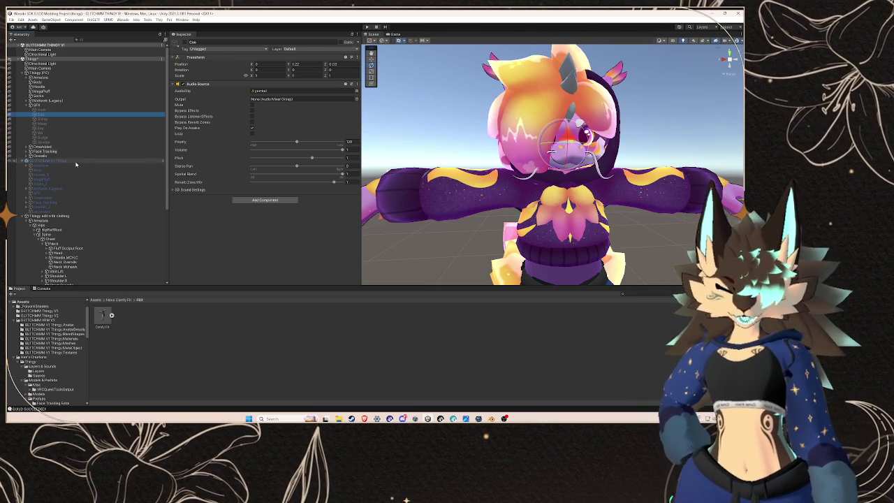
- Delete the pasted SFX copy and collapse the clothed avatar's Armature and Overalls
{"action": "left_click", "coordinate": [26, 107]}
{"action": "left_click", "coordinate": [26, 105]}
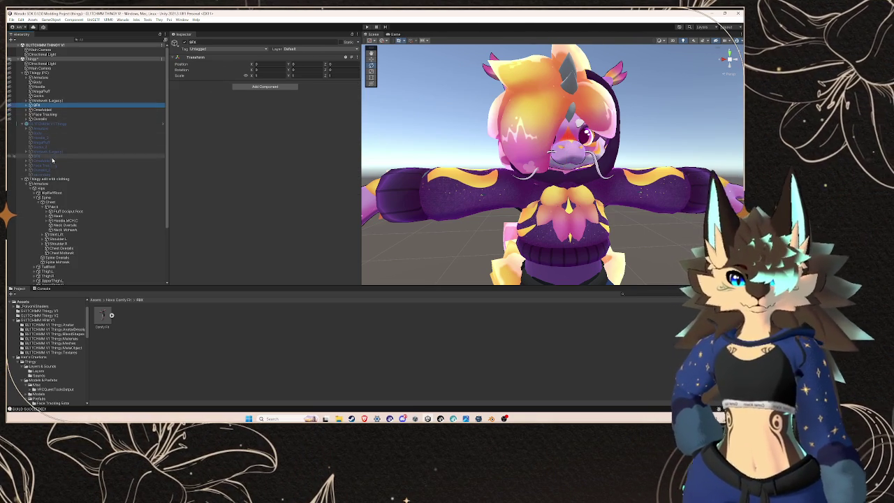
{"action": "scroll", "coordinate": [90, 209], "scroll_direction": "down", "scroll_amount": 5}
{"action": "left_click", "coordinate": [75, 282]}
{"action": "right_click", "coordinate": [74, 282]}
{"action": "left_click", "coordinate": [91, 142]}
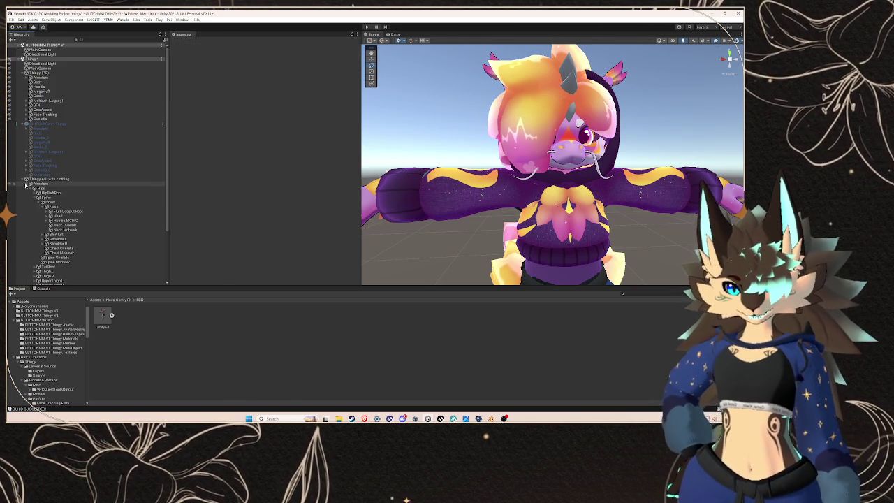
{"action": "left_click", "coordinate": [25, 183]}
{"action": "left_click", "coordinate": [27, 211]}
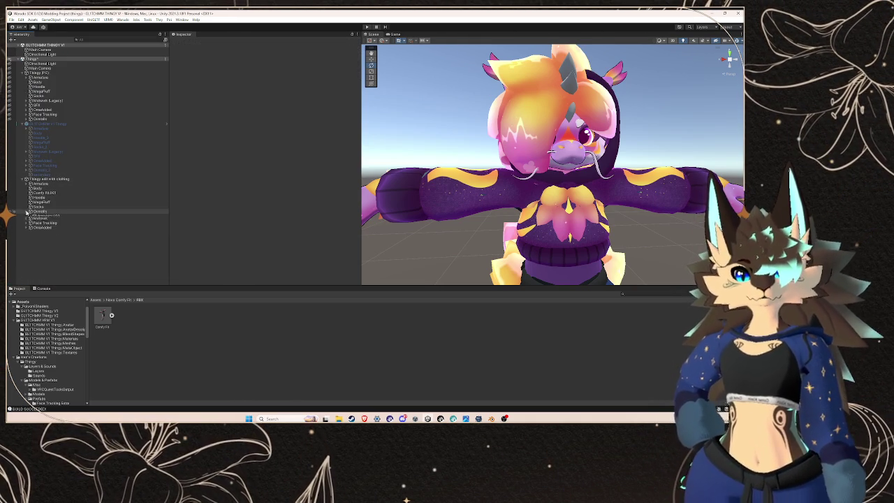
{"action": "left_click", "coordinate": [46, 72]}
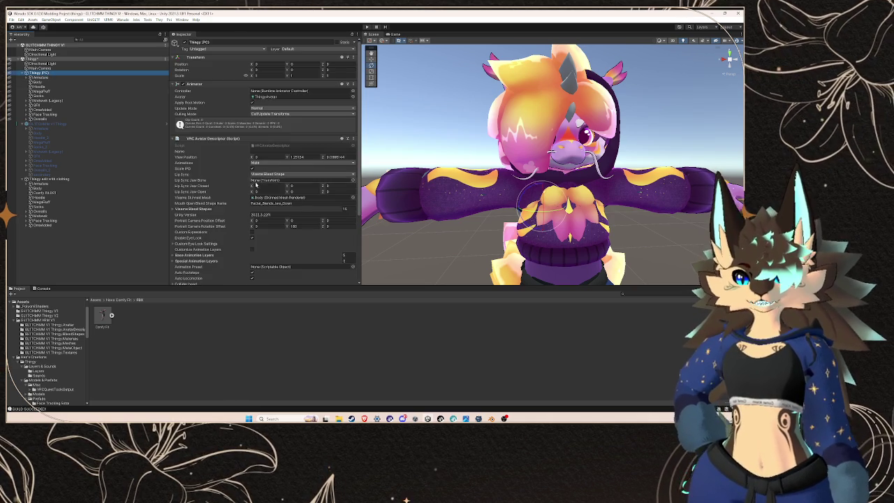
- Compare the Body and MegaFluff meshes' materials on Thingy (PC) and the clothed avatar
{"action": "scroll", "coordinate": [228, 201], "scroll_direction": "down", "scroll_amount": 5}
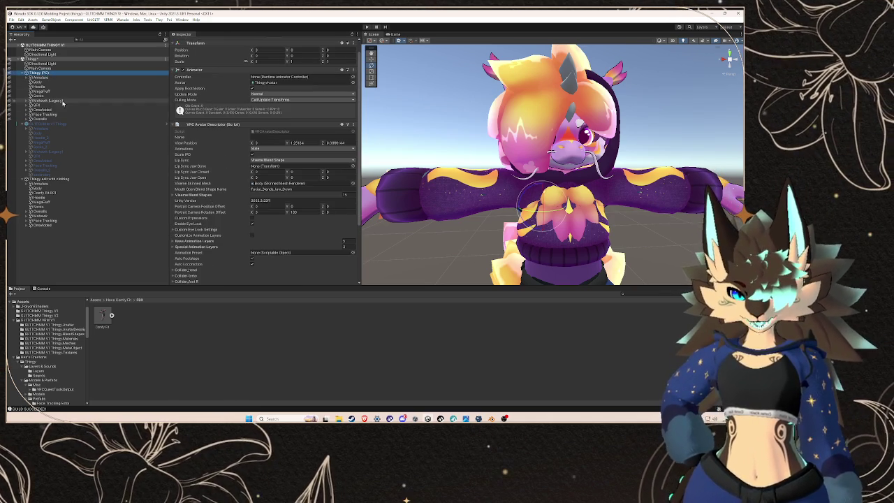
{"action": "left_click", "coordinate": [56, 77]}
{"action": "left_click", "coordinate": [39, 81]}
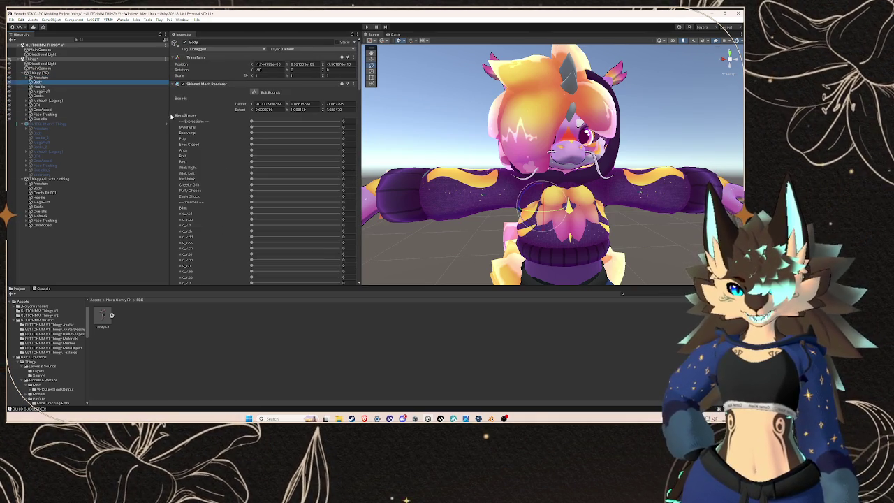
{"action": "left_click", "coordinate": [171, 114]}
{"action": "scroll", "coordinate": [225, 168], "scroll_direction": "down", "scroll_amount": 2}
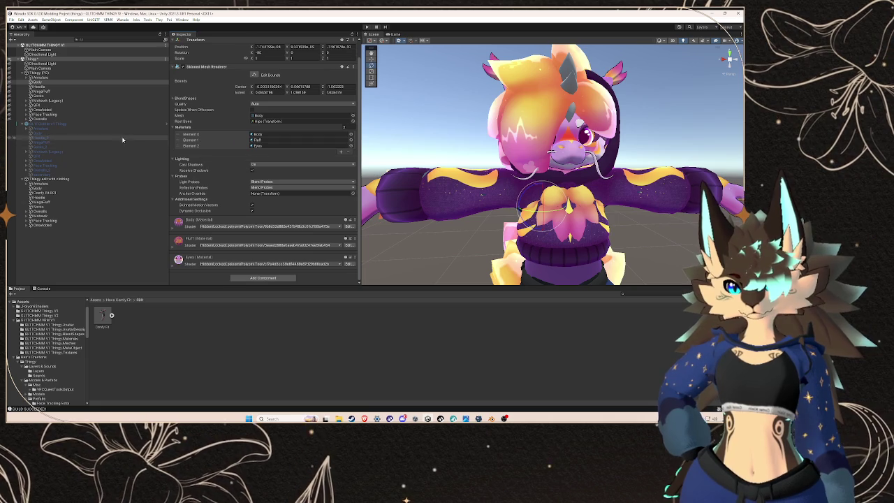
{"action": "left_click", "coordinate": [54, 189]}
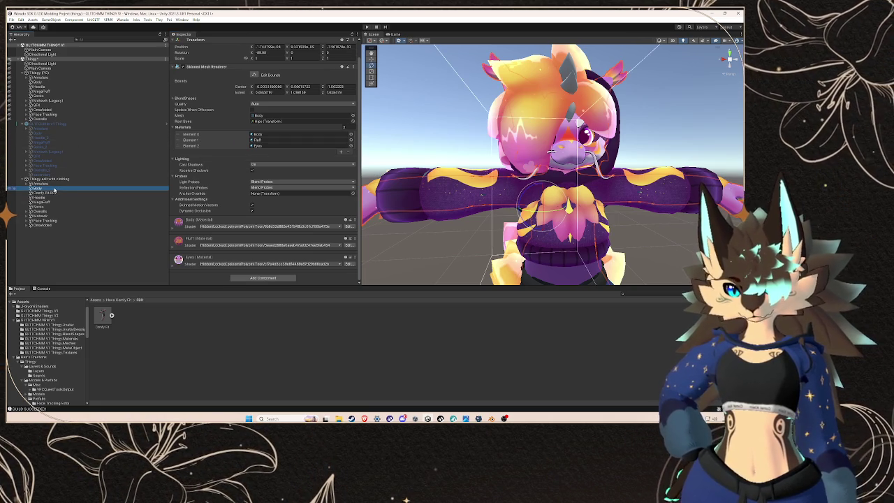
{"action": "left_click", "coordinate": [61, 91]}
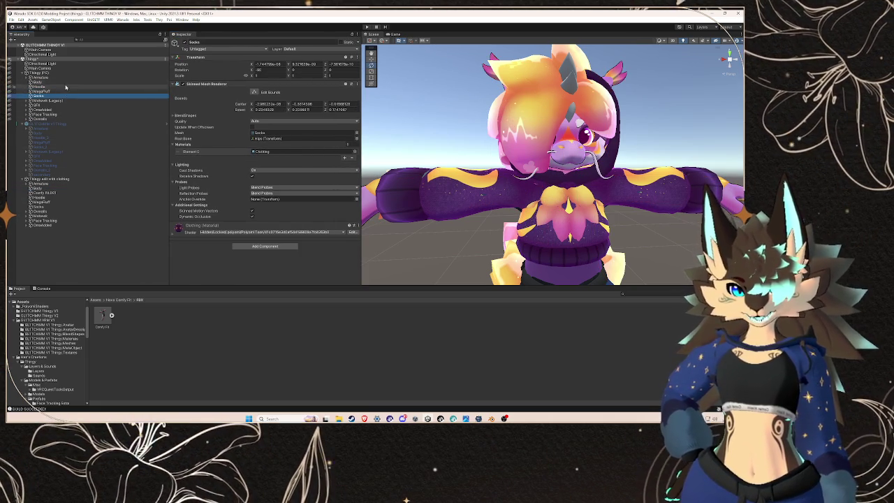
{"action": "left_click", "coordinate": [32, 81]}
- Expand Thingy (PC)'s armature through Hips, Spine and Chest down to Neck and Head
{"action": "left_click", "coordinate": [25, 77]}
{"action": "left_click", "coordinate": [40, 82]}
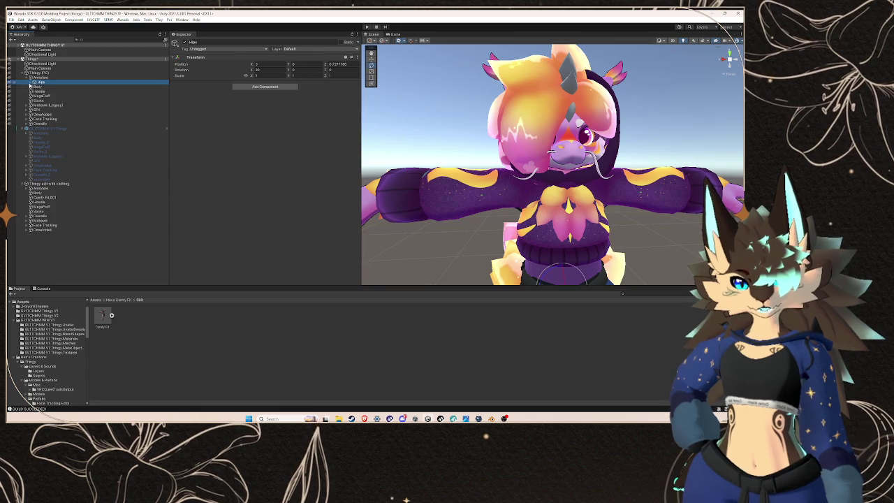
{"action": "left_click", "coordinate": [34, 82]}
{"action": "left_click", "coordinate": [37, 87]}
{"action": "left_click", "coordinate": [37, 86]}
{"action": "left_click", "coordinate": [38, 90]}
{"action": "left_click", "coordinate": [51, 96]}
{"action": "left_click", "coordinate": [42, 96]}
{"action": "left_click", "coordinate": [53, 100]}
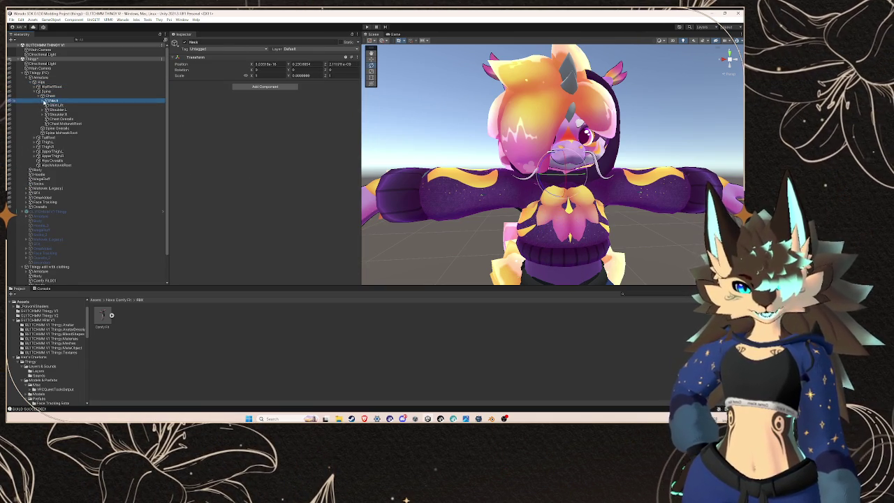
{"action": "left_click", "coordinate": [42, 101]}
{"action": "left_click", "coordinate": [56, 110]}
{"action": "left_click", "coordinate": [47, 110]}
- Inspect the head's child bones, including the ear, Jaw, Head and Hoodie bones
{"action": "left_click", "coordinate": [61, 123]}
{"action": "left_click", "coordinate": [61, 137]}
{"action": "left_click", "coordinate": [63, 147]}
{"action": "left_click", "coordinate": [63, 151]}
{"action": "left_click", "coordinate": [63, 156]}
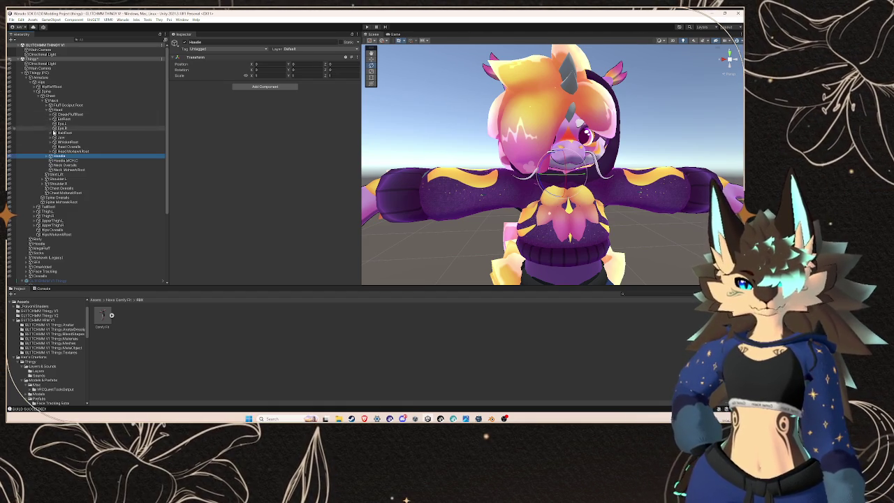
{"action": "left_click", "coordinate": [49, 137]}
{"action": "left_click", "coordinate": [63, 137]}
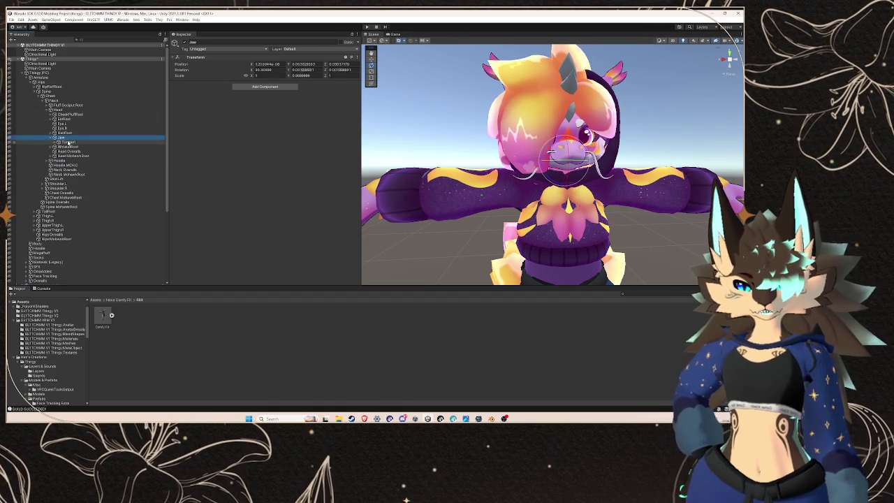
- Collapse the trees and open VRM0 > Export VRM 0.x for Thingy edit with clothing
{"action": "left_click", "coordinate": [25, 77]}
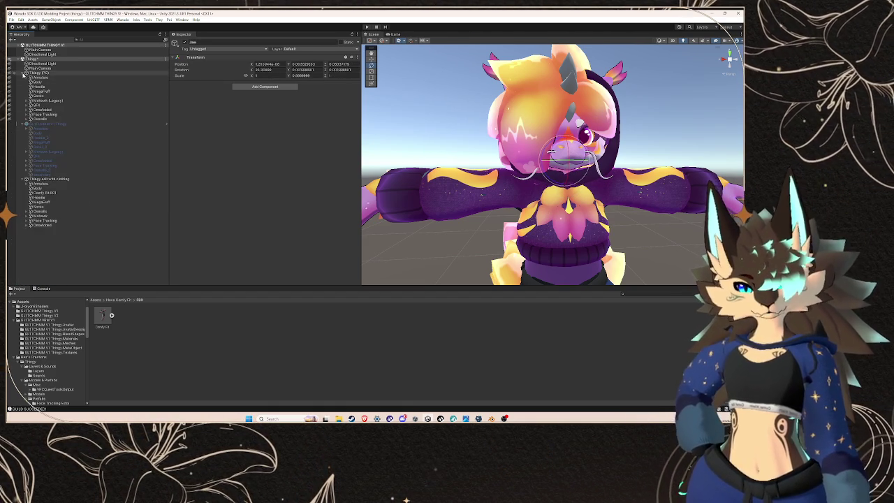
{"action": "left_click", "coordinate": [21, 73]}
{"action": "left_click", "coordinate": [49, 133]}
{"action": "left_click", "coordinate": [108, 19]}
{"action": "left_click", "coordinate": [130, 28]}
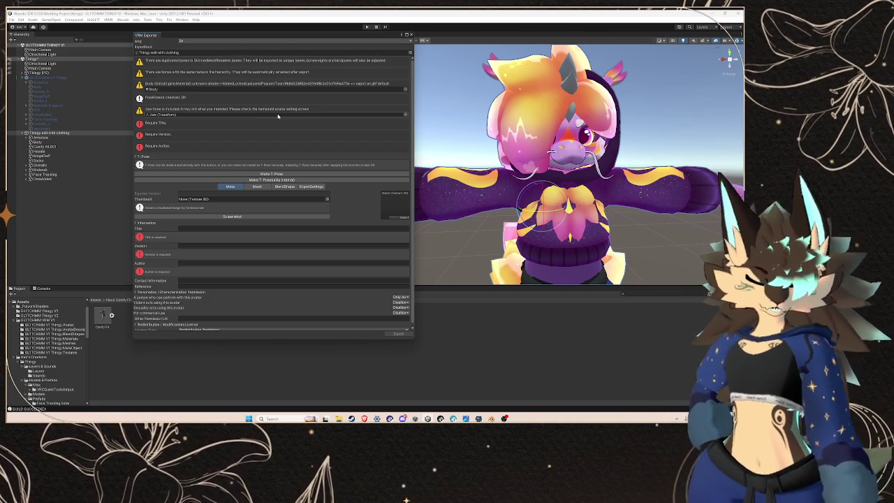
- Open the VRM exporter for Thingy (PC) to view its warnings
{"action": "left_click", "coordinate": [411, 36]}
{"action": "left_click", "coordinate": [74, 73]}
{"action": "left_click", "coordinate": [109, 19]}
{"action": "left_click", "coordinate": [129, 28]}
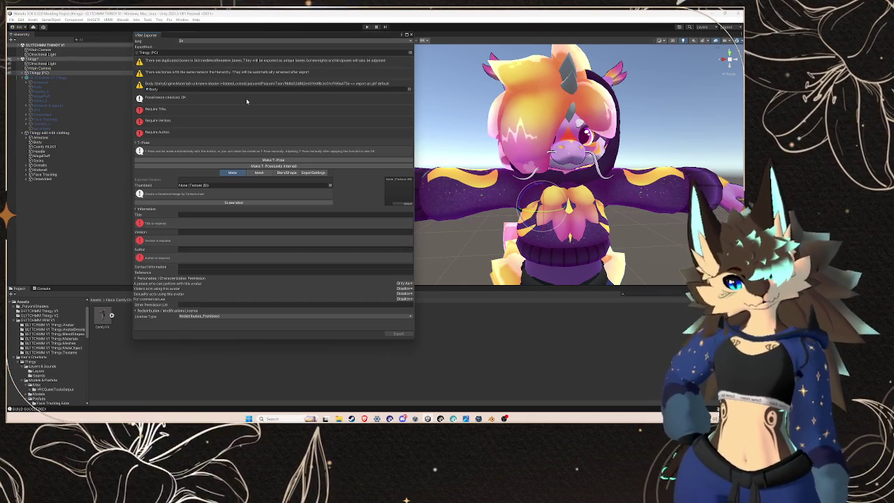
- Reopen the exporter for the clothed avatar, ping the flagged J_Jaw bone, then close it
{"action": "left_click", "coordinate": [411, 36]}
{"action": "left_click", "coordinate": [56, 132]}
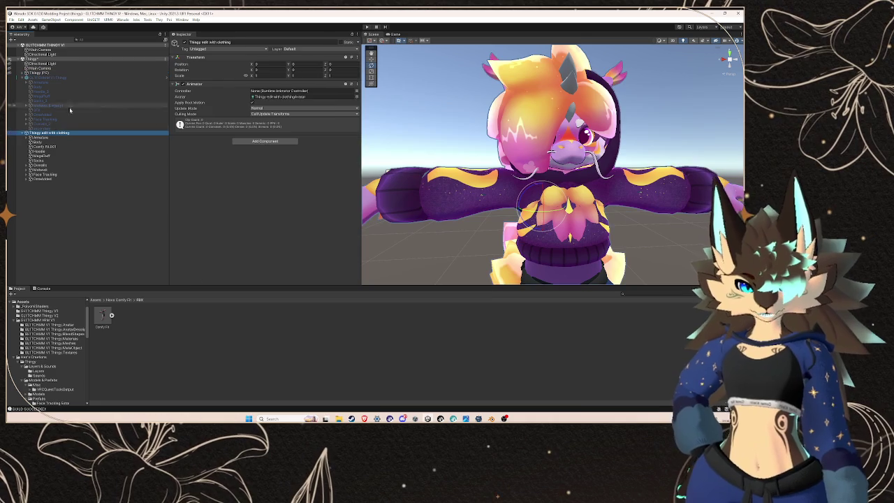
{"action": "left_click", "coordinate": [109, 20]}
{"action": "left_click", "coordinate": [123, 32]}
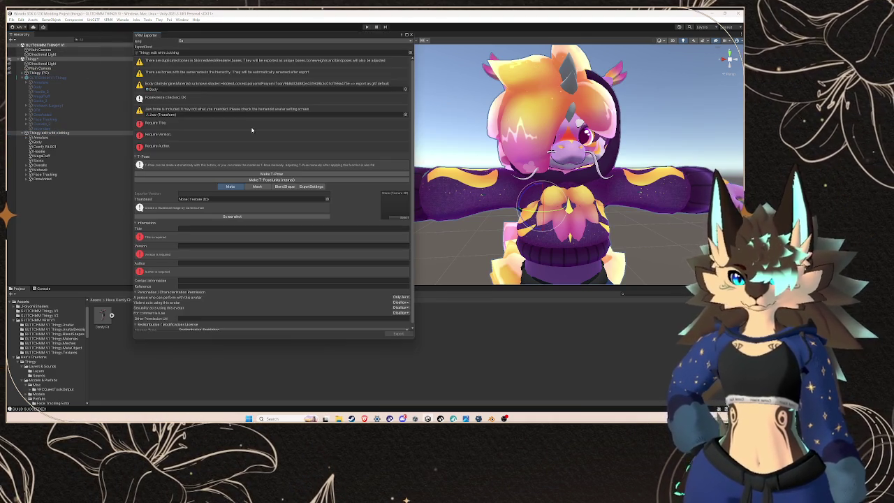
{"action": "left_click", "coordinate": [182, 115]}
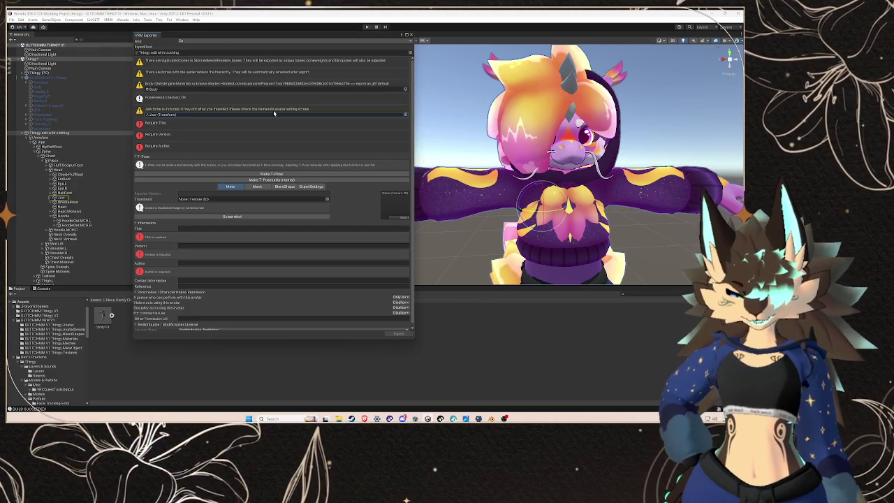
{"action": "left_click", "coordinate": [412, 35]}
- Open the Face Tracking Extra prefabs folder in the Project assets
{"action": "scroll", "coordinate": [43, 329], "scroll_direction": "down", "scroll_amount": 1}
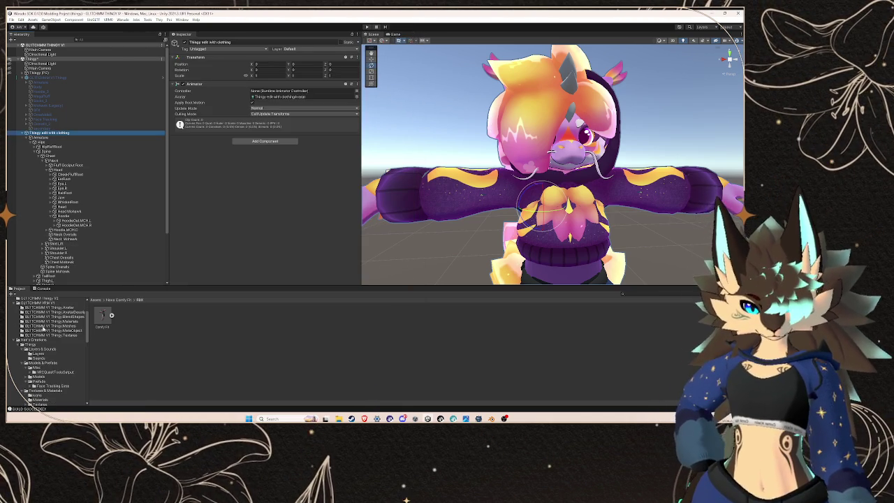
{"action": "scroll", "coordinate": [43, 328], "scroll_direction": "down", "scroll_amount": 2}
{"action": "left_click", "coordinate": [50, 354]}
- Review the clothed Thingy model's humanoid bone mapping in Models and close it unchanged
{"action": "left_click", "coordinate": [50, 334]}
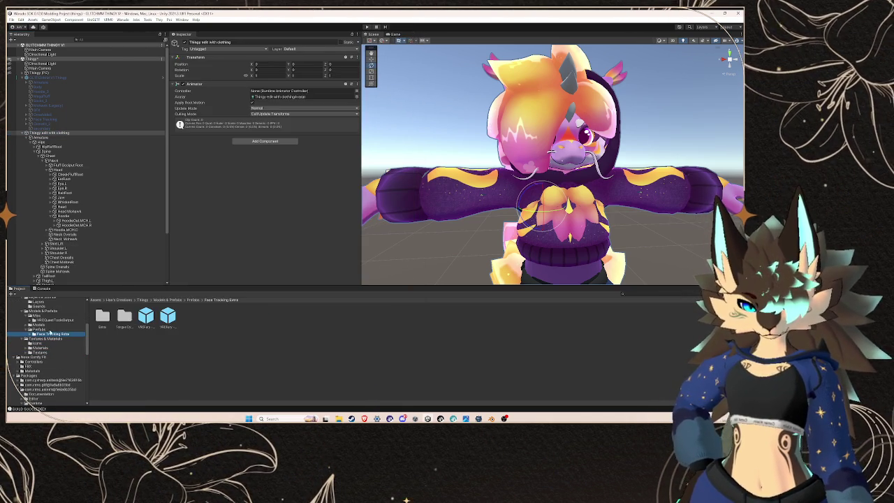
{"action": "left_click", "coordinate": [48, 326]}
{"action": "left_click", "coordinate": [234, 316]}
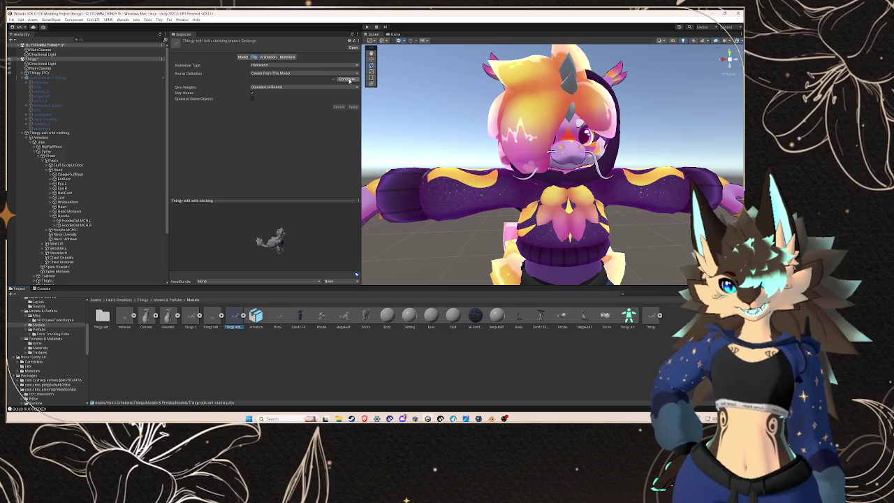
{"action": "left_click", "coordinate": [307, 72]}
{"action": "left_click", "coordinate": [294, 73]}
{"action": "left_click", "coordinate": [347, 79]}
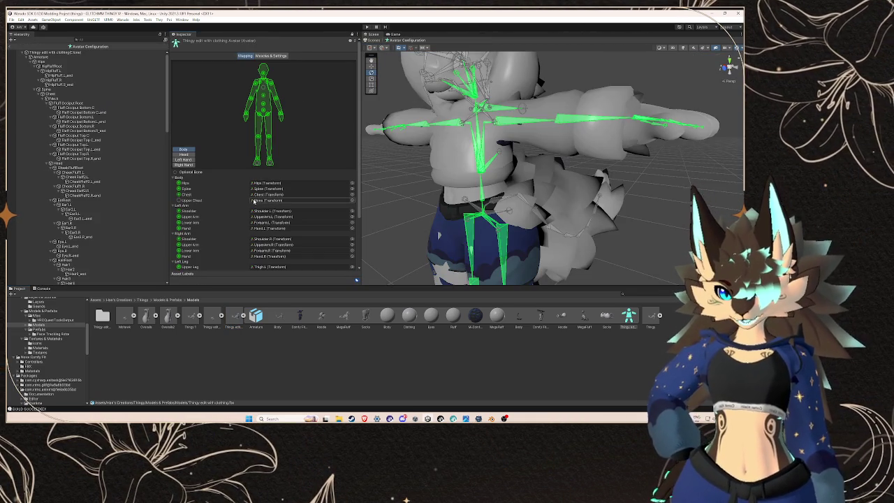
{"action": "scroll", "coordinate": [271, 228], "scroll_direction": "down", "scroll_amount": 3}
{"action": "scroll", "coordinate": [271, 229], "scroll_direction": "down", "scroll_amount": 2}
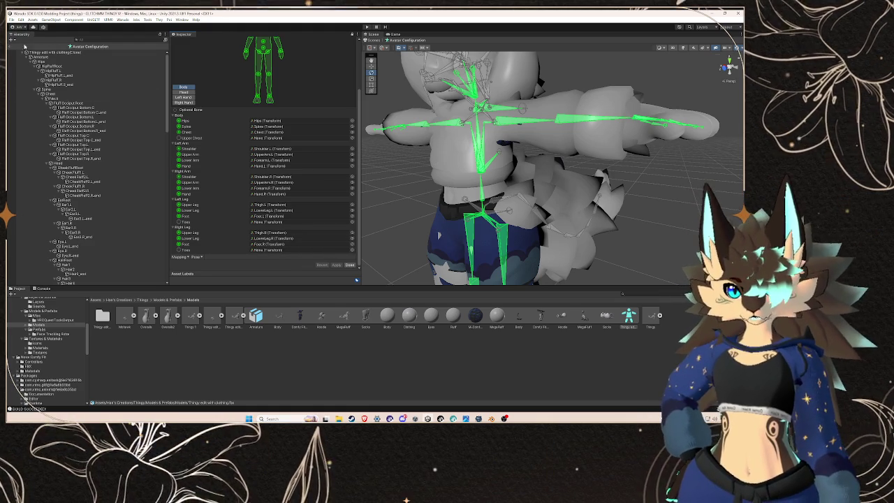
{"action": "left_click", "coordinate": [349, 265]}
- Check Thingy 1's head bone mapping for comparison
{"action": "left_click", "coordinate": [195, 315]}
{"action": "left_click", "coordinate": [347, 79]}
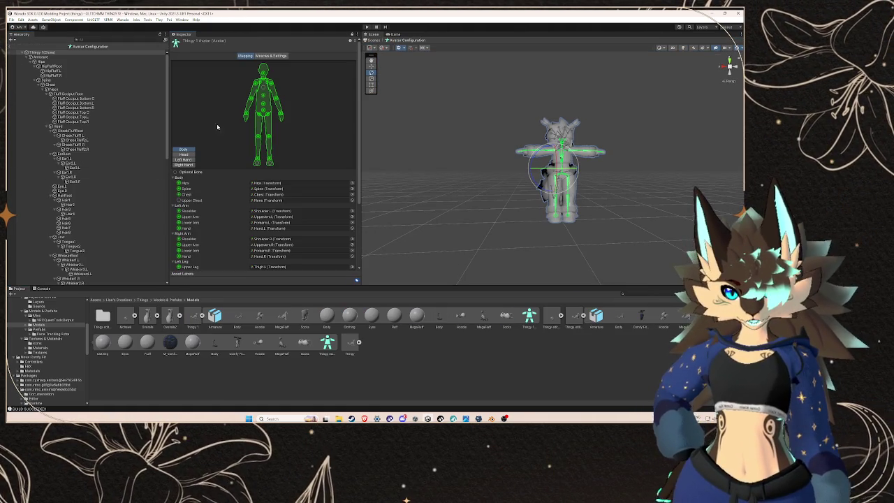
{"action": "left_click", "coordinate": [184, 155]}
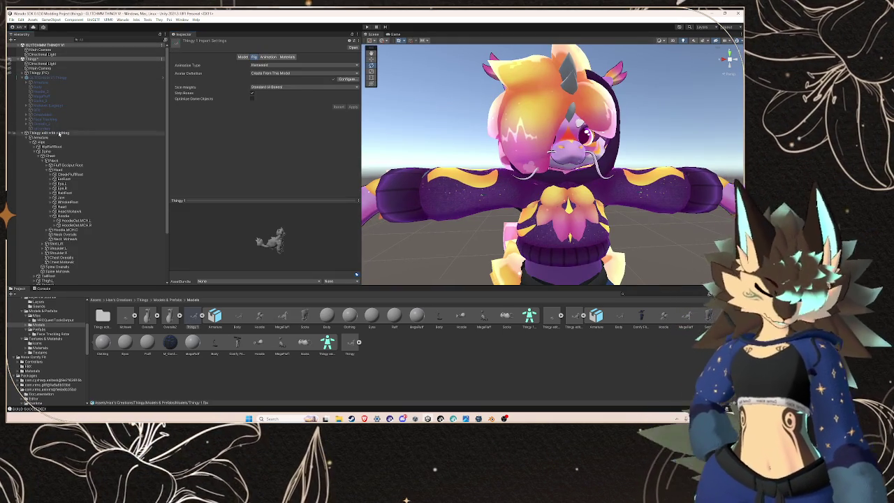
- Set the clothed model's Jaw bone to None, apply, and select its avatar
{"action": "left_click", "coordinate": [570, 317]}
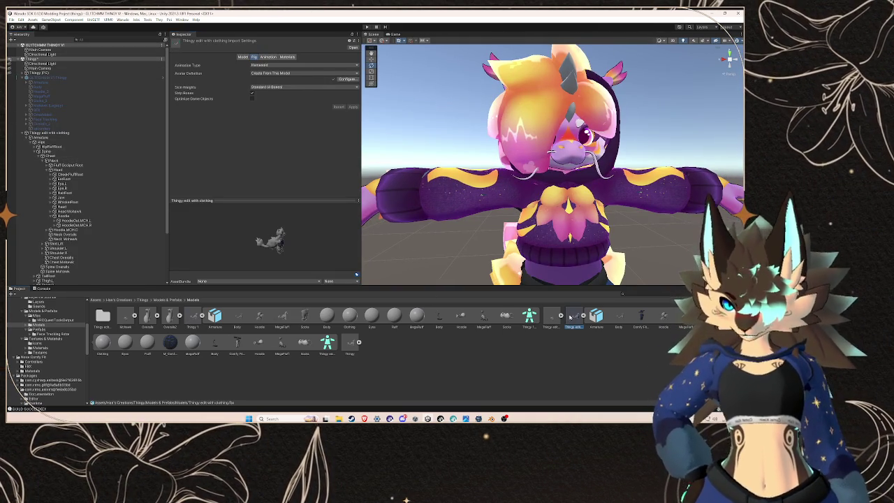
{"action": "left_click", "coordinate": [345, 79]}
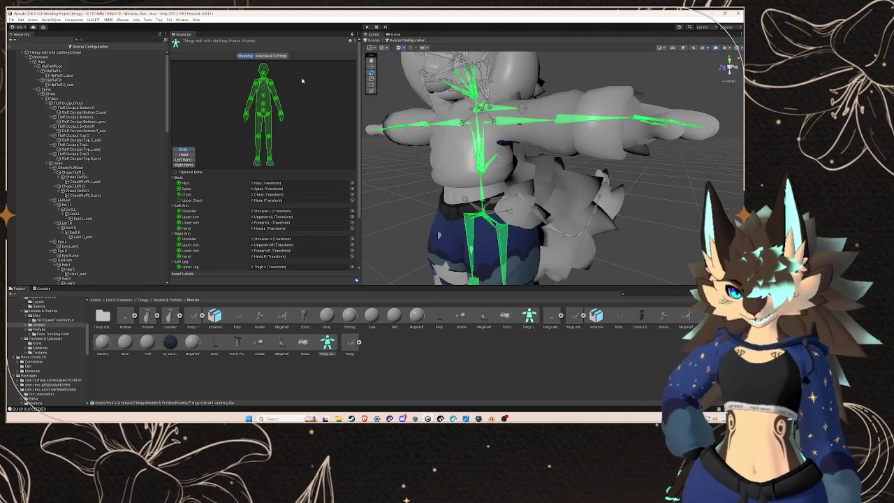
{"action": "left_click", "coordinate": [183, 155]}
{"action": "scroll", "coordinate": [259, 150], "scroll_direction": "down", "scroll_amount": 2}
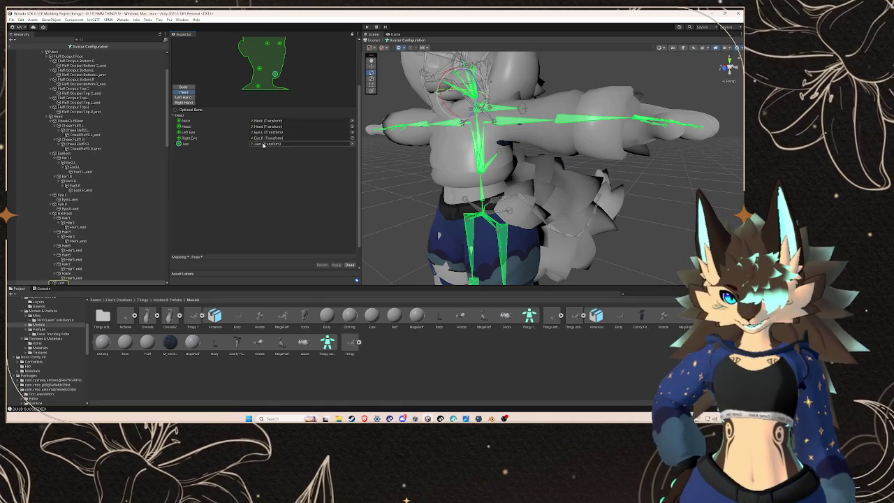
{"action": "left_click", "coordinate": [179, 145]}
{"action": "key", "text": "Delete"}
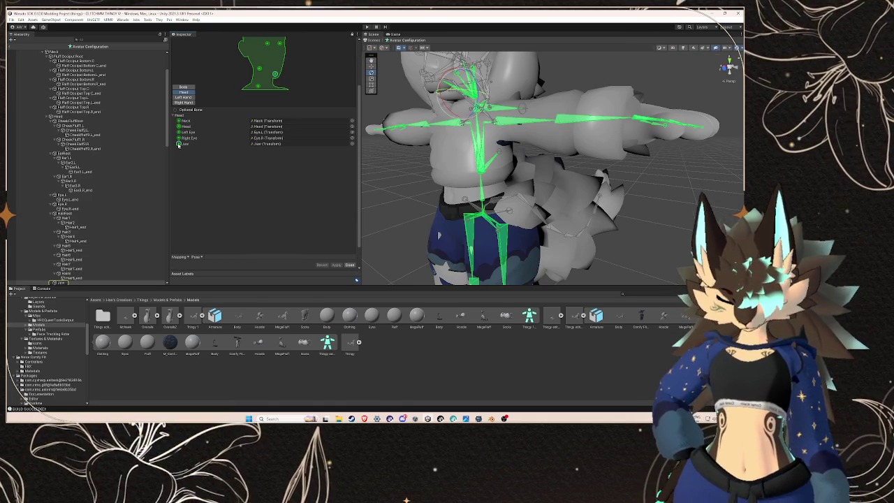
{"action": "left_click", "coordinate": [349, 265]}
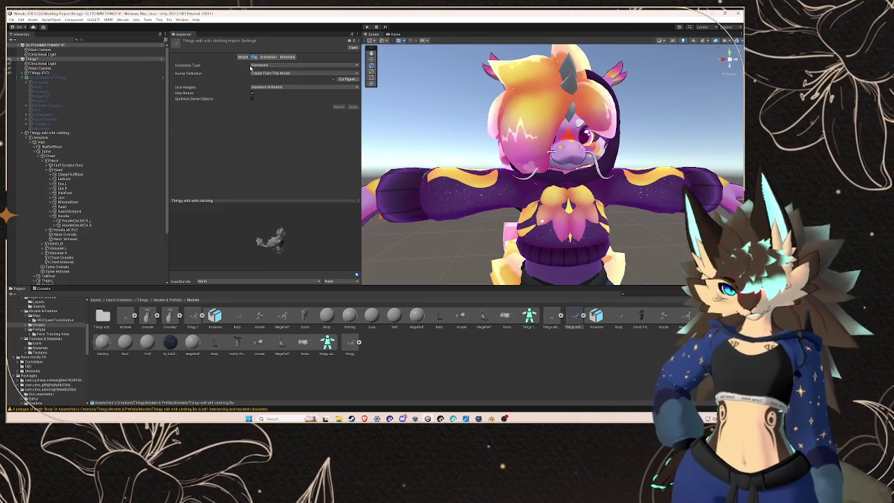
{"action": "left_click", "coordinate": [49, 132]}
{"action": "left_click", "coordinate": [22, 132]}
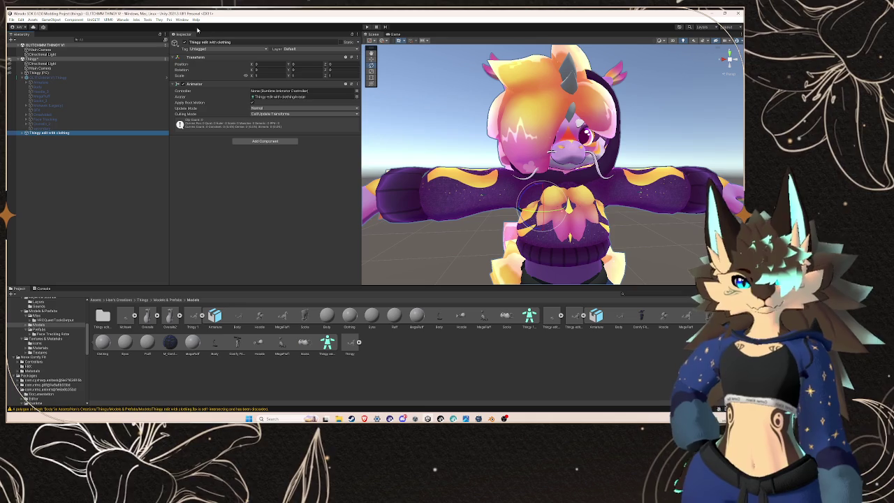
- In the VRM 0.x exporter, enter Title 't', Version '1', Author '1', and export
{"action": "left_click", "coordinate": [122, 19]}
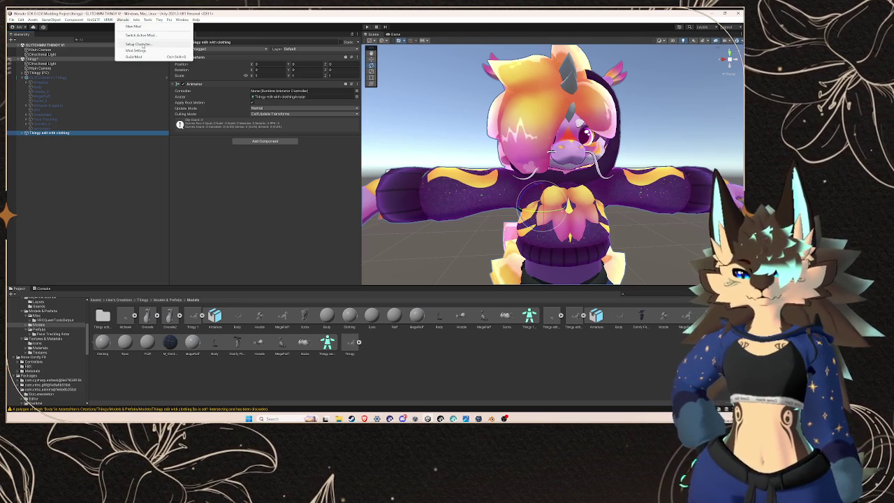
{"action": "left_click", "coordinate": [109, 19]}
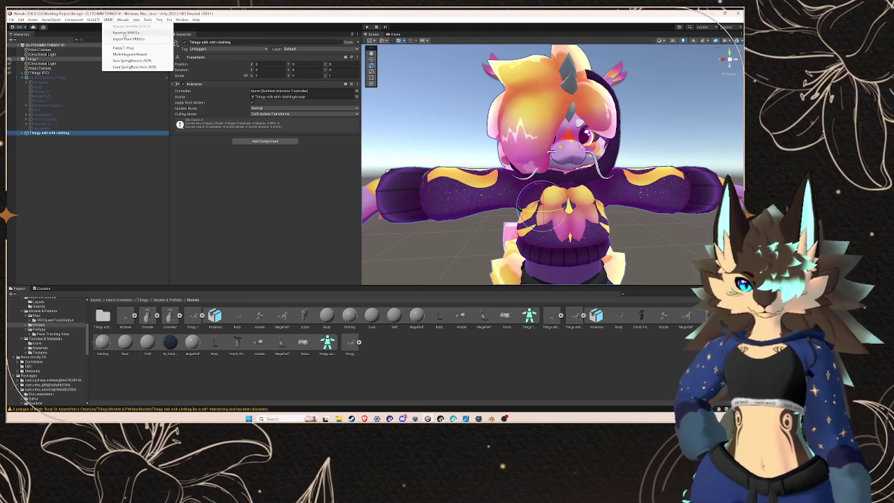
{"action": "left_click", "coordinate": [125, 34]}
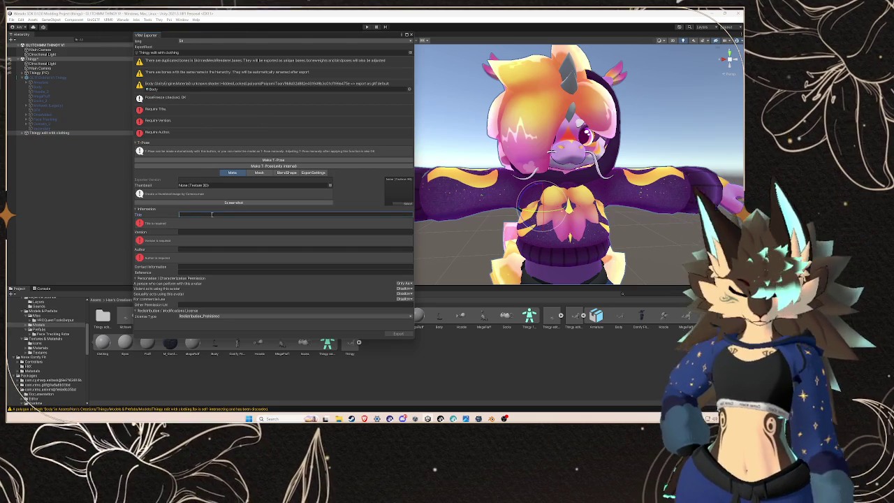
{"action": "type", "text": "t"}
{"action": "left_click", "coordinate": [199, 212]}
{"action": "type", "text": "1"}
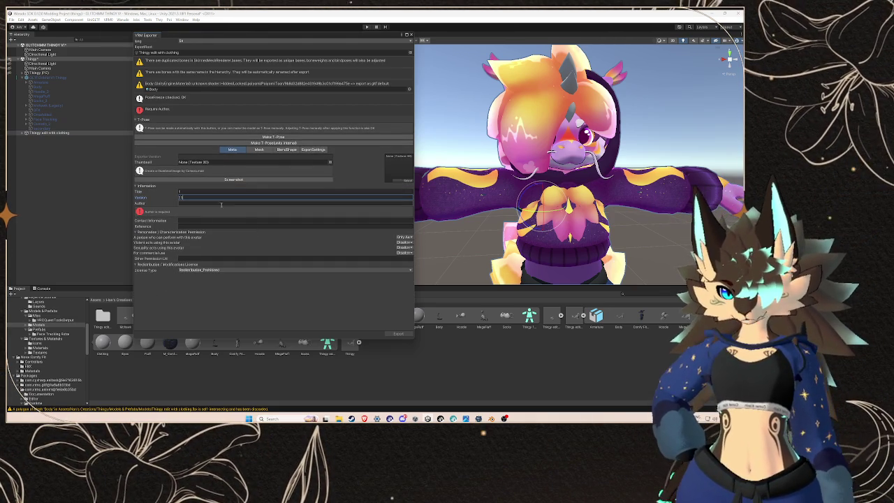
{"action": "key", "text": "Tab"}
{"action": "type", "text": "1"}
{"action": "left_click", "coordinate": [398, 334]}
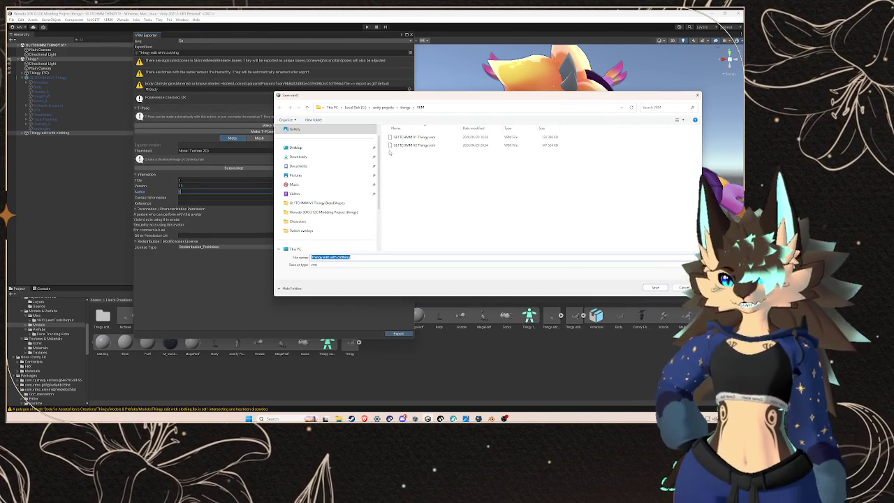
- Save the export over the existing GLITCHMM V2 Thingy.vrm file
{"action": "left_click", "coordinate": [433, 145]}
{"action": "left_click", "coordinate": [654, 287]}
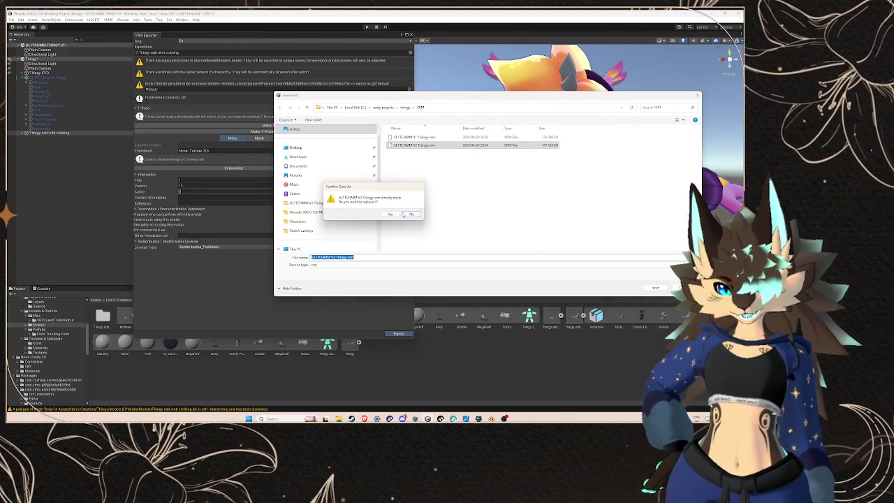
{"action": "left_click", "coordinate": [381, 216]}
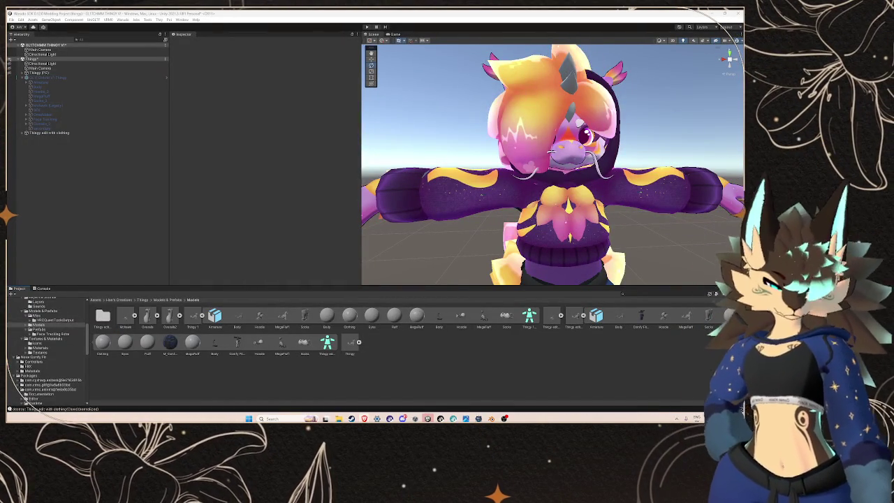
- Select the GLITCHMM V1 Thingy avatar to review its settings, then open the Hex's Creations folder
{"action": "left_click", "coordinate": [49, 77]}
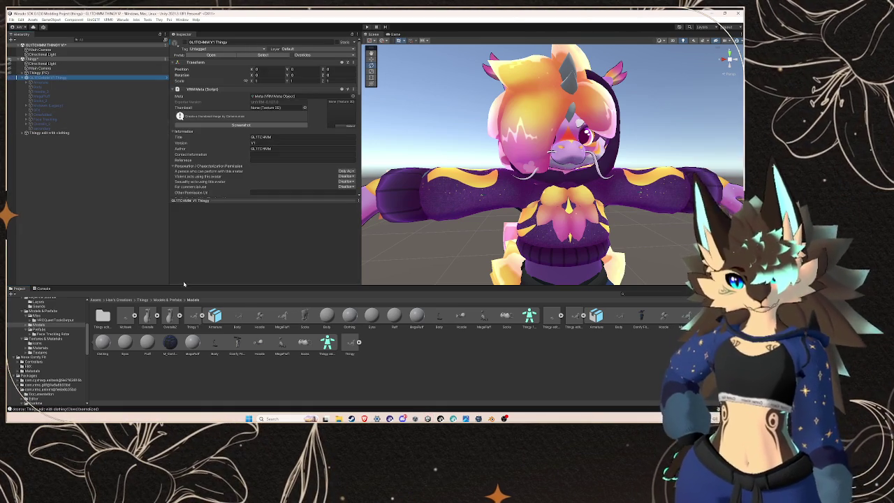
{"action": "scroll", "coordinate": [56, 342], "scroll_direction": "up", "scroll_amount": 4}
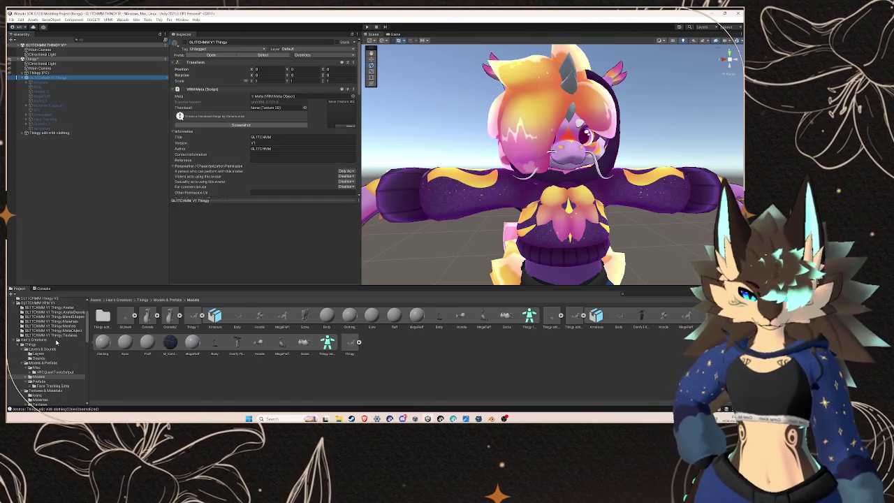
{"action": "left_click", "coordinate": [41, 340]}
{"action": "scroll", "coordinate": [38, 321], "scroll_direction": "up", "scroll_amount": 3}
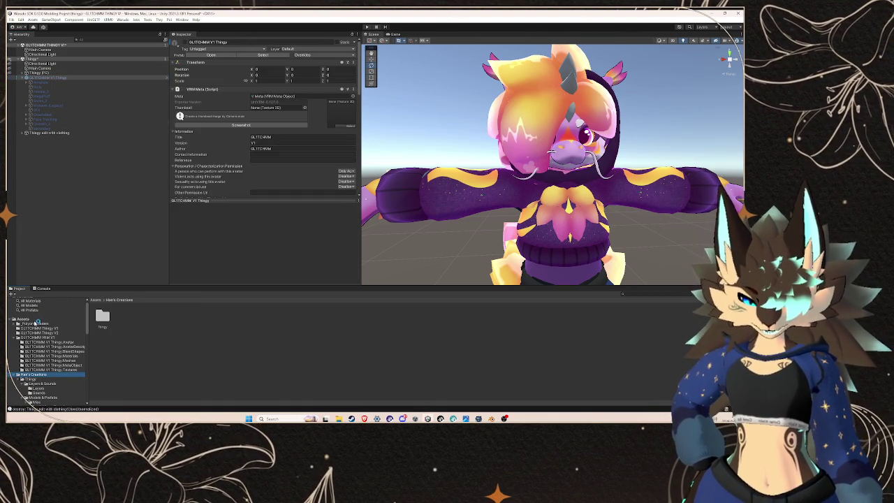
- Create a new folder in Assets, confirm its name, and open the empty GLITCHMM VRM 2 folder
{"action": "left_click", "coordinate": [35, 320]}
{"action": "right_click", "coordinate": [232, 366]}
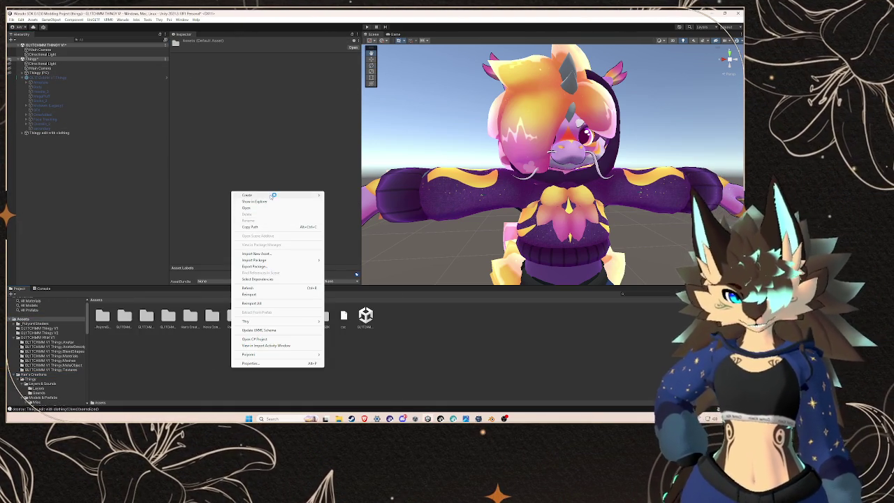
{"action": "mouse_move", "coordinate": [273, 196]}
{"action": "left_click", "coordinate": [349, 140]}
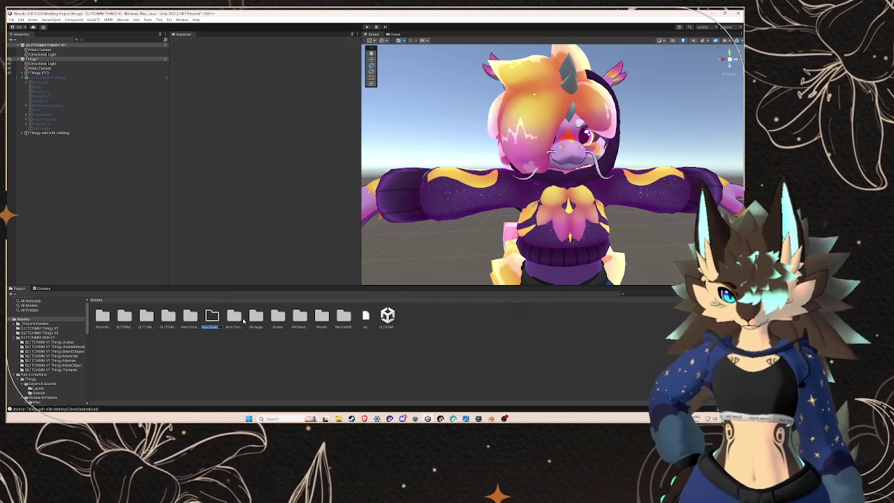
{"action": "type", "text": "Clothing"}
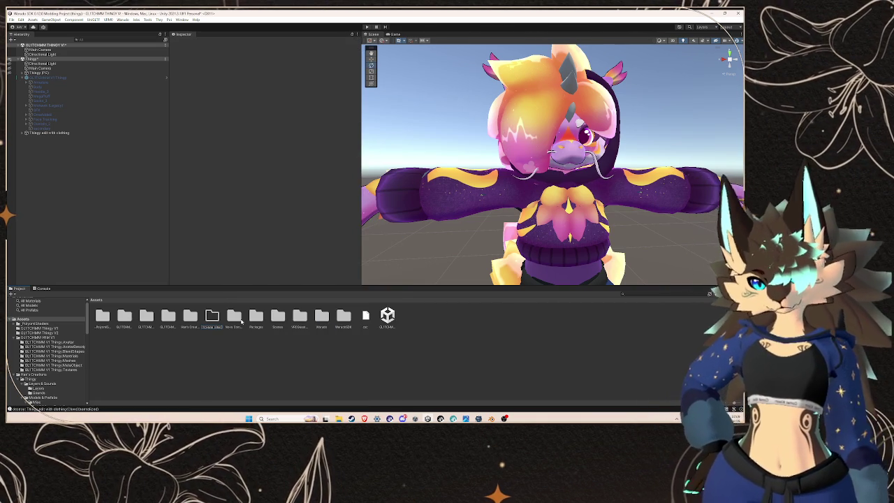
{"action": "key", "text": "Return"}
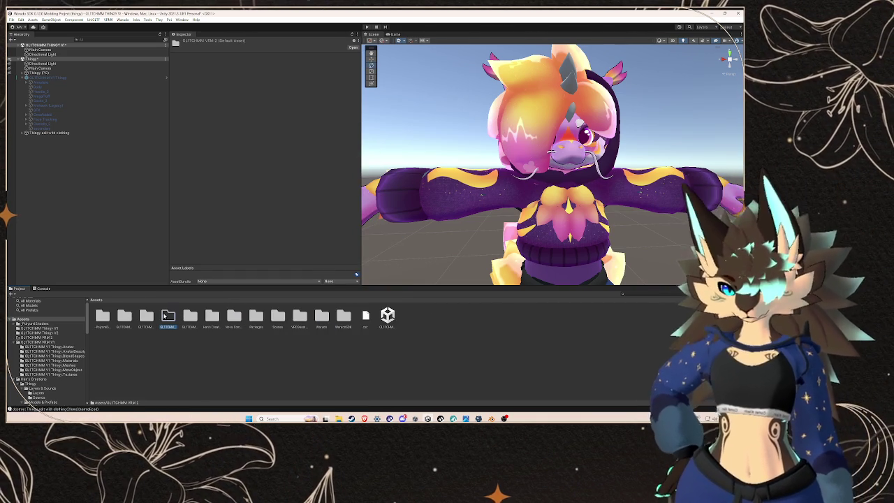
{"action": "double_click", "coordinate": [166, 315]}
- Drag GLITCHMM V2 Thingy.vrm from unity projects > thingy > VRM into Unity's GLITCHMM VRM 2 folder
{"action": "mouse_move", "coordinate": [338, 418]}
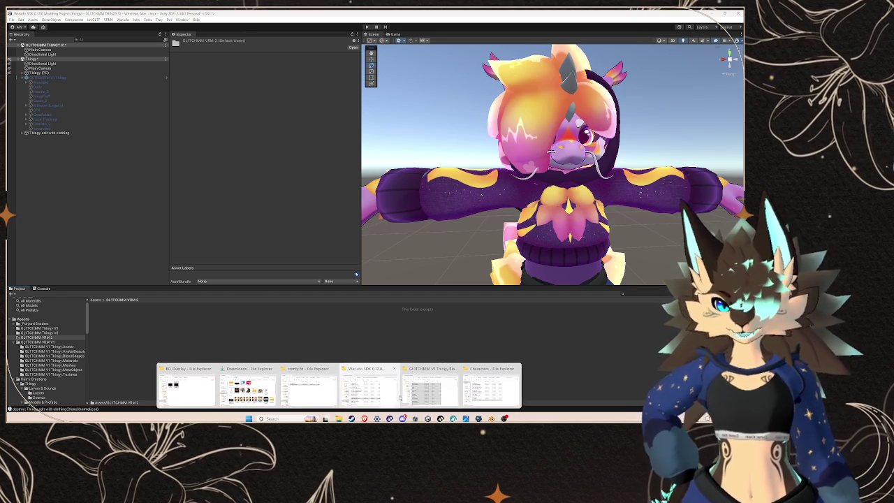
{"action": "mouse_move", "coordinate": [491, 391]}
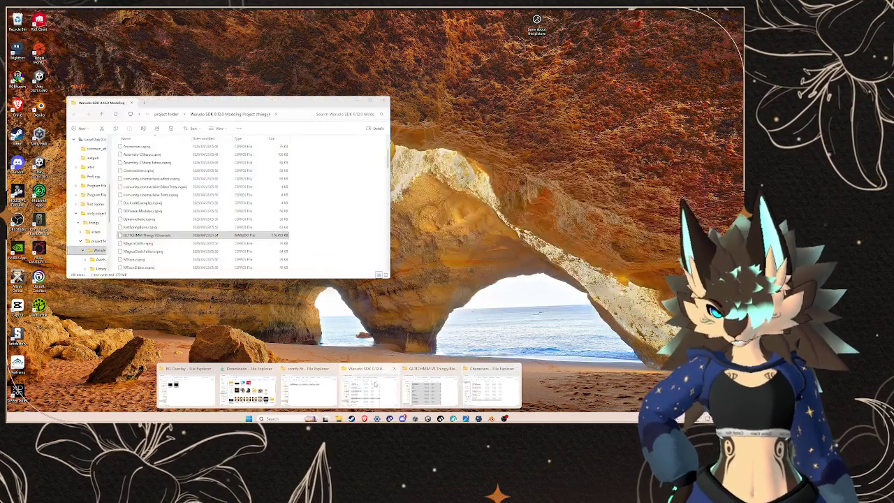
{"action": "left_click", "coordinate": [307, 388]}
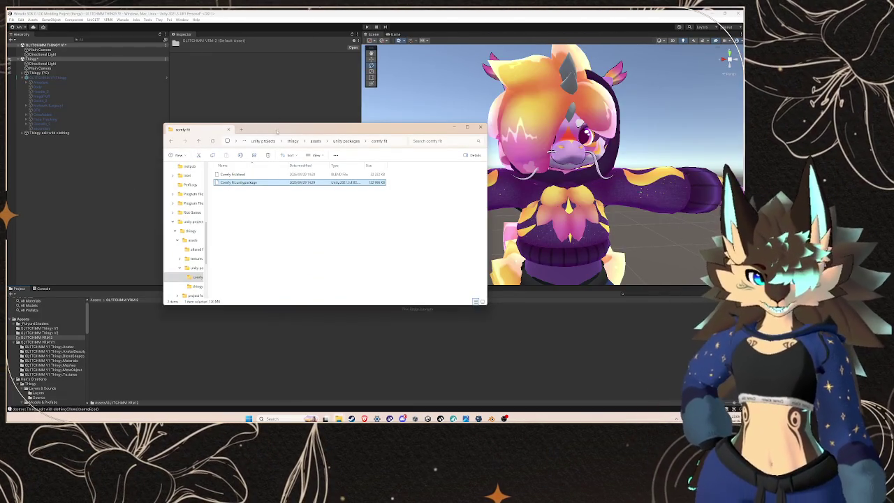
{"action": "left_click", "coordinate": [316, 141]}
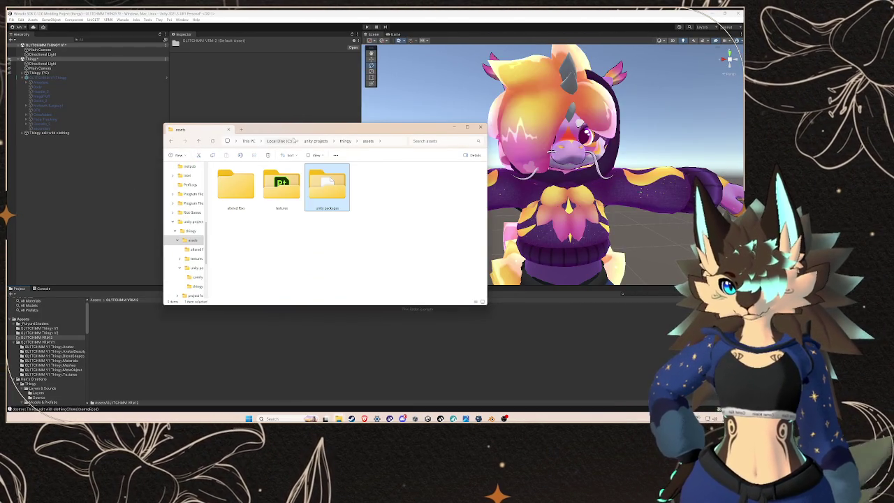
{"action": "left_click", "coordinate": [317, 141]}
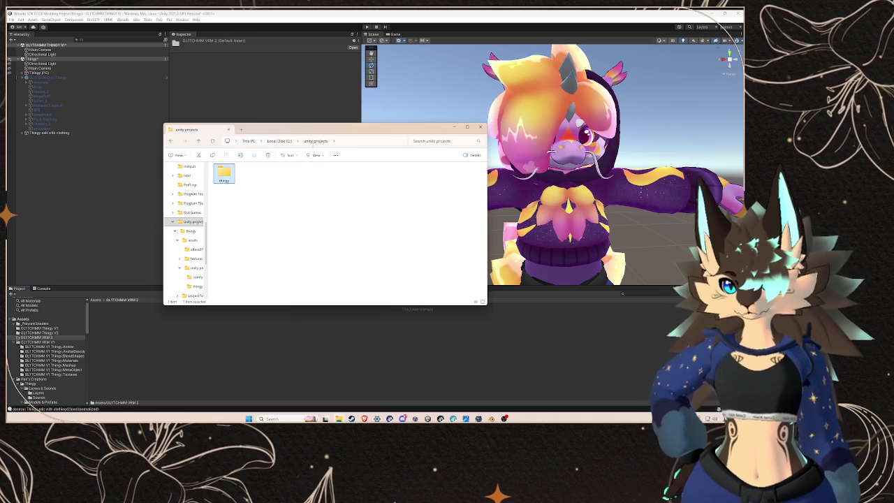
{"action": "double_click", "coordinate": [224, 174]}
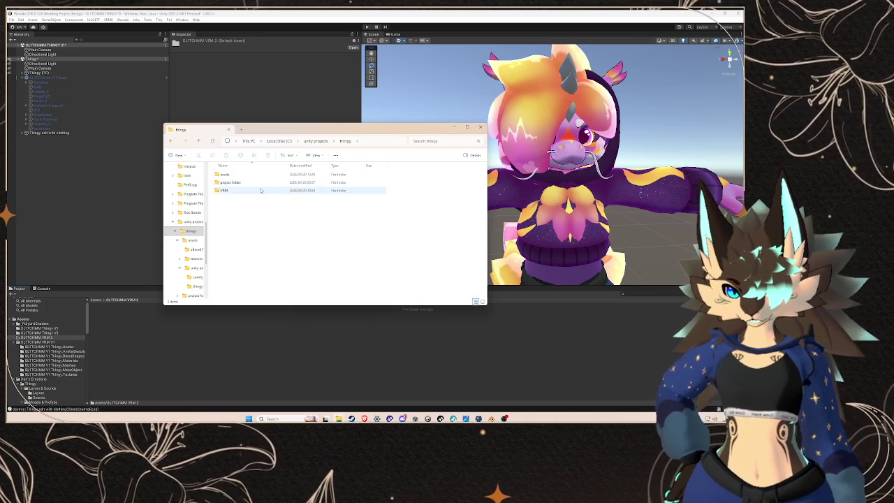
{"action": "double_click", "coordinate": [260, 191]}
{"action": "left_click", "coordinate": [255, 182]}
{"action": "left_click_drag", "start_coordinate": [261, 185], "coordinate": [187, 337]}
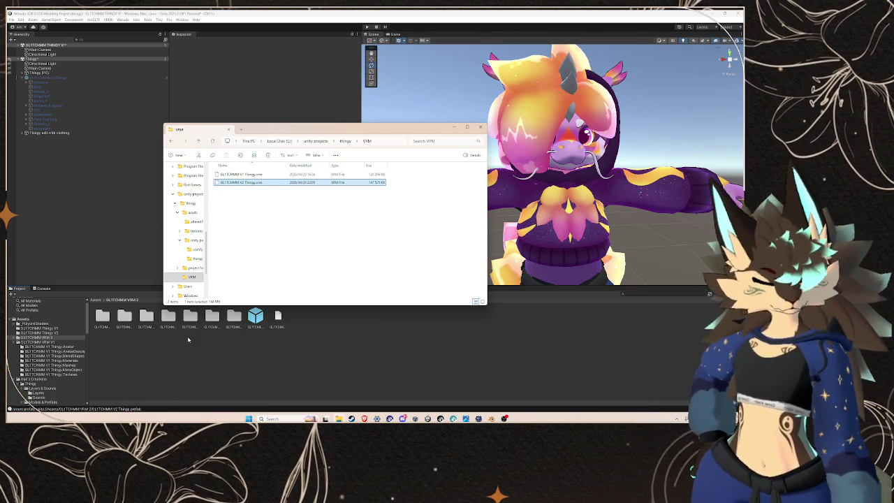
{"action": "left_click", "coordinate": [83, 234]}
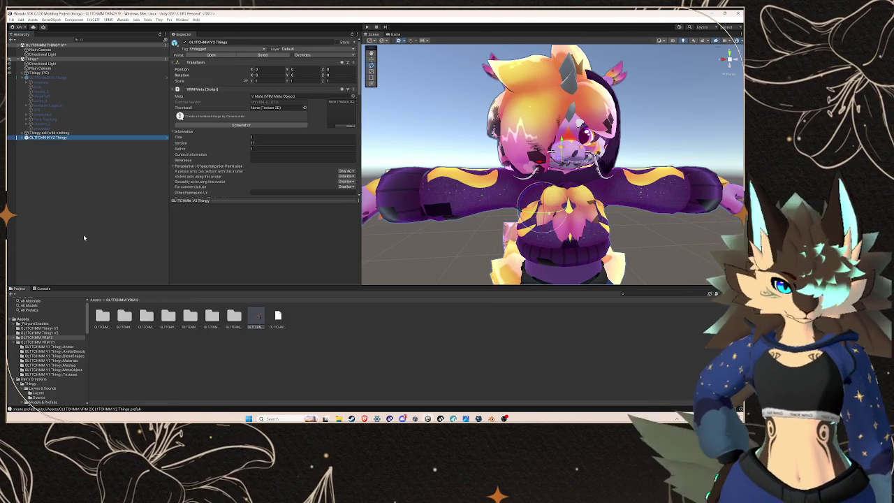
- Assign the BlendShape asset as the V2 avatar's Blend Shape Avatar, then select its secondary object
{"action": "scroll", "coordinate": [235, 143], "scroll_direction": "down", "scroll_amount": 5}
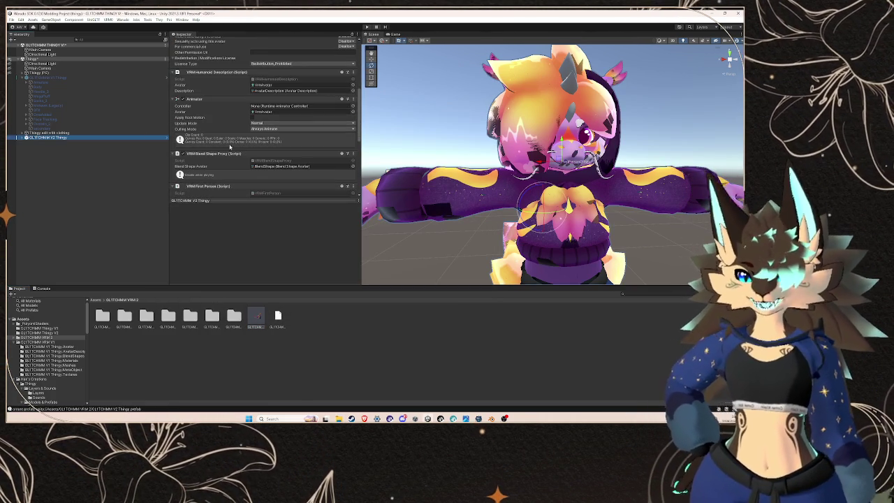
{"action": "left_click", "coordinate": [25, 139]}
{"action": "scroll", "coordinate": [280, 140], "scroll_direction": "down", "scroll_amount": 3}
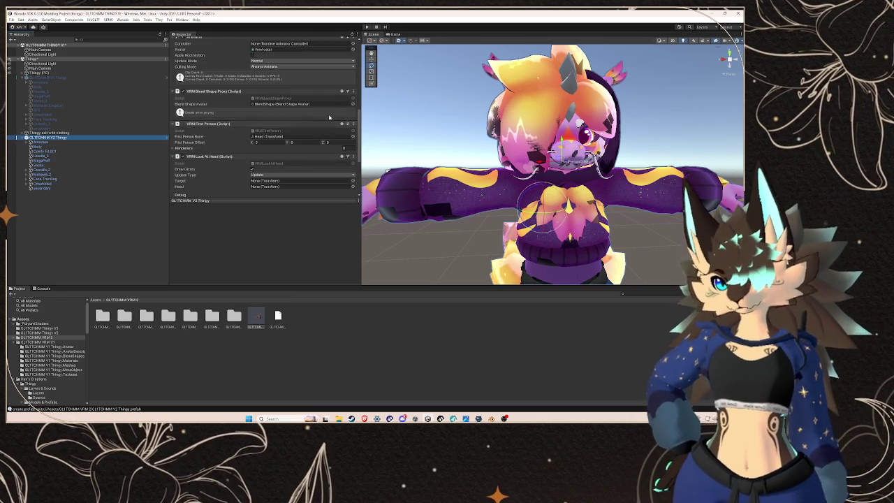
{"action": "left_click", "coordinate": [351, 103]}
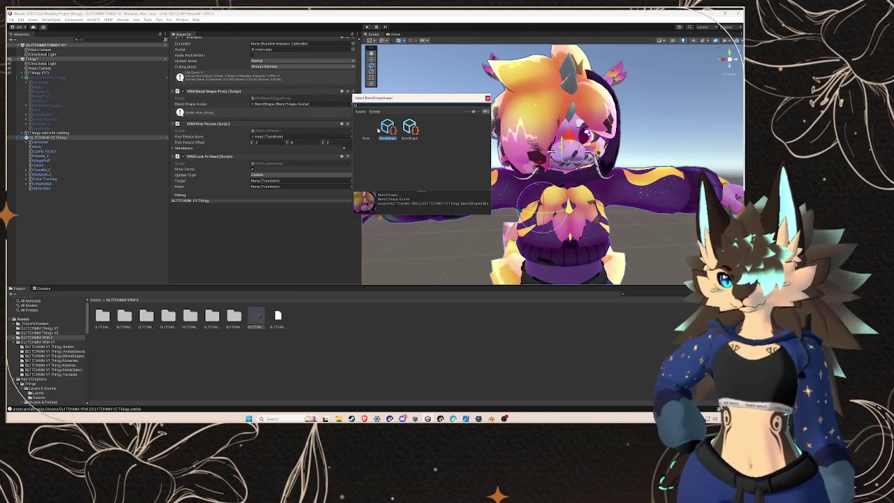
{"action": "double_click", "coordinate": [388, 127]}
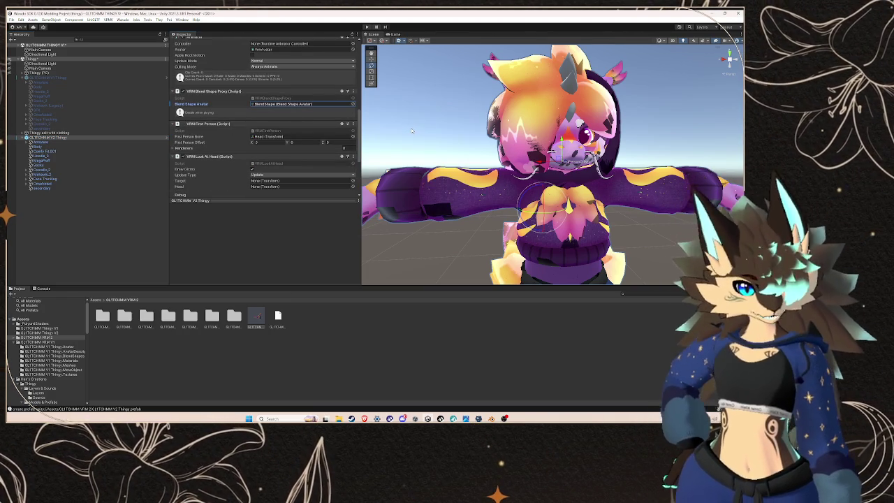
{"action": "left_click", "coordinate": [63, 188]}
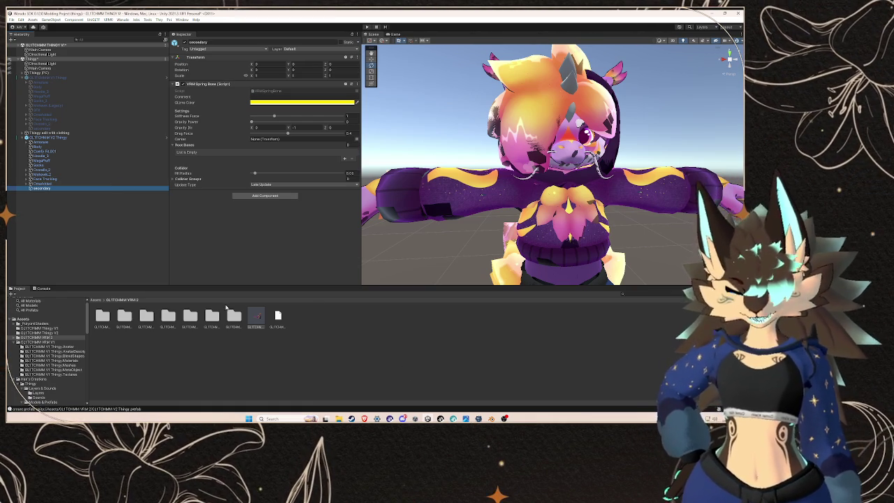
- Select the MegaFluff tail fluff in Blender, then close Blender and save the Thingy file
{"action": "left_click", "coordinate": [491, 418]}
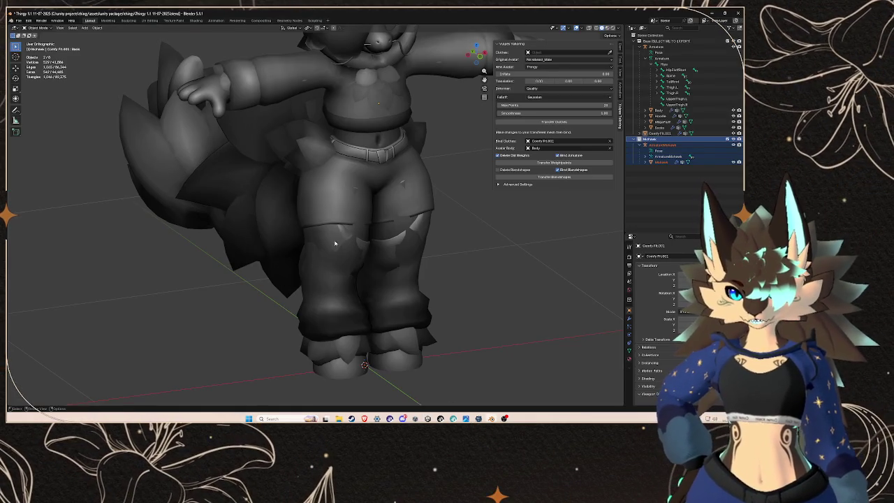
{"action": "left_click", "coordinate": [328, 193]}
{"action": "left_click", "coordinate": [136, 173]}
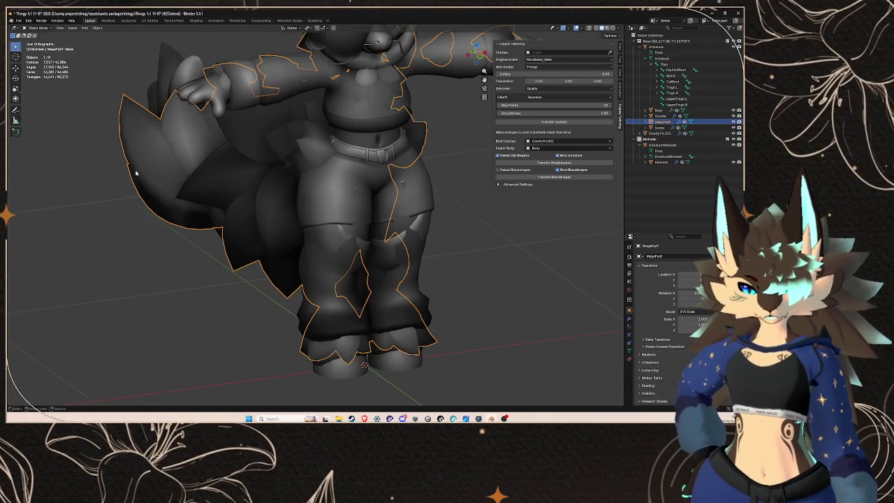
{"action": "key", "text": "alt+a"}
{"action": "left_click", "coordinate": [738, 13]}
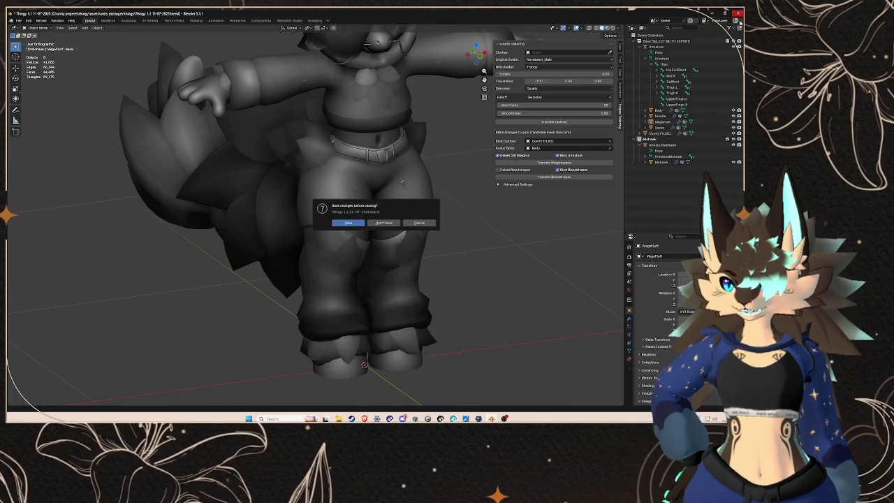
{"action": "left_click", "coordinate": [355, 223]}
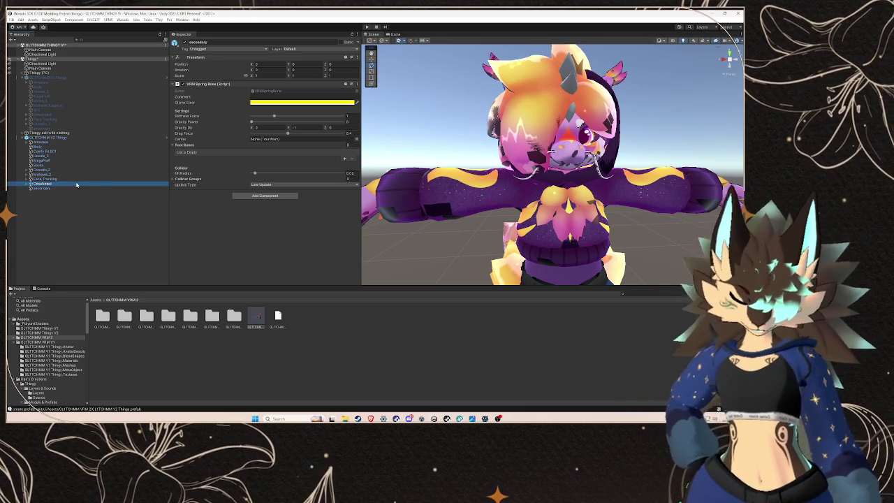
- Inspect the V2 avatar's child objects, including secondary and OmaAdded
{"action": "left_click", "coordinate": [76, 183]}
{"action": "left_click", "coordinate": [76, 188]}
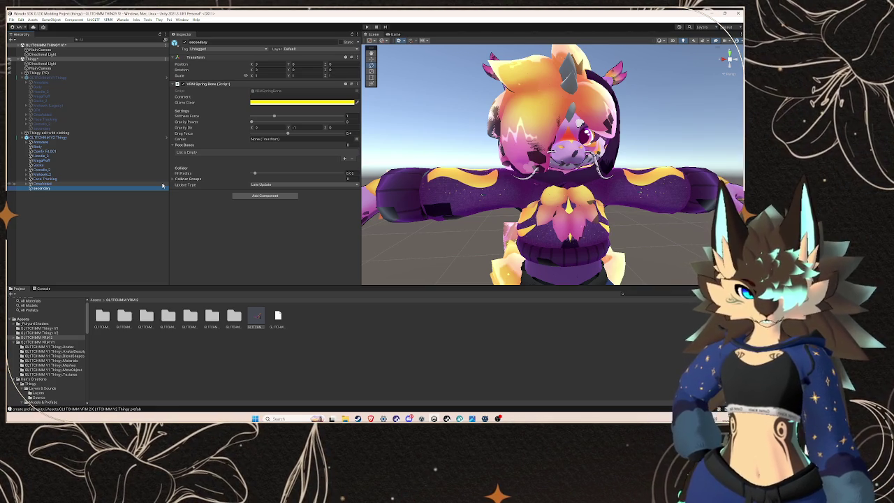
{"action": "left_click", "coordinate": [79, 160]}
{"action": "left_click", "coordinate": [77, 183]}
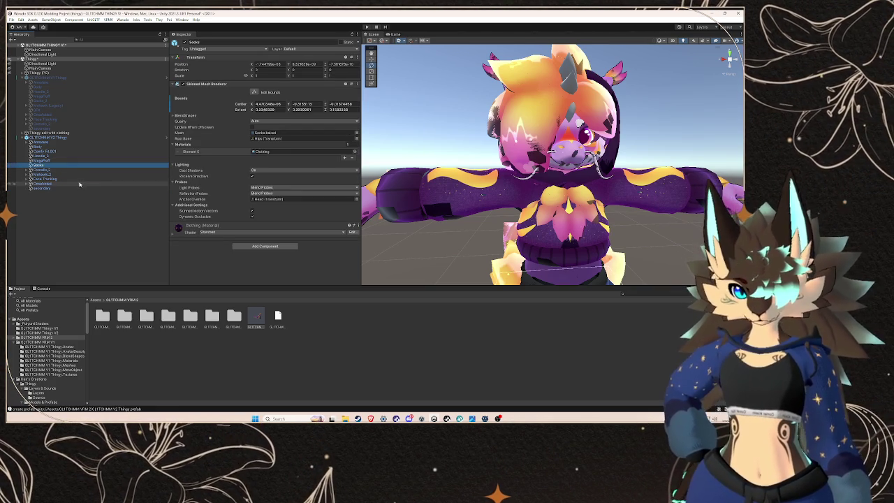
- Copy V1's secondary VRM Spring Bone and paste its values onto V2's secondary spring bone
{"action": "left_click", "coordinate": [63, 128]}
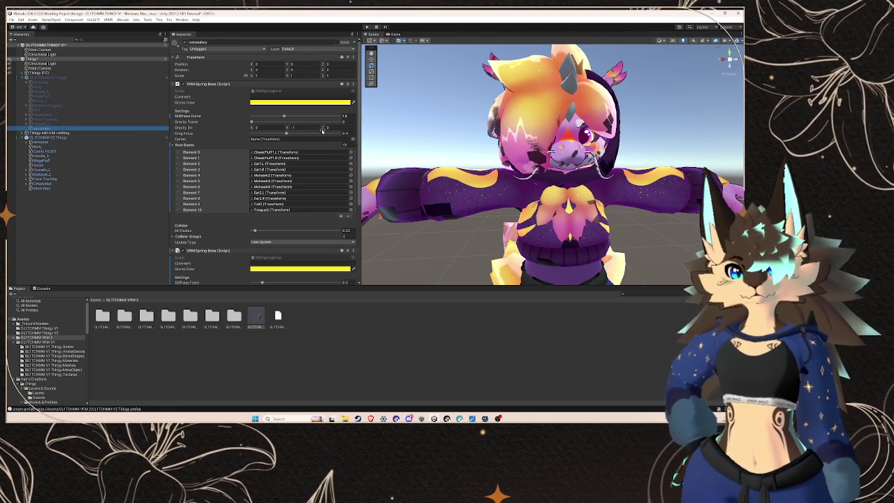
{"action": "left_click", "coordinate": [354, 84]}
{"action": "left_click", "coordinate": [402, 137]}
{"action": "left_click", "coordinate": [63, 189]}
{"action": "left_click", "coordinate": [354, 84]}
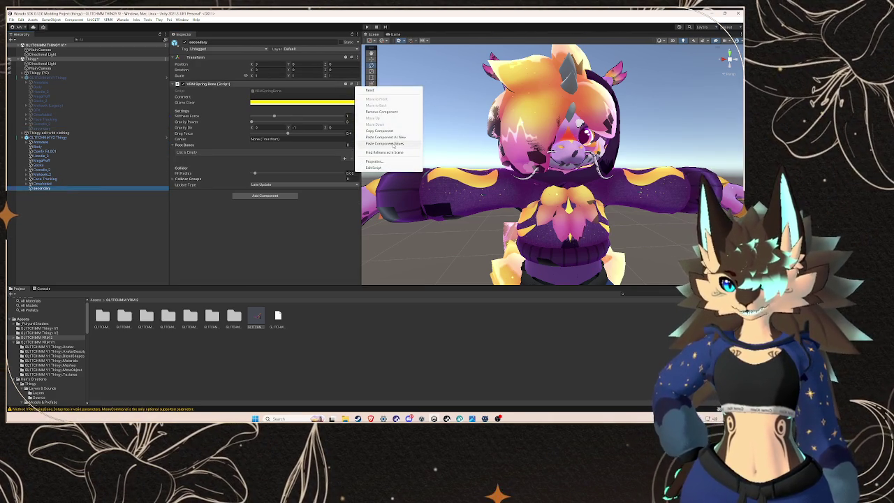
{"action": "left_click", "coordinate": [377, 98]}
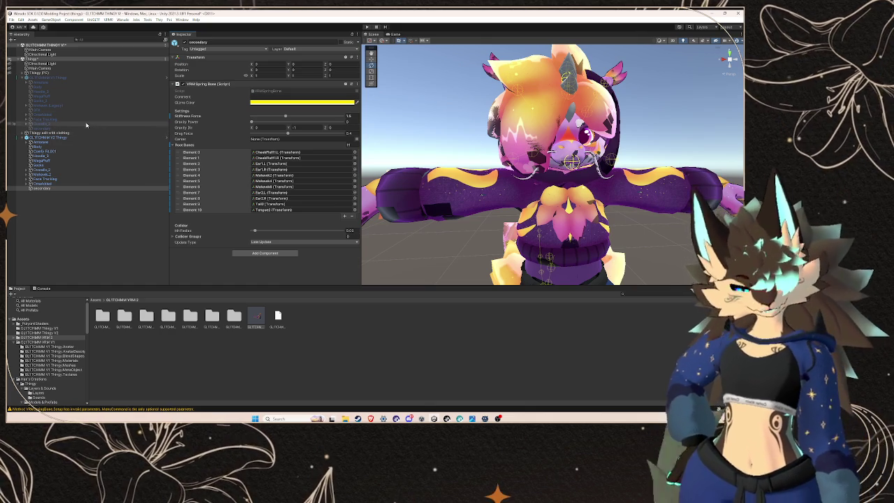
- Remove the second VRM Spring Bone component from the secondary object
{"action": "left_click", "coordinate": [86, 127]}
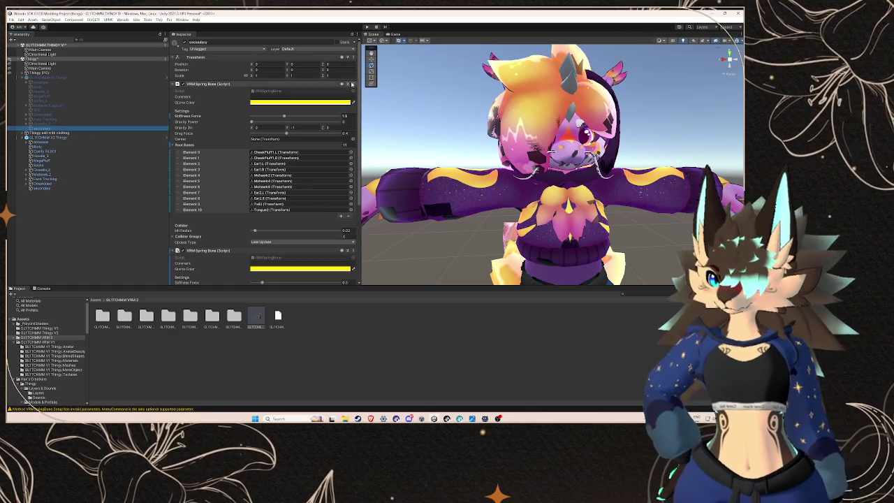
{"action": "left_click", "coordinate": [300, 84]}
{"action": "left_click", "coordinate": [351, 90]}
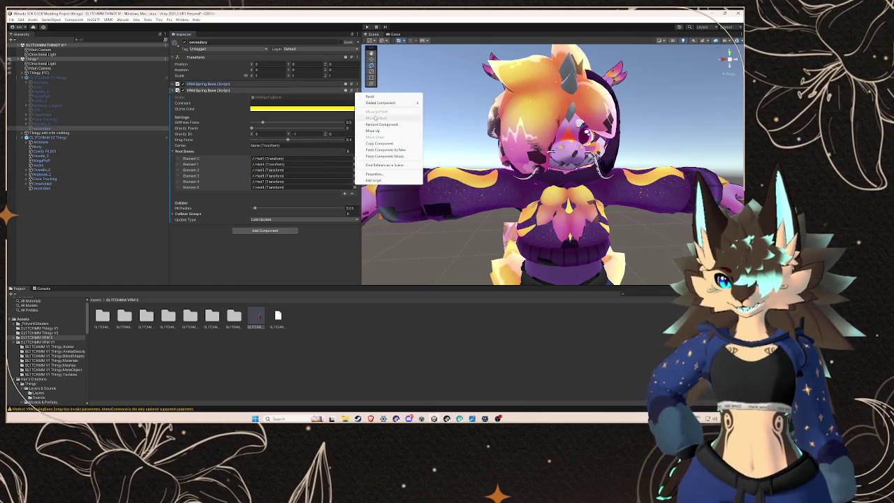
{"action": "left_click", "coordinate": [381, 124]}
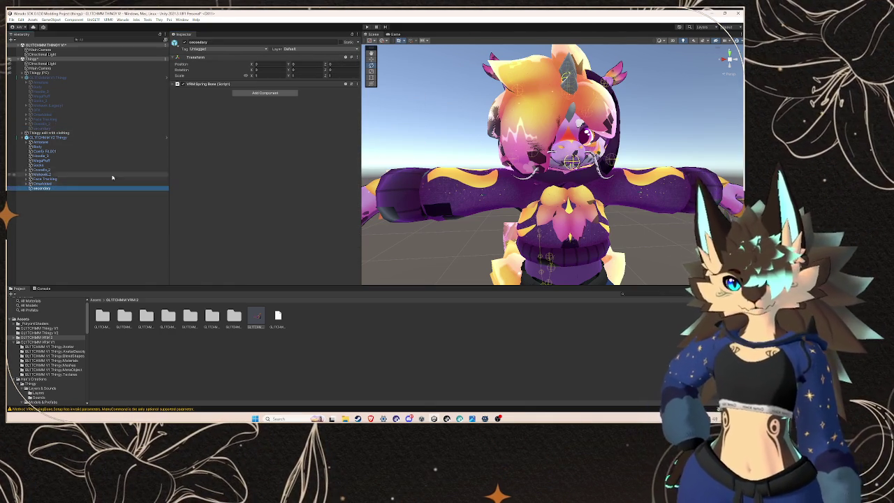
- Add a new VRM Spring Bone, paste the V1 values, and extend Root Bones to 13 entries
{"action": "left_click", "coordinate": [265, 93]}
{"action": "left_click", "coordinate": [279, 157]}
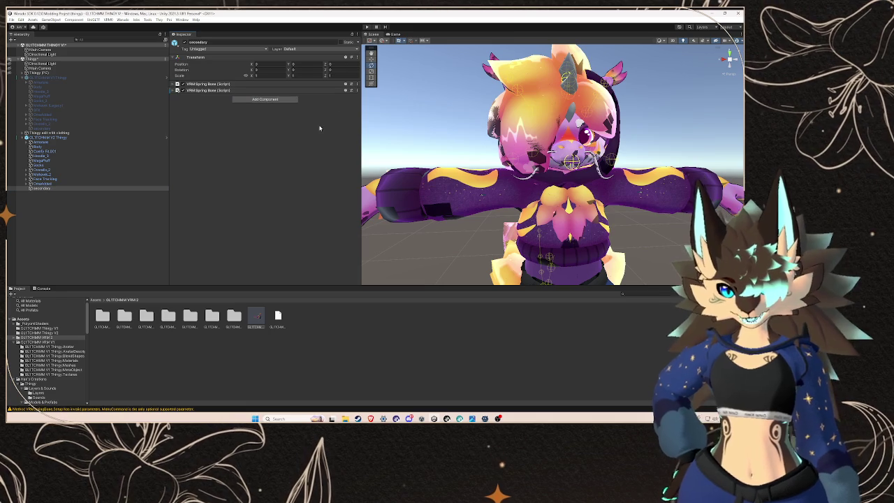
{"action": "left_click", "coordinate": [356, 90]}
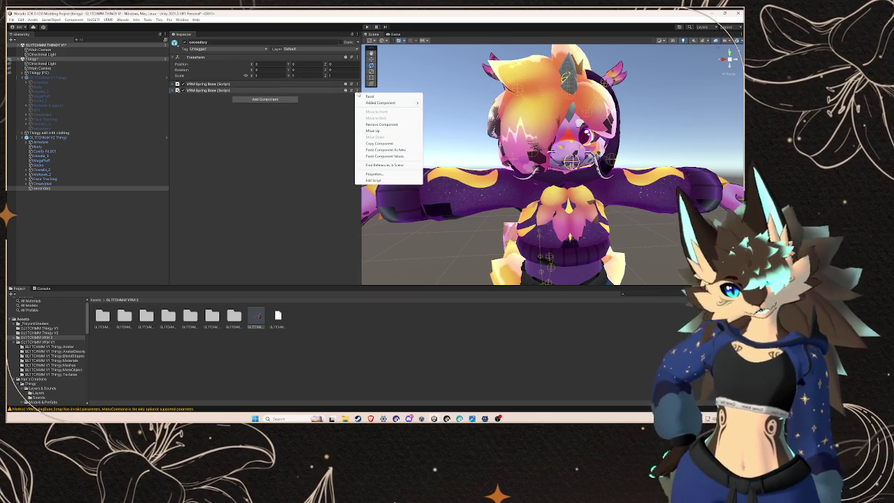
{"action": "left_click", "coordinate": [285, 105]}
{"action": "left_click", "coordinate": [283, 91]}
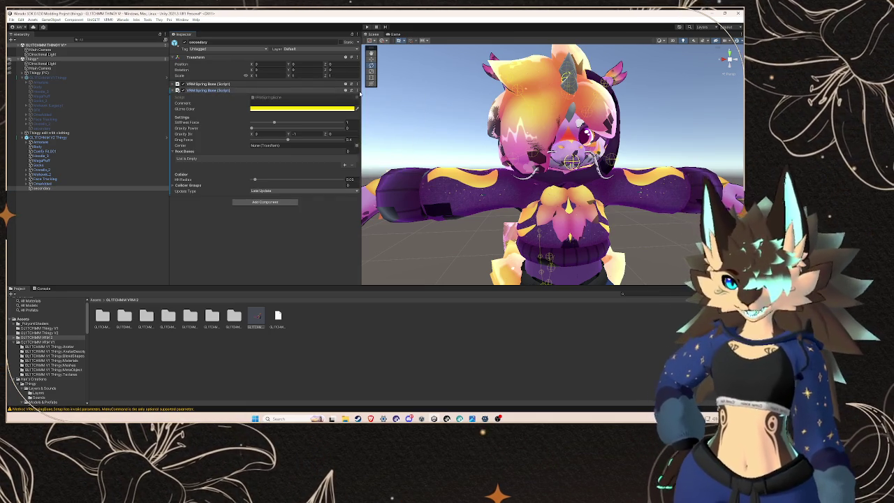
{"action": "left_click", "coordinate": [357, 90]}
{"action": "left_click", "coordinate": [380, 155]}
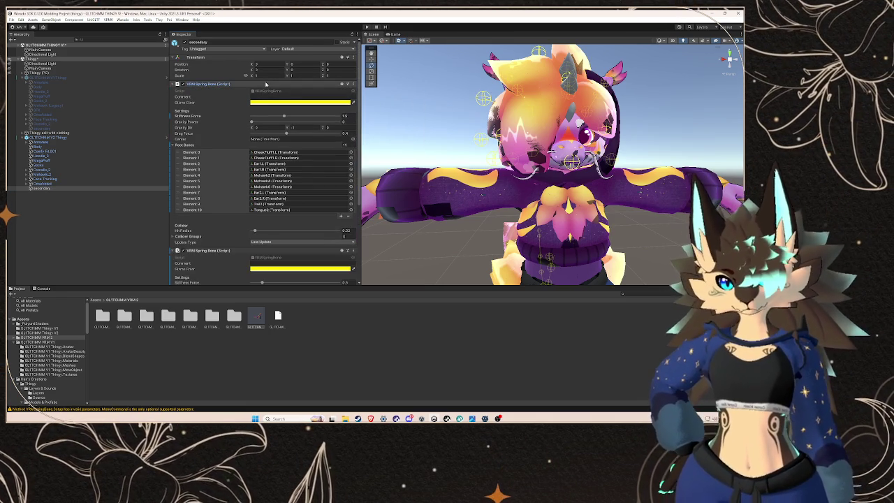
{"action": "left_click", "coordinate": [341, 217]}
{"action": "left_click", "coordinate": [341, 222]}
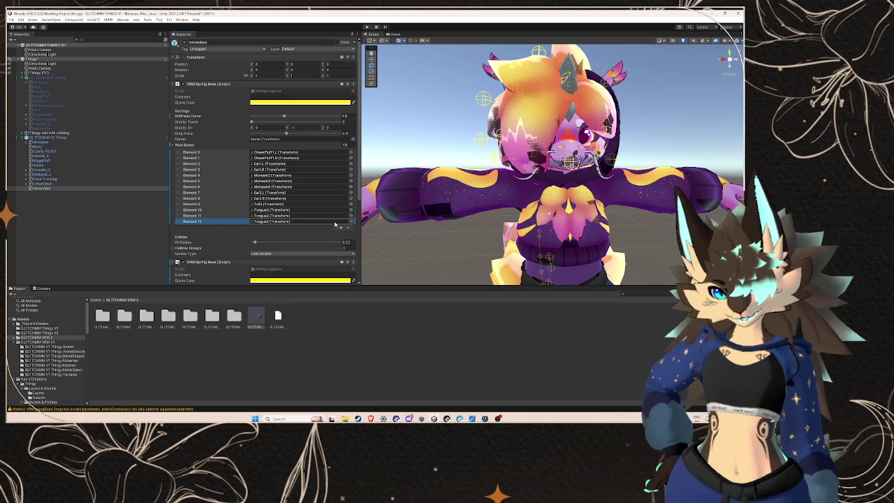
{"action": "left_click", "coordinate": [26, 143]}
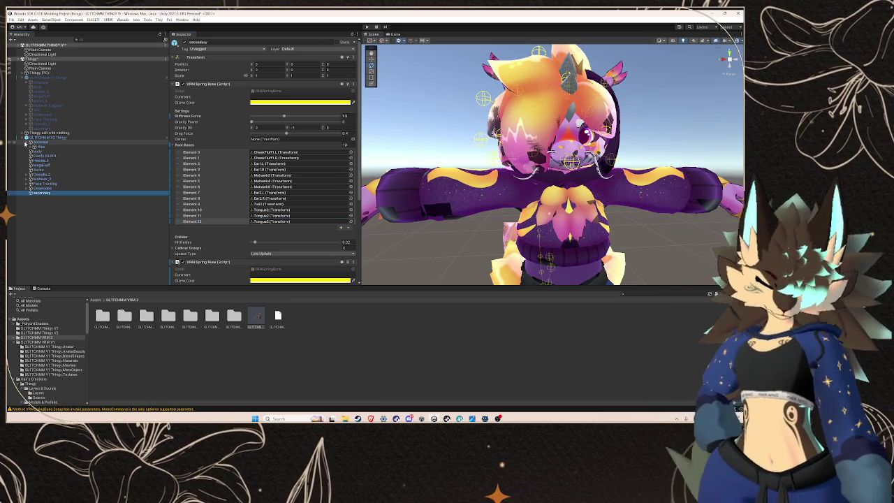
{"action": "left_click", "coordinate": [30, 147]}
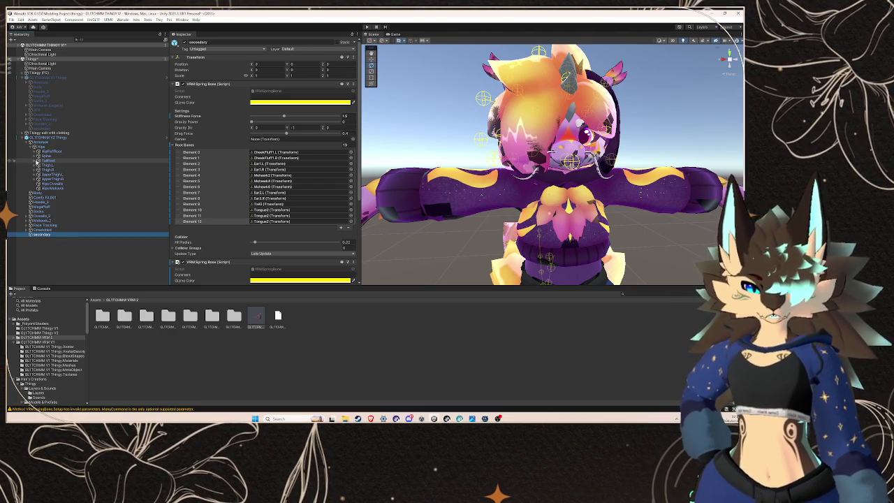
- Drag Whisker2 L and Whisker2 R from the Head bones into Root Bones Elements 11 and 12
{"action": "left_click", "coordinate": [38, 156]}
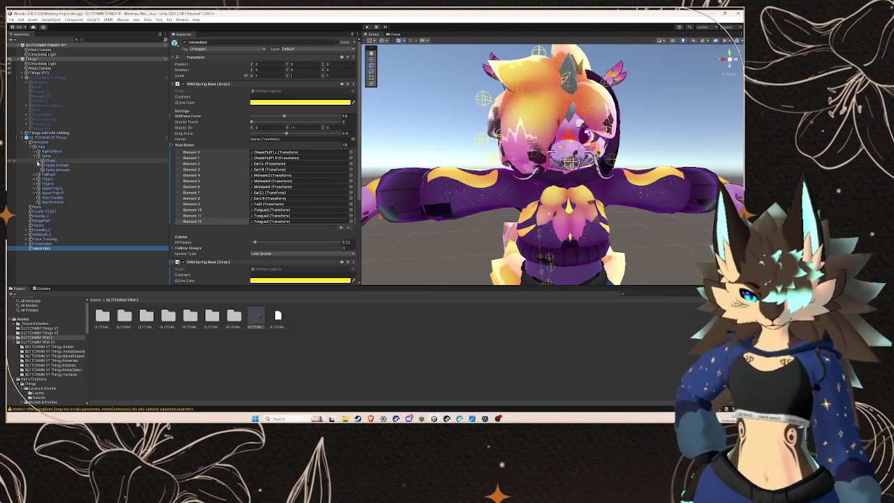
{"action": "left_click", "coordinate": [43, 160]}
{"action": "left_click", "coordinate": [47, 165]}
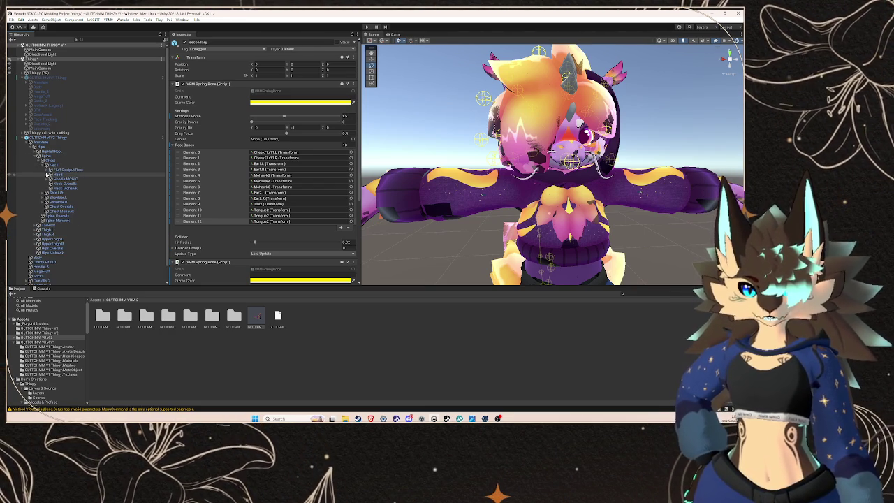
{"action": "left_click", "coordinate": [50, 174]}
{"action": "left_click", "coordinate": [55, 207]}
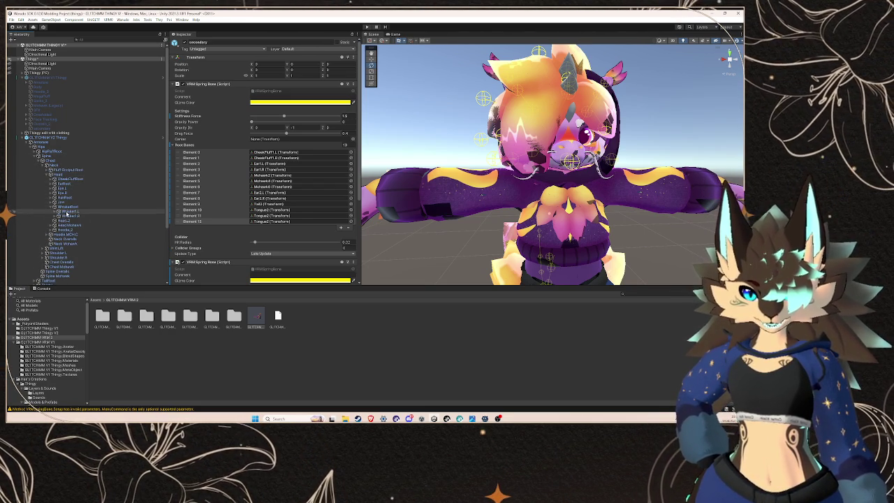
{"action": "left_click", "coordinate": [58, 210]}
{"action": "mouse_move", "coordinate": [73, 216]}
{"action": "left_mouse_down"}
{"action": "mouse_move", "coordinate": [315, 216]}
{"action": "mouse_move", "coordinate": [300, 215]}
{"action": "left_mouse_up"}
{"action": "left_click", "coordinate": [58, 221]}
{"action": "left_click_drag", "start_coordinate": [73, 225], "coordinate": [287, 224]}
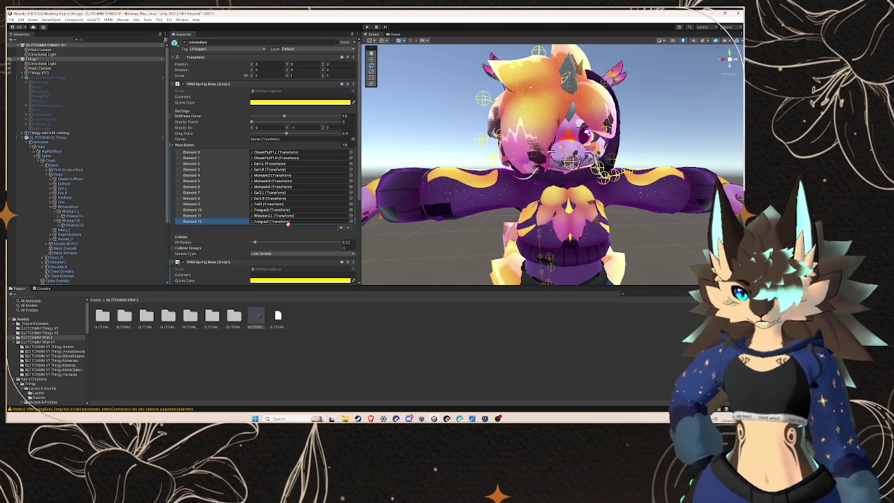
{"action": "left_click_drag", "start_coordinate": [73, 225], "coordinate": [287, 222]}
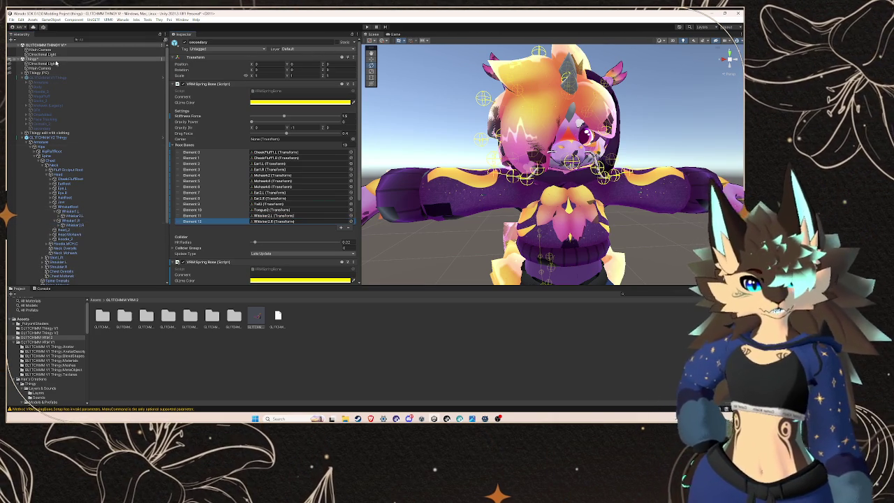
- Collapse the Armature bone tree and select the GLITCHMM V2 Thingy avatar
{"action": "left_click", "coordinate": [11, 19]}
{"action": "left_click", "coordinate": [33, 143]}
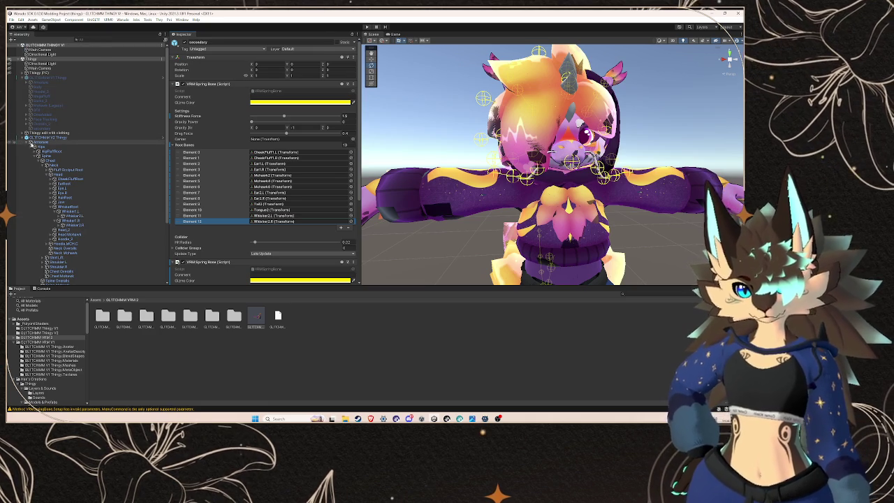
{"action": "left_click", "coordinate": [33, 142]}
{"action": "key", "text": "Left"}
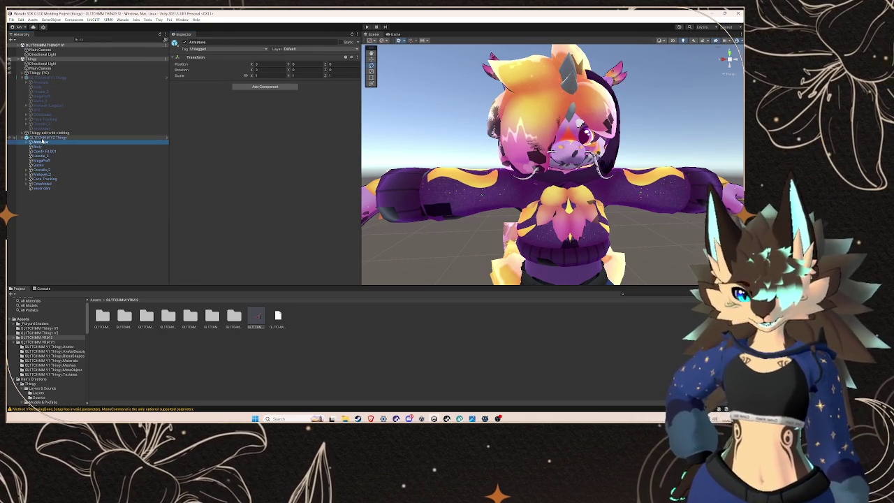
{"action": "left_click", "coordinate": [43, 138]}
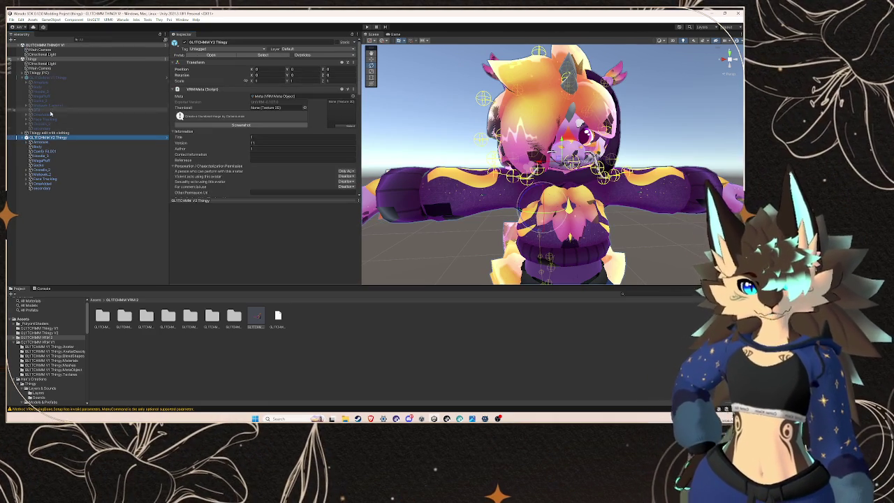
- Deactivate Thingy with clothing and give the V2 Body mesh the Body and Eyes materials
{"action": "left_click", "coordinate": [49, 133]}
{"action": "left_click", "coordinate": [185, 41]}
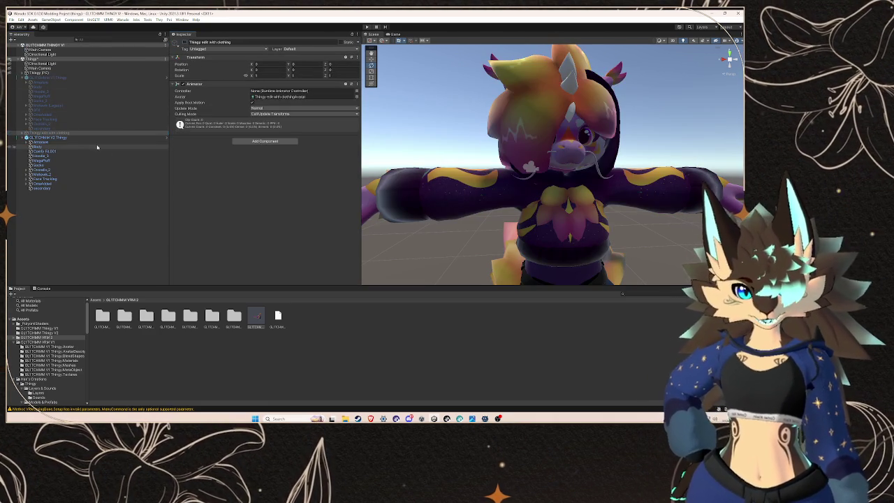
{"action": "left_click", "coordinate": [97, 147]}
{"action": "left_click", "coordinate": [90, 87]}
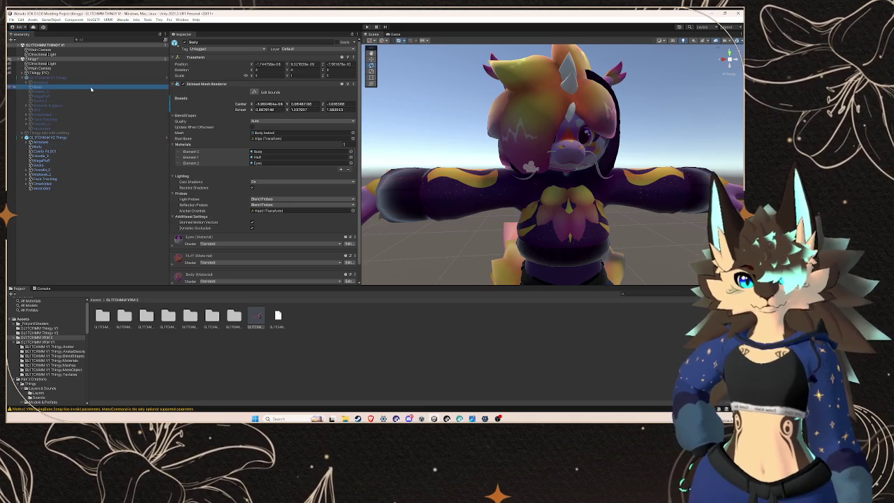
{"action": "left_click", "coordinate": [258, 152]}
{"action": "left_click", "coordinate": [38, 146]}
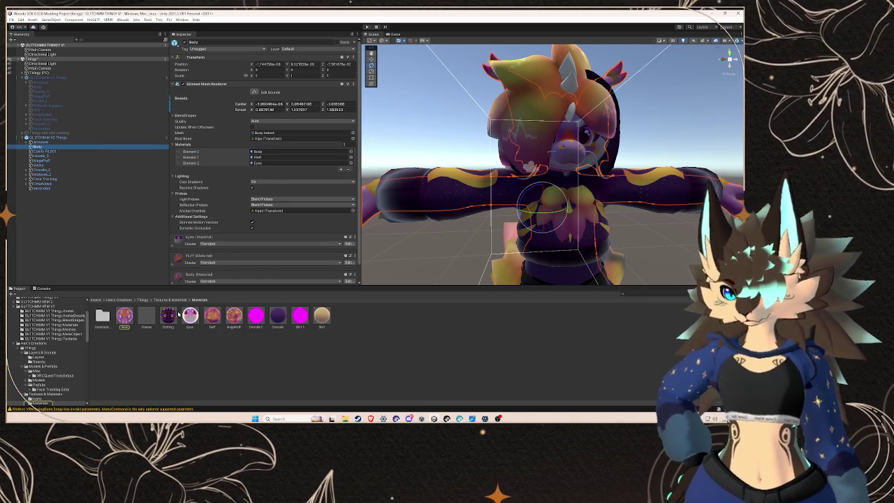
{"action": "mouse_move", "coordinate": [124, 315]}
{"action": "left_mouse_down"}
{"action": "mouse_move", "coordinate": [300, 153]}
{"action": "mouse_move", "coordinate": [278, 164]}
{"action": "left_mouse_up"}
{"action": "left_click_drag", "start_coordinate": [212, 315], "coordinate": [274, 158]}
- Assign the Clothing material to the Hoodie_3 and Socks meshes
{"action": "left_click", "coordinate": [39, 156]}
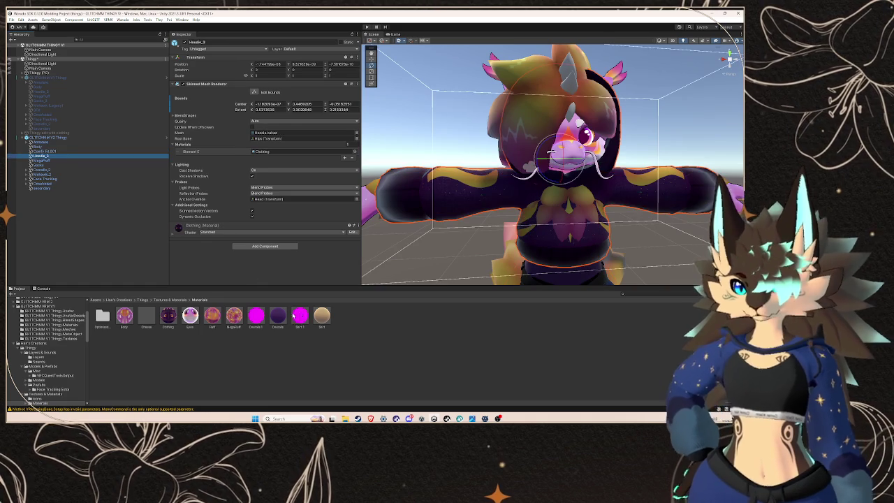
{"action": "mouse_move", "coordinate": [168, 318]}
{"action": "left_mouse_down"}
{"action": "mouse_move", "coordinate": [300, 152]}
{"action": "mouse_move", "coordinate": [277, 153]}
{"action": "left_mouse_up"}
{"action": "left_click", "coordinate": [40, 161]}
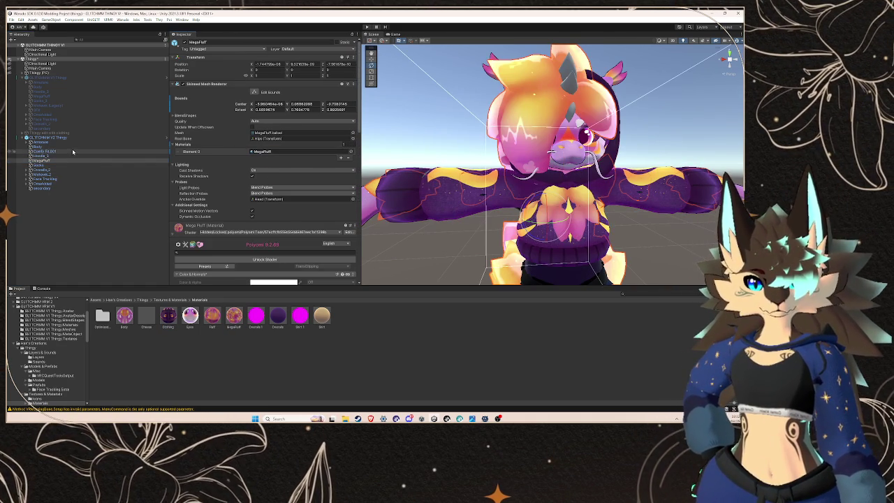
{"action": "left_click", "coordinate": [83, 165]}
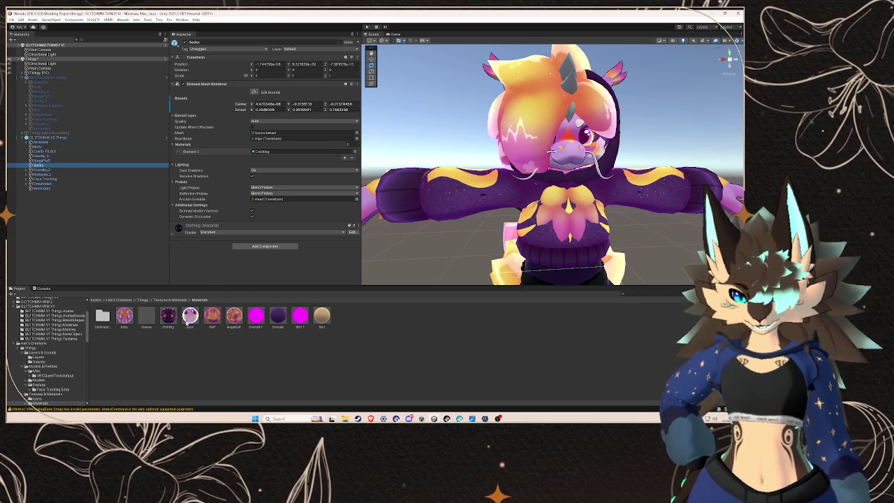
{"action": "left_click_drag", "start_coordinate": [272, 149], "coordinate": [272, 150]}
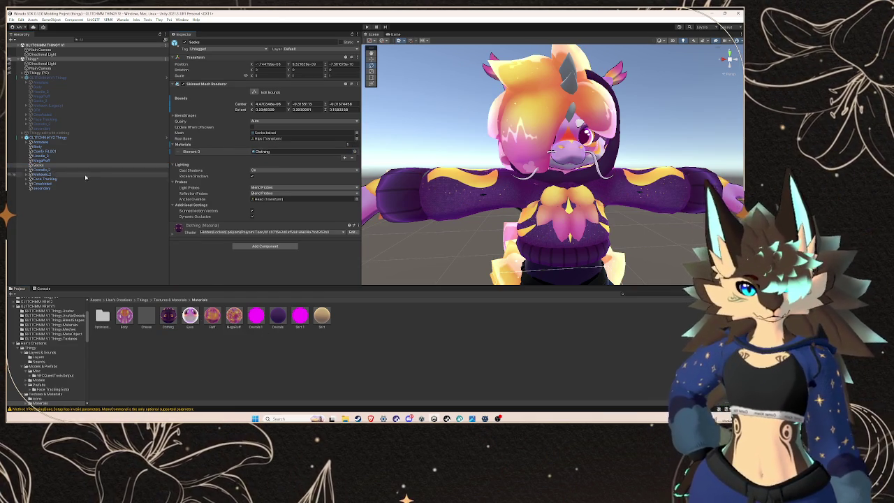
- Replace Mohawk_3's duplicated material with the Fluff material
{"action": "left_click", "coordinate": [26, 175]}
{"action": "left_click", "coordinate": [49, 183]}
{"action": "left_click", "coordinate": [305, 152]}
{"action": "left_click_drag", "start_coordinate": [305, 153], "coordinate": [305, 153]}
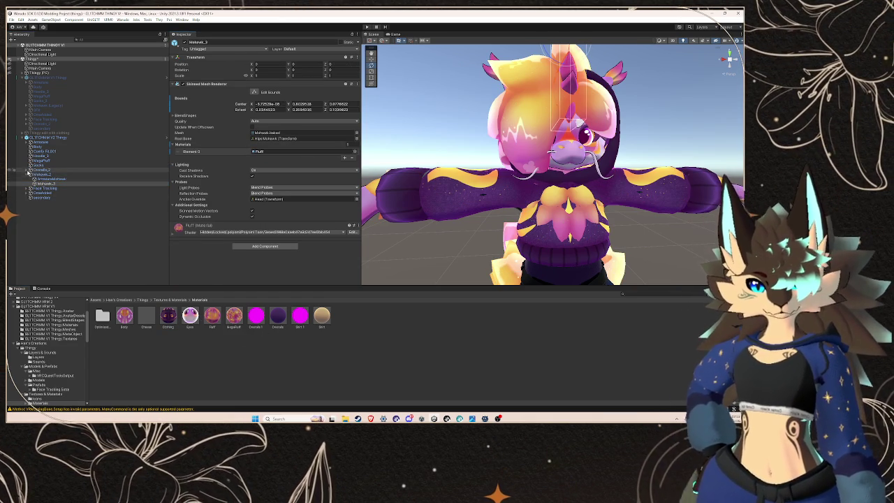
- Check Overalls_3's material and give the Top mesh the Shirt material
{"action": "left_click", "coordinate": [29, 170]}
{"action": "left_click", "coordinate": [63, 179]}
{"action": "left_click", "coordinate": [293, 152]}
{"action": "left_click", "coordinate": [41, 183]}
{"action": "left_click", "coordinate": [278, 151]}
{"action": "left_click_drag", "start_coordinate": [278, 151], "coordinate": [278, 151]}
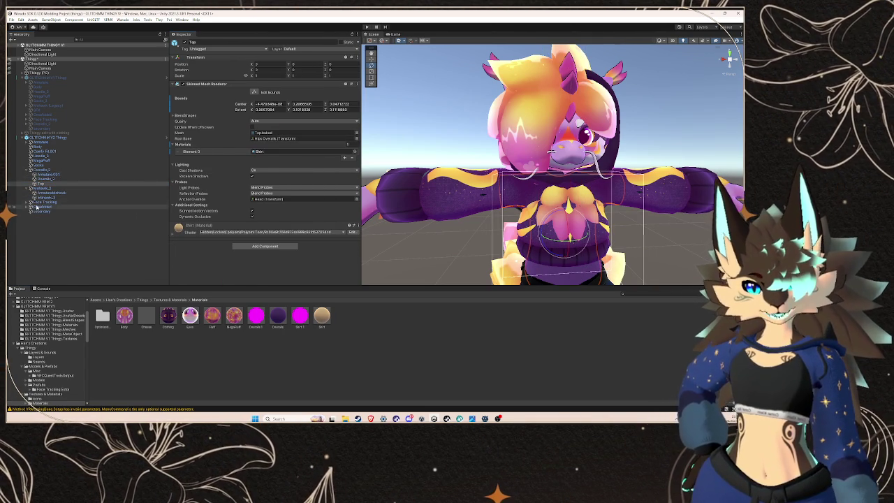
{"action": "left_click", "coordinate": [50, 152]}
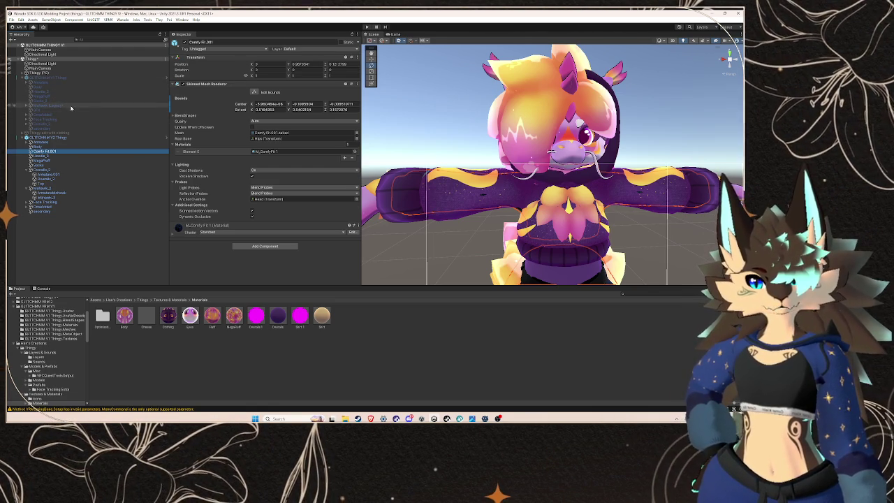
- Put M_ComfyFit 1 in Element 0 of the V2 Comfy Fit.001 mesh, matching the original avatar
{"action": "left_click", "coordinate": [26, 142], "text": "alt"}
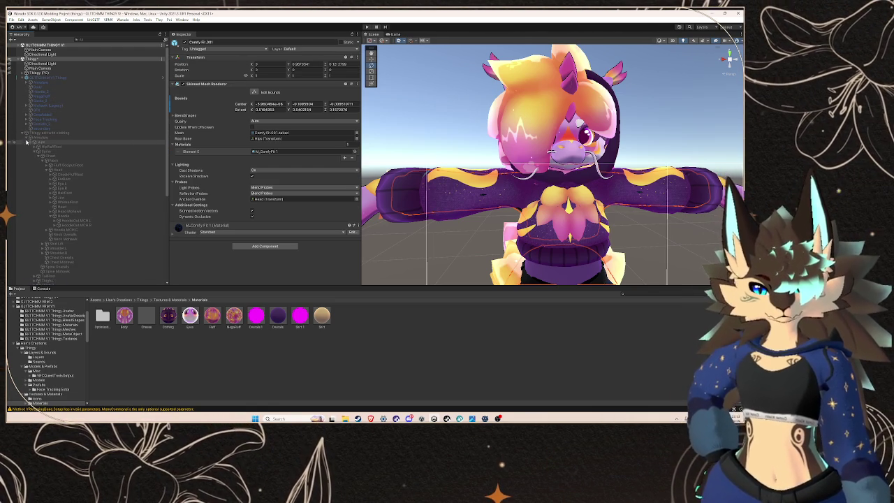
{"action": "left_click", "coordinate": [26, 143], "text": "alt"}
{"action": "left_click", "coordinate": [41, 147]}
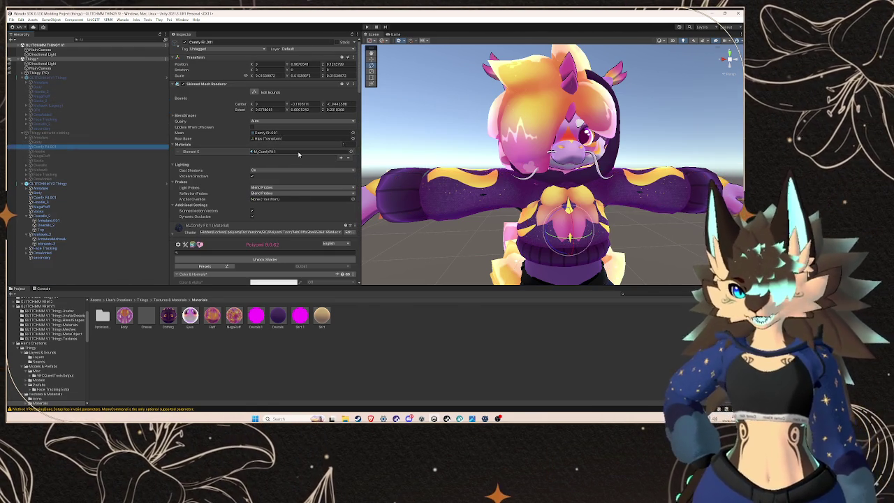
{"action": "left_click", "coordinate": [298, 151]}
{"action": "left_click", "coordinate": [46, 197]}
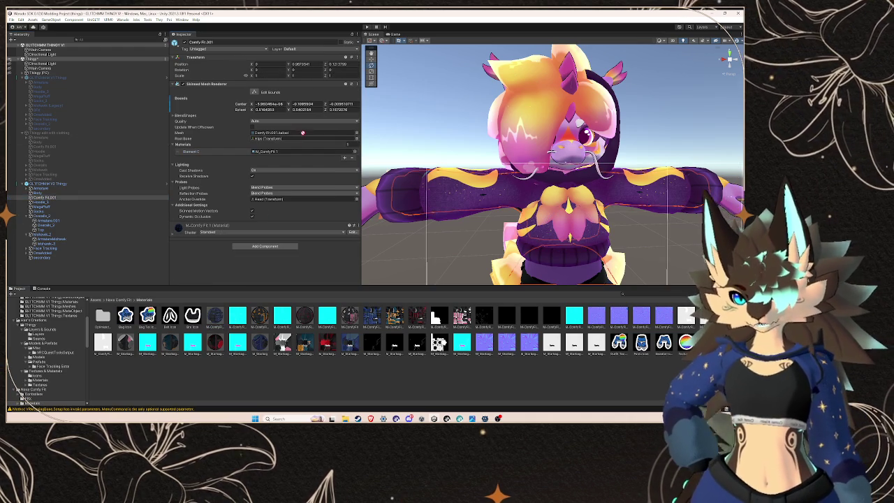
{"action": "left_click_drag", "start_coordinate": [304, 154], "coordinate": [302, 150]}
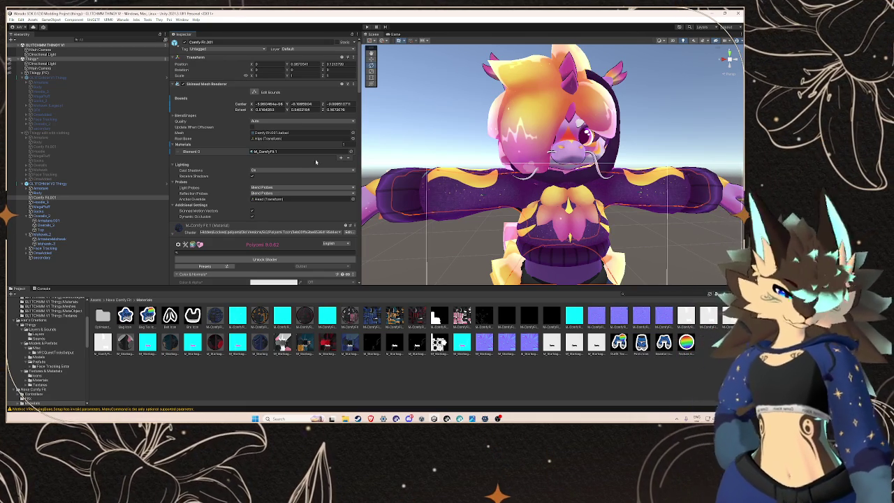
{"action": "left_click", "coordinate": [66, 199]}
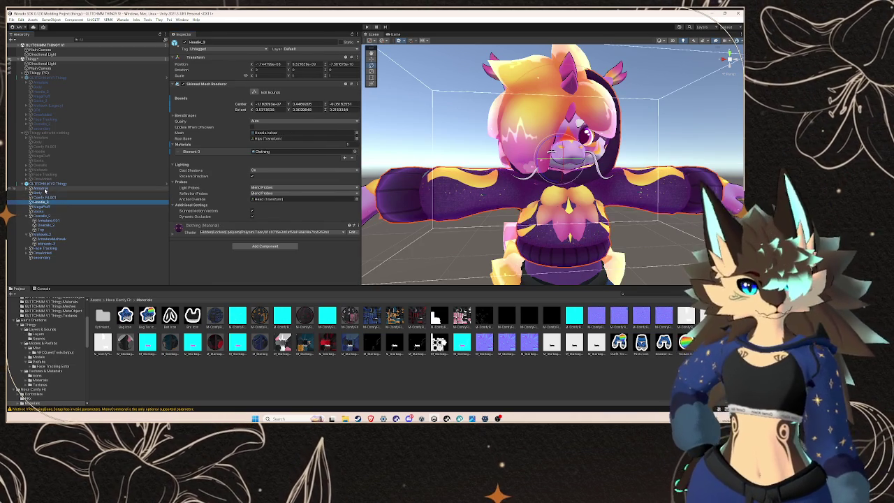
{"action": "left_click", "coordinate": [52, 184]}
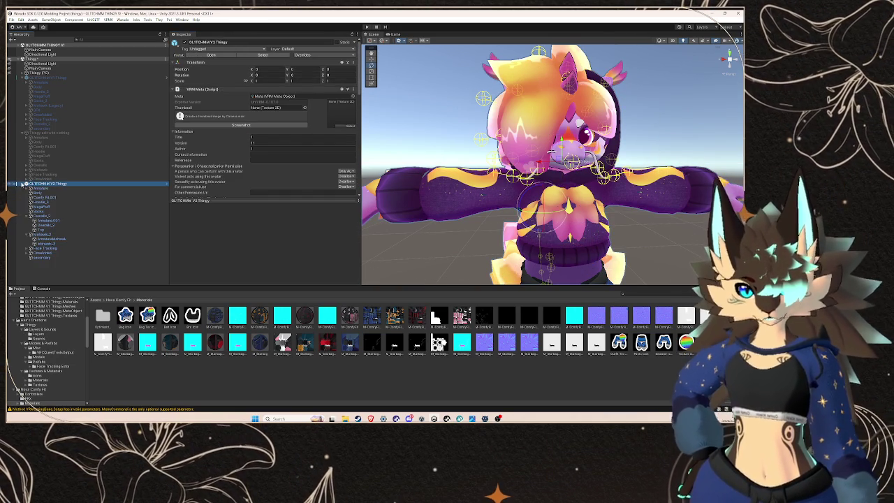
- Open the secondary spring bone settings and fully expand the V2 Armature hierarchy
{"action": "left_click", "coordinate": [42, 257]}
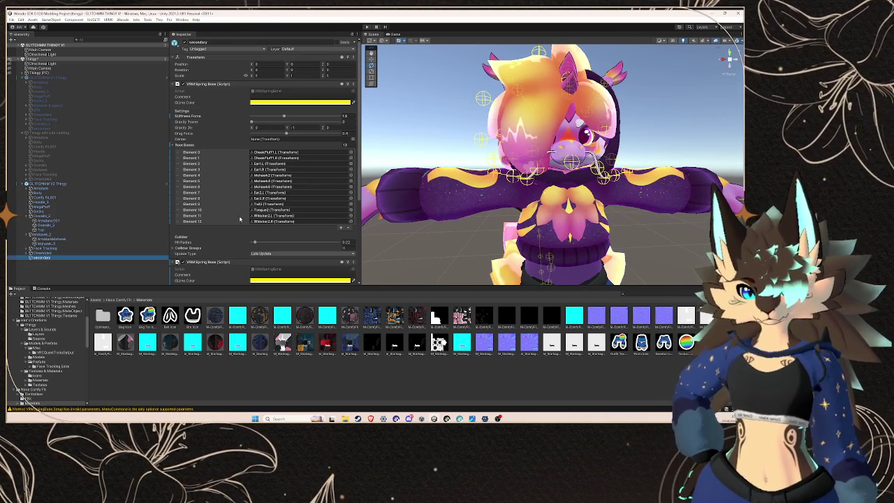
{"action": "left_click", "coordinate": [276, 152]}
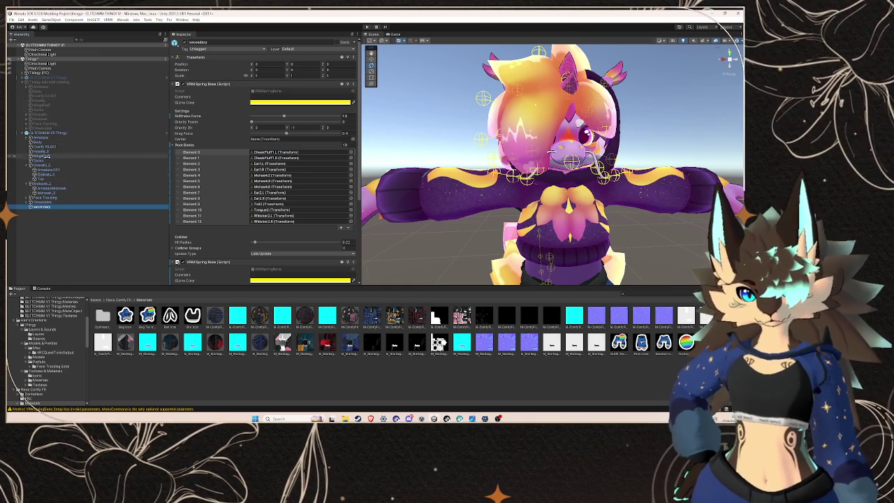
{"action": "left_click", "coordinate": [26, 137], "text": "alt"}
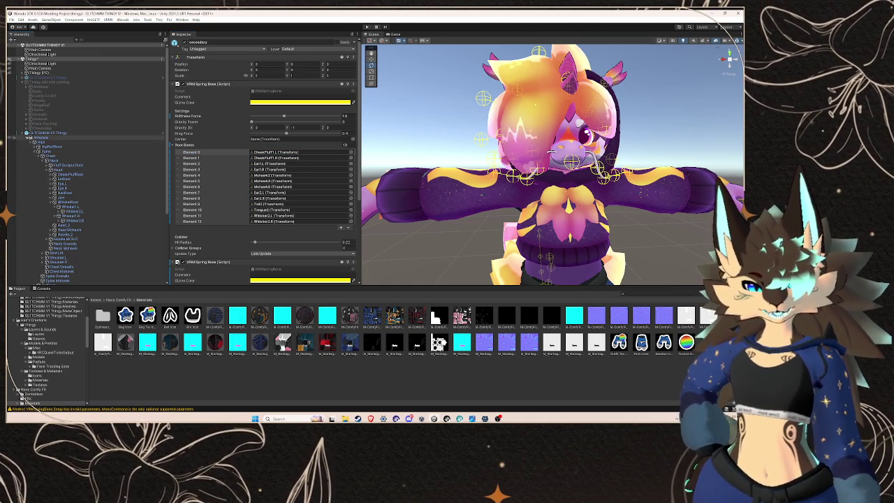
{"action": "scroll", "coordinate": [70, 153], "scroll_direction": "down", "scroll_amount": 2}
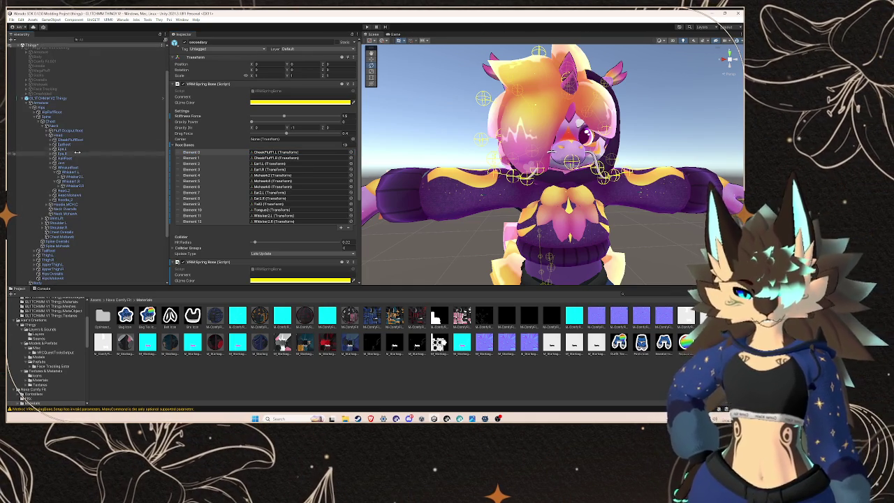
- Unfold Fluff Occiput Root and step through its bottom and top fluff bones
{"action": "left_click", "coordinate": [48, 130]}
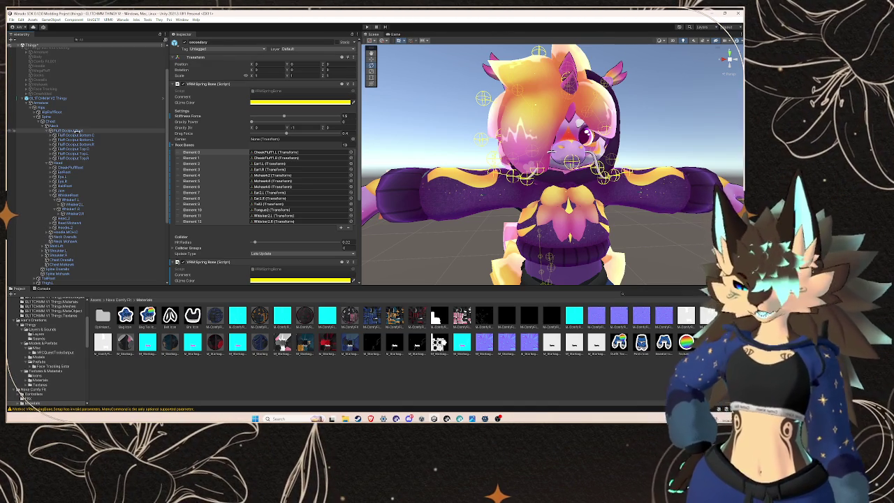
{"action": "left_click", "coordinate": [73, 130]}
{"action": "key", "text": "Down"}
{"action": "key", "text": "Down"}
{"action": "key", "text": "Down"}
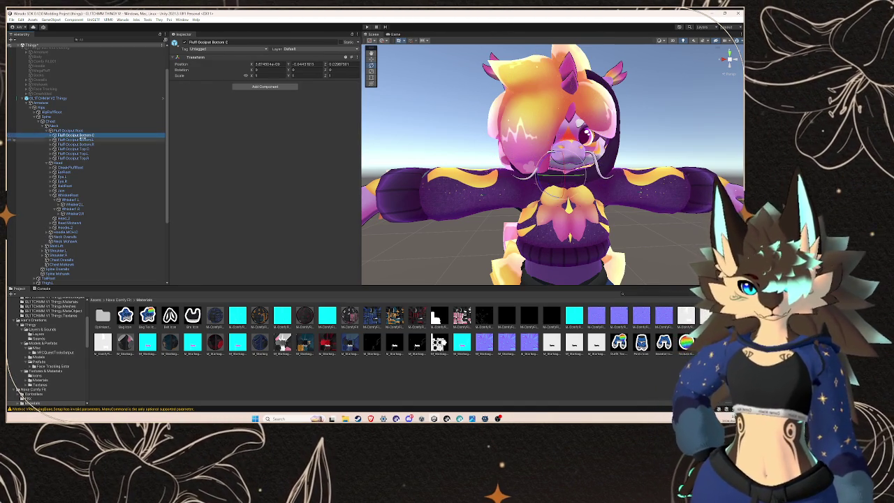
{"action": "left_click", "coordinate": [90, 162]}
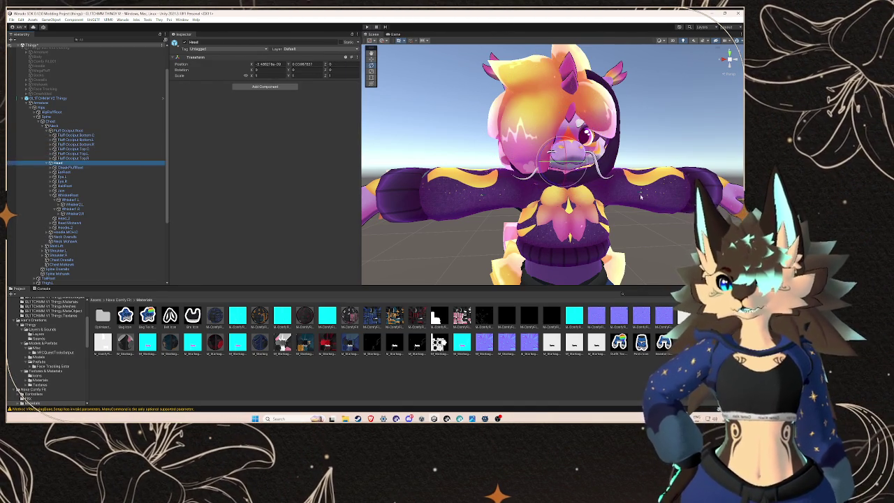
{"action": "left_click_drag", "start_coordinate": [573, 210], "coordinate": [514, 212]}
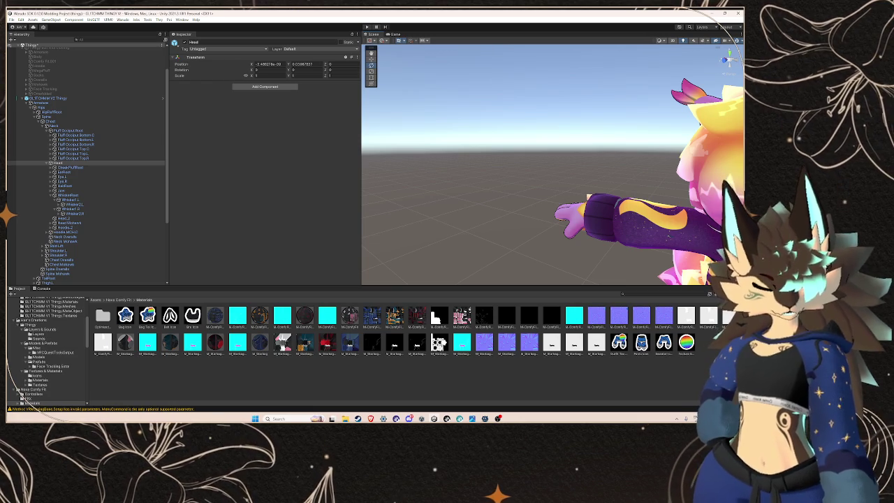
- Inspect the whisker bones, then bring up the secondary spring bone's hair Root Bones list
{"action": "left_click", "coordinate": [73, 186]}
{"action": "left_click", "coordinate": [75, 200]}
{"action": "left_click", "coordinate": [73, 204]}
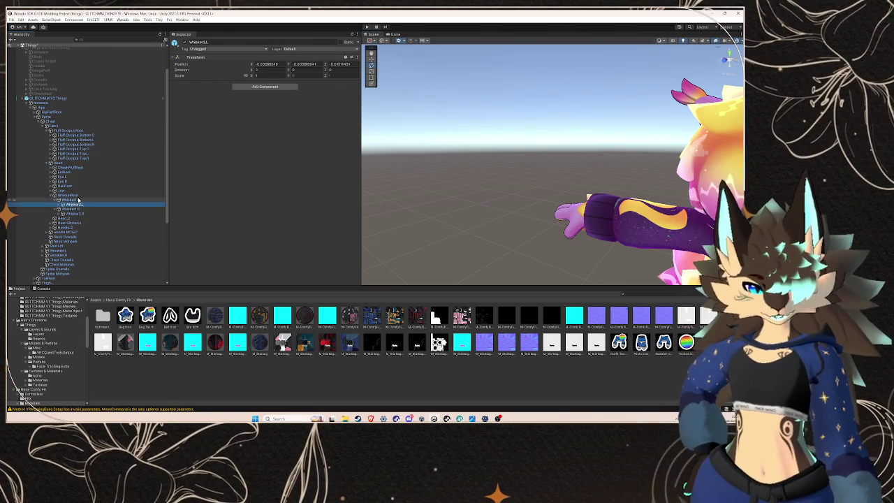
{"action": "scroll", "coordinate": [77, 202], "scroll_direction": "down", "scroll_amount": 5}
{"action": "left_click", "coordinate": [119, 282]}
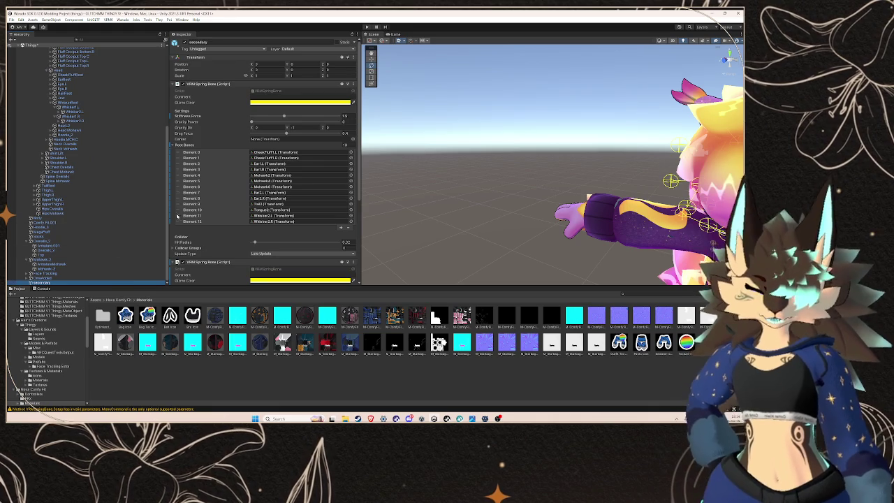
{"action": "scroll", "coordinate": [226, 215], "scroll_direction": "down", "scroll_amount": 2}
{"action": "scroll", "coordinate": [332, 196], "scroll_direction": "down", "scroll_amount": 1}
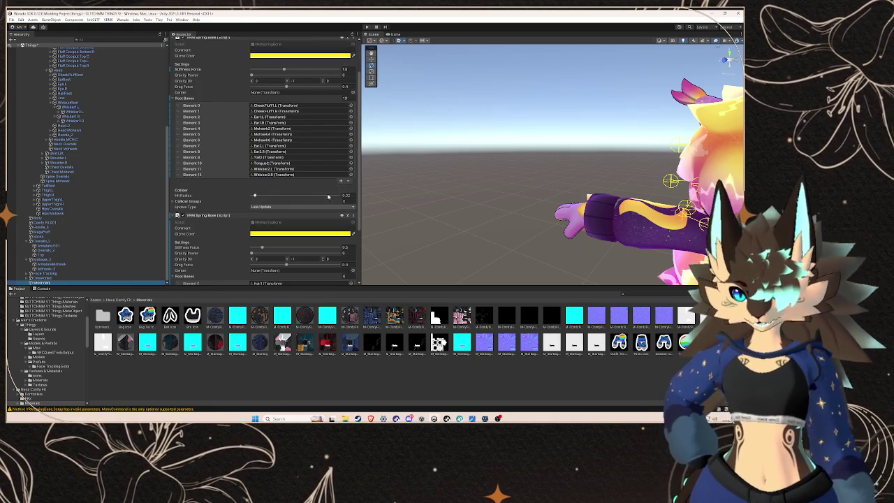
{"action": "scroll", "coordinate": [339, 187], "scroll_direction": "down", "scroll_amount": 2}
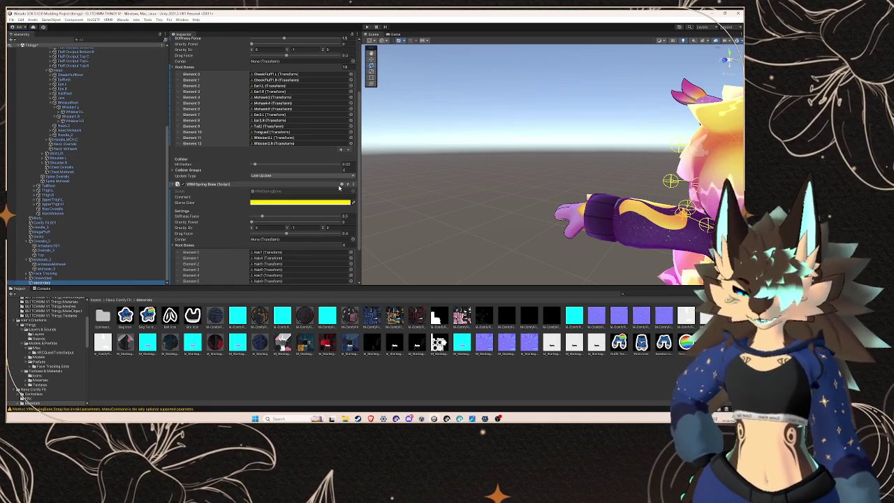
{"action": "scroll", "coordinate": [339, 187], "scroll_direction": "down", "scroll_amount": 1}
{"action": "scroll", "coordinate": [325, 204], "scroll_direction": "down", "scroll_amount": 2}
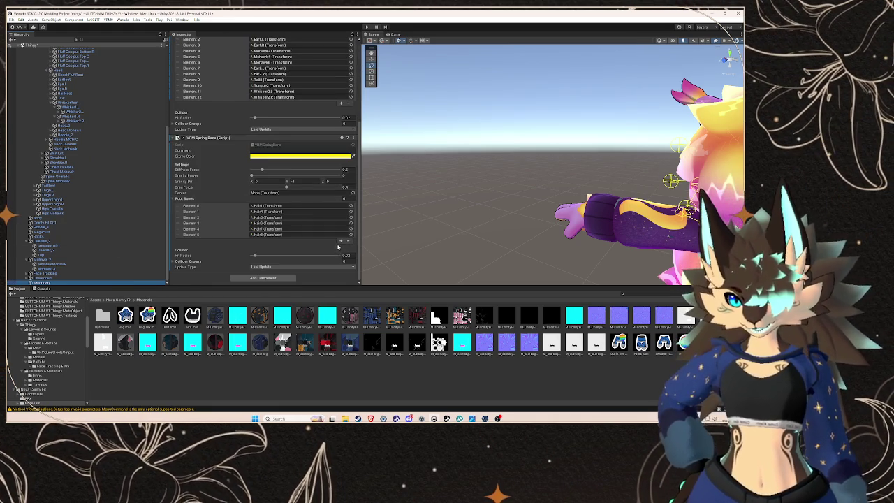
- Add extra slots to the hair spring bone's Root Bones and check existing entries
{"action": "left_click", "coordinate": [340, 242]}
{"action": "left_click", "coordinate": [341, 248]}
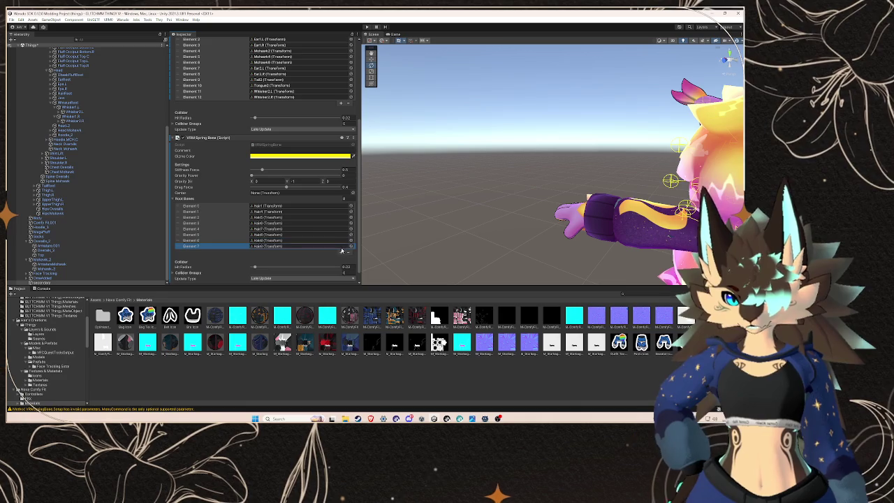
{"action": "left_click", "coordinate": [341, 254]}
{"action": "left_click", "coordinate": [341, 257]}
{"action": "left_click", "coordinate": [341, 263]}
{"action": "left_click", "coordinate": [341, 269]}
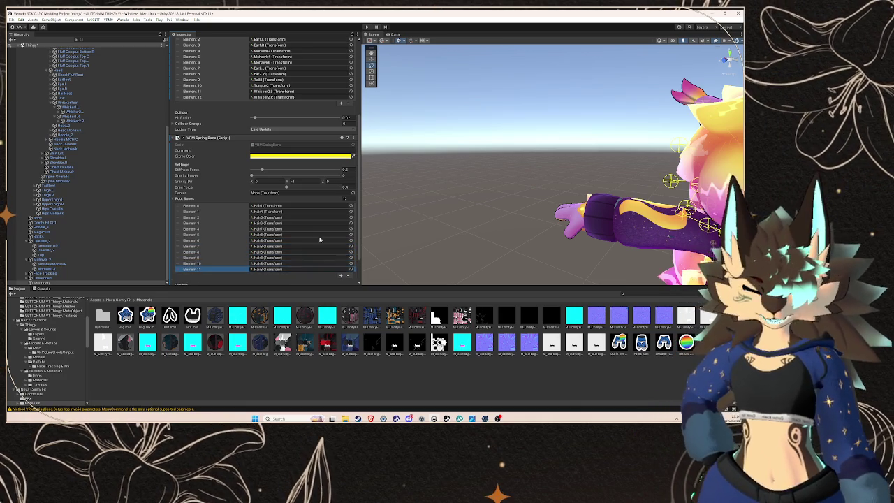
{"action": "scroll", "coordinate": [337, 248], "scroll_direction": "down", "scroll_amount": 2}
{"action": "left_click", "coordinate": [341, 241]}
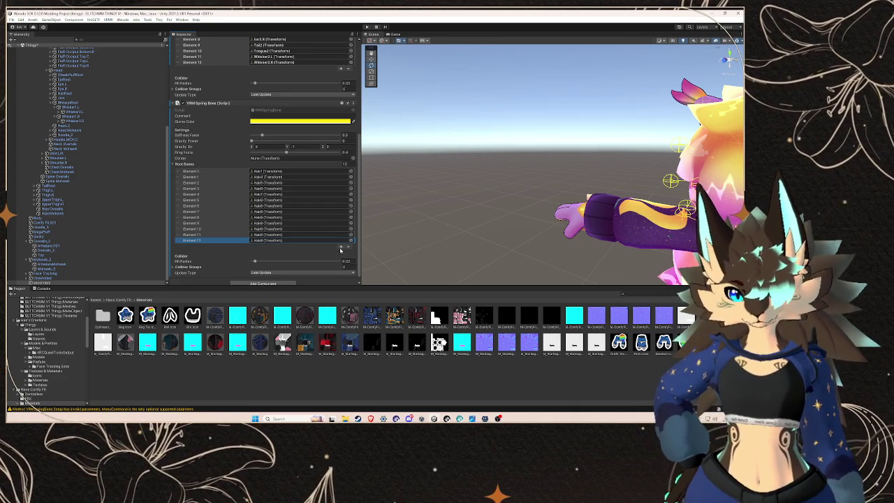
{"action": "left_click", "coordinate": [329, 240]}
{"action": "left_click", "coordinate": [287, 183]}
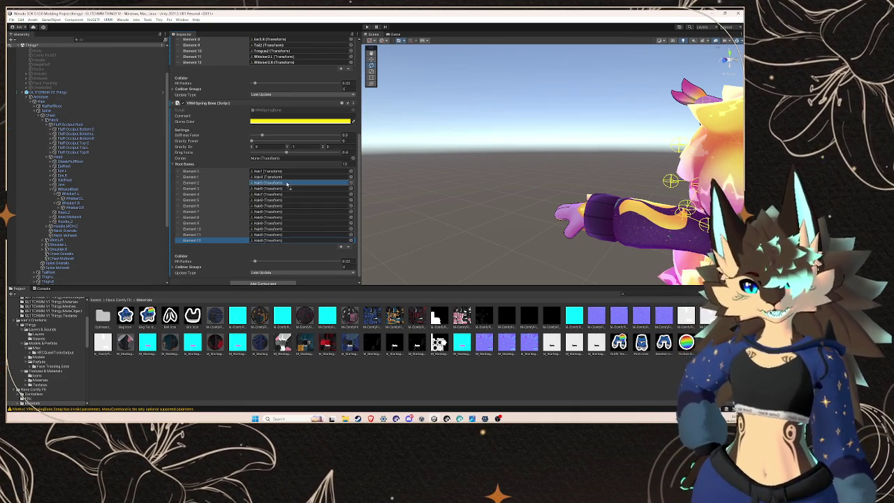
{"action": "left_click", "coordinate": [286, 195]}
- Fill Elements 6–11 with Fluff Occiput Bottom C/L/R and Top C/L/R, removing the leftover slot
{"action": "left_click_drag", "start_coordinate": [70, 129], "coordinate": [280, 205]}
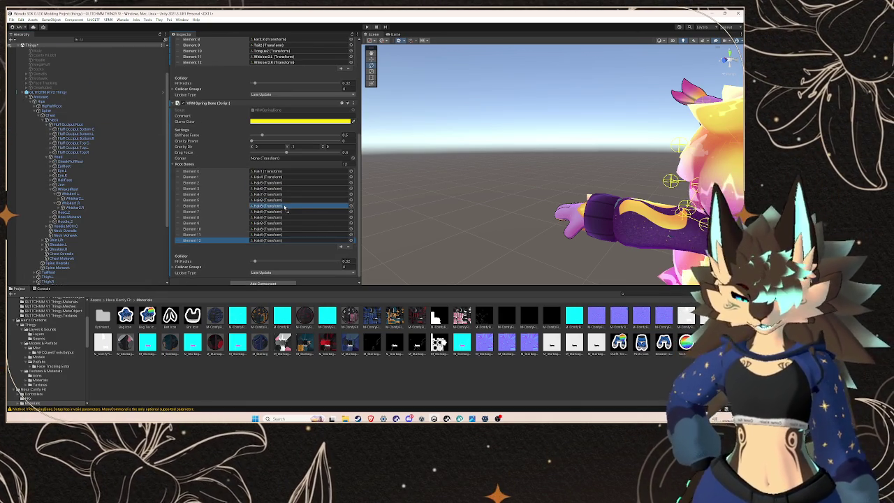
{"action": "left_click", "coordinate": [78, 134]}
{"action": "mouse_move", "coordinate": [79, 134]}
{"action": "left_mouse_down"}
{"action": "mouse_move", "coordinate": [279, 203]}
{"action": "mouse_move", "coordinate": [278, 216]}
{"action": "left_mouse_up"}
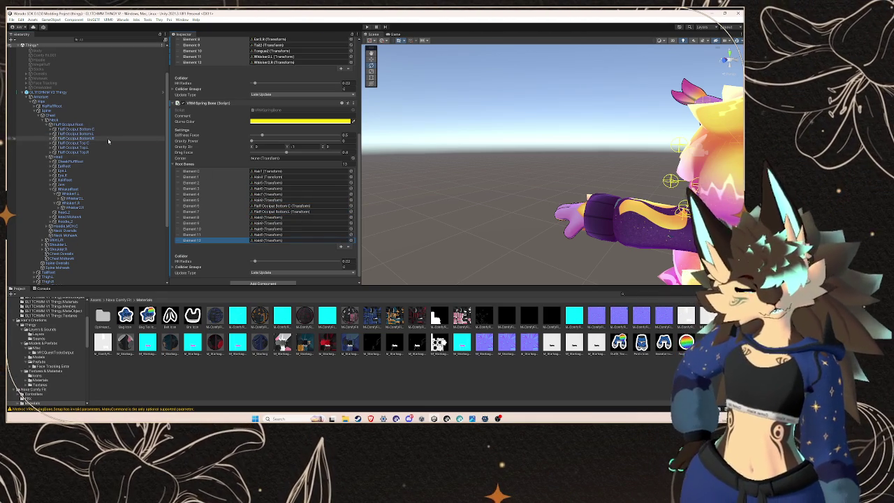
{"action": "left_click", "coordinate": [283, 211]}
{"action": "left_click", "coordinate": [70, 147]}
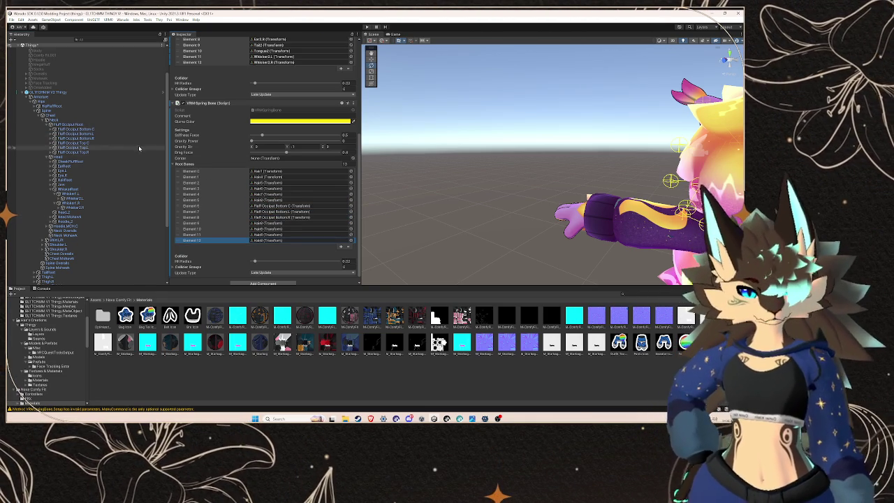
{"action": "left_click_drag", "start_coordinate": [70, 143], "coordinate": [294, 217]}
{"action": "left_click", "coordinate": [77, 148]}
{"action": "mouse_move", "coordinate": [77, 147]}
{"action": "left_mouse_down"}
{"action": "mouse_move", "coordinate": [279, 201]}
{"action": "mouse_move", "coordinate": [280, 229]}
{"action": "left_mouse_up"}
{"action": "left_click", "coordinate": [119, 152]}
{"action": "left_click_drag", "start_coordinate": [119, 153], "coordinate": [302, 238]}
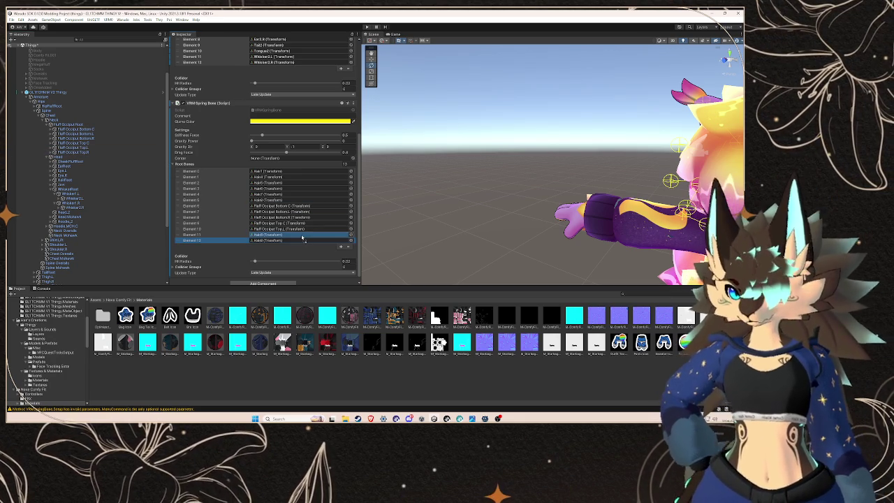
{"action": "left_click", "coordinate": [348, 247]}
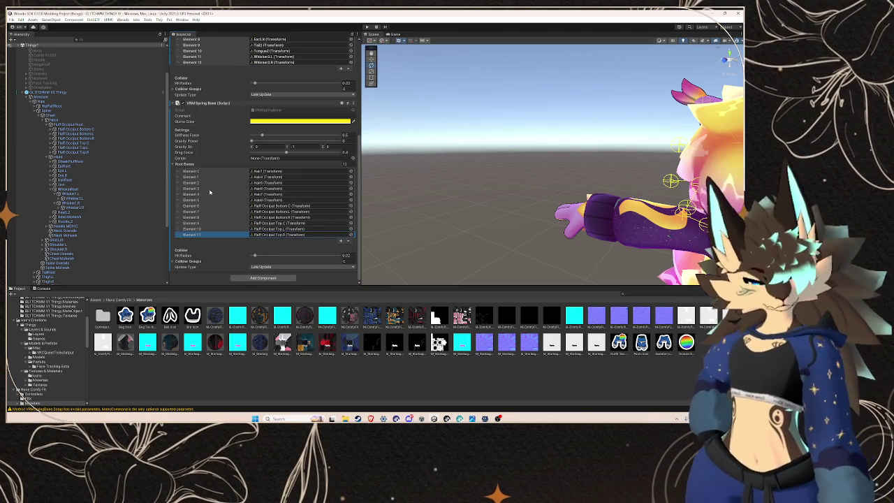